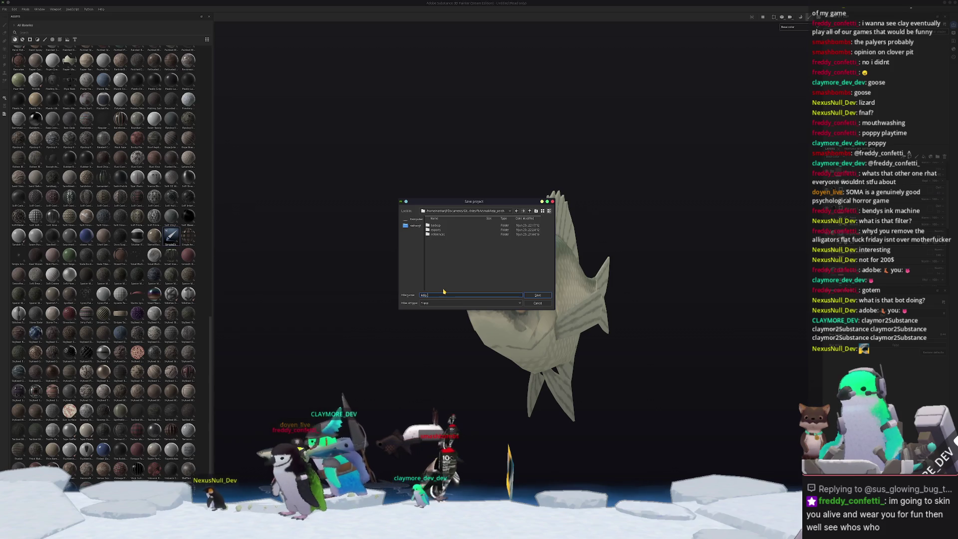
- Save the project as kelp_perch and set the export output directory to a new kelp_perch/textures folder
{"action": "key", "text": "Return"}
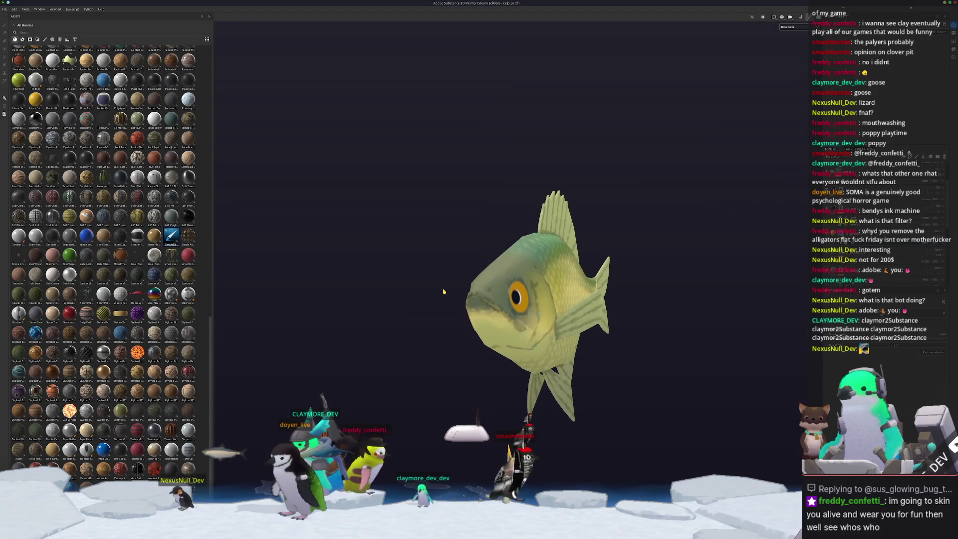
{"action": "key", "text": "ctrl+shift+e"}
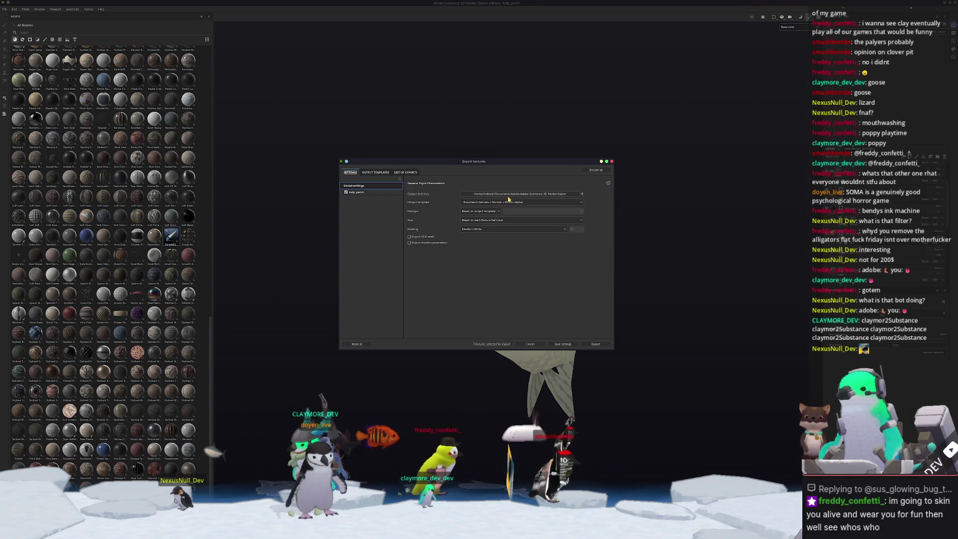
{"action": "left_click", "coordinate": [508, 196]}
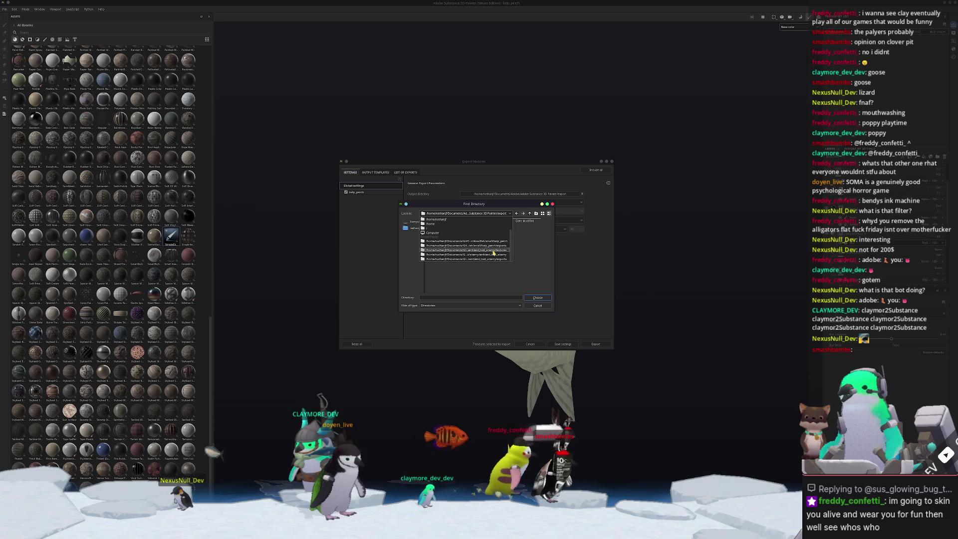
{"action": "left_click", "coordinate": [497, 243]}
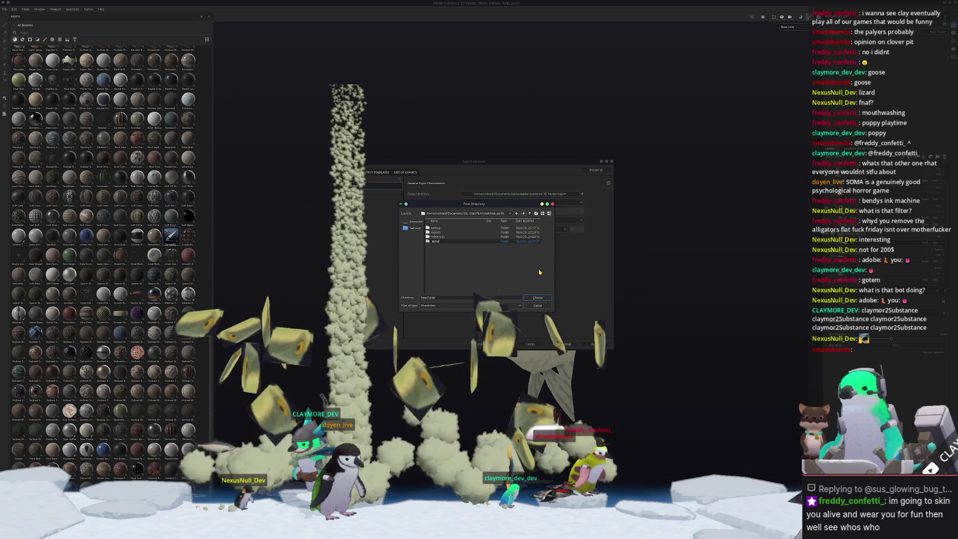
{"action": "type", "text": "textures"}
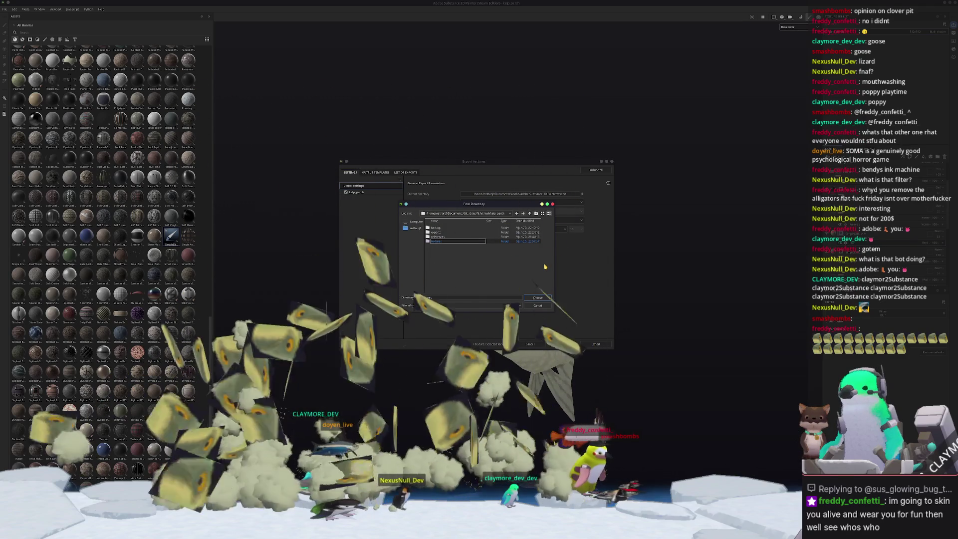
{"action": "double_click", "coordinate": [438, 241]}
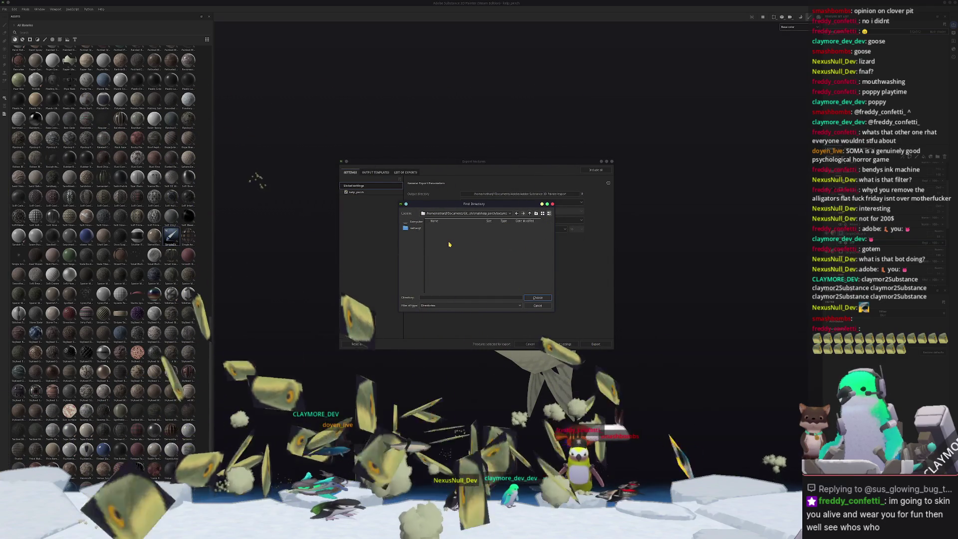
{"action": "left_click", "coordinate": [537, 297]}
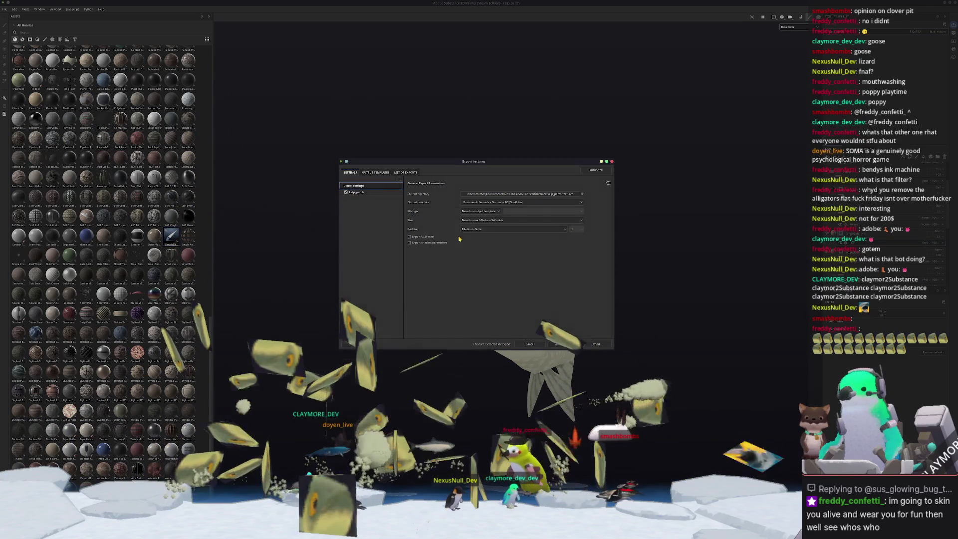
- Export one map only, leaving out Metallic, Roughness, Normal, Height, Normal_OpenGL and Mixed_AO
{"action": "left_click", "coordinate": [364, 192]}
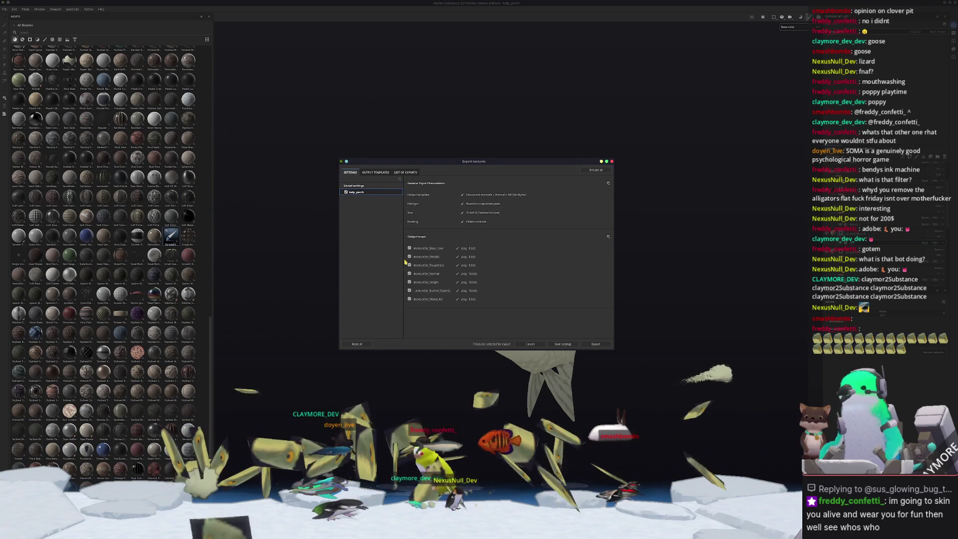
{"action": "left_click", "coordinate": [409, 256]}
{"action": "left_click", "coordinate": [409, 265]}
{"action": "left_click", "coordinate": [409, 273]}
{"action": "left_click", "coordinate": [409, 282]}
{"action": "left_click", "coordinate": [409, 290]}
{"action": "left_click", "coordinate": [409, 299]}
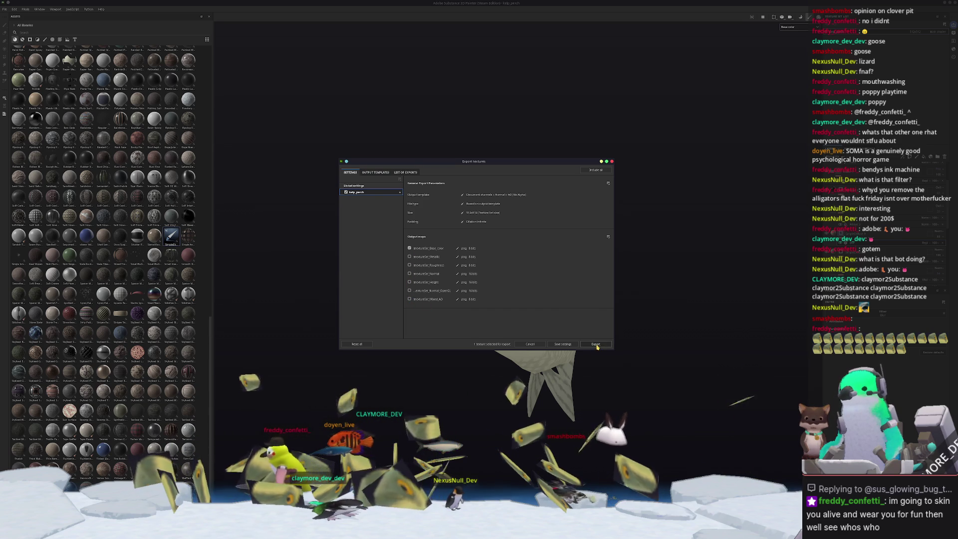
{"action": "left_click", "coordinate": [596, 344]}
{"action": "key", "text": "Escape"}
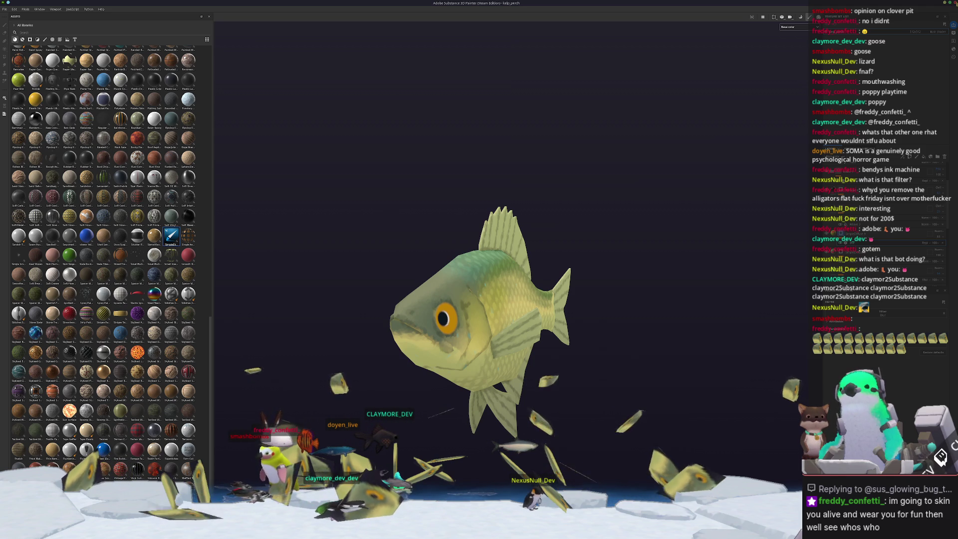
{"action": "key", "text": "super+2"}
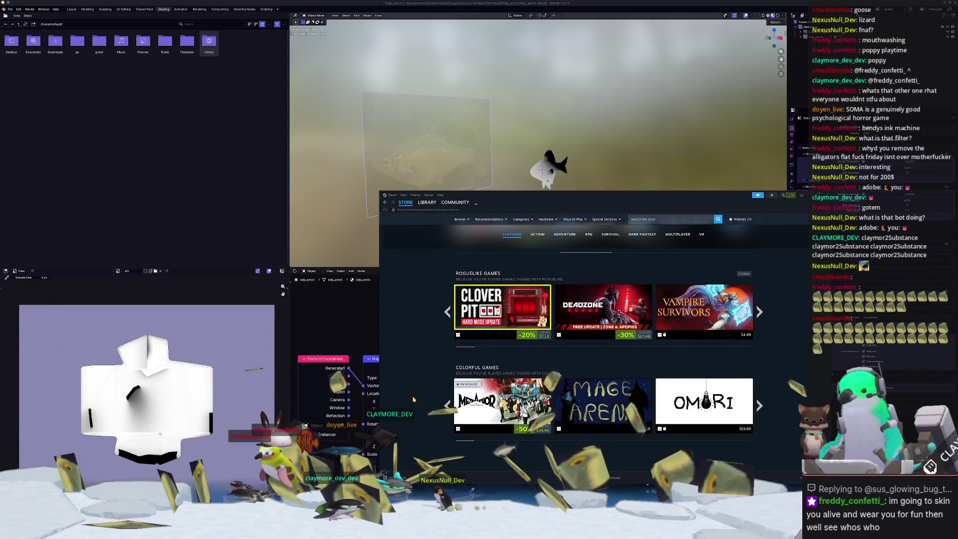
- Hide the Steam store, export the fish model as a Wavefront OBJ, then switch to Godot
{"action": "mouse_move", "coordinate": [495, 314]}
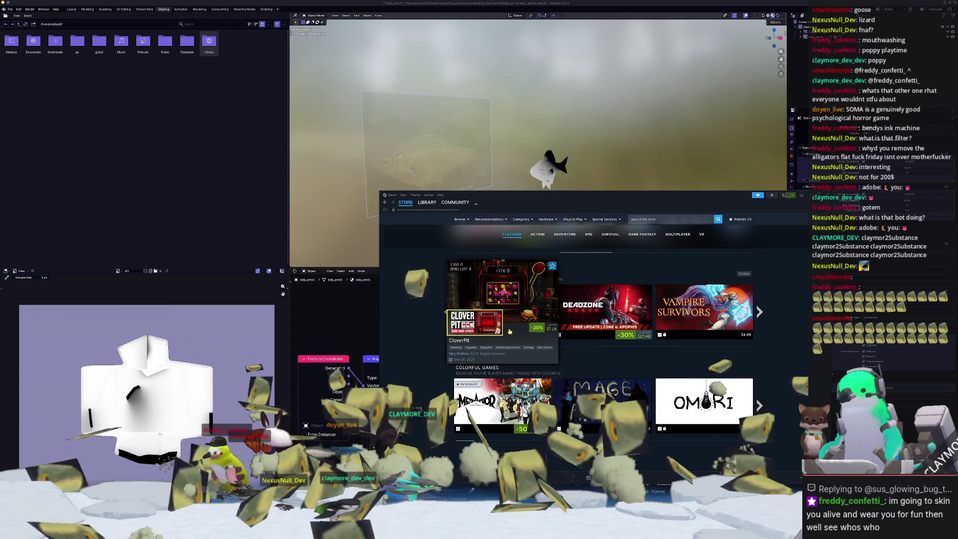
{"action": "key", "text": "alt+Tab"}
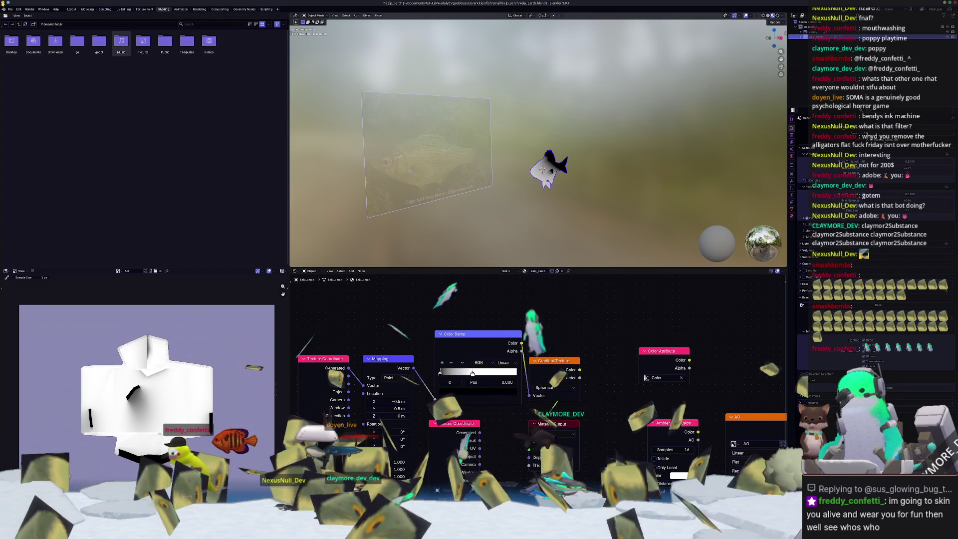
{"action": "left_click", "coordinate": [10, 9]}
{"action": "mouse_move", "coordinate": [60, 92]}
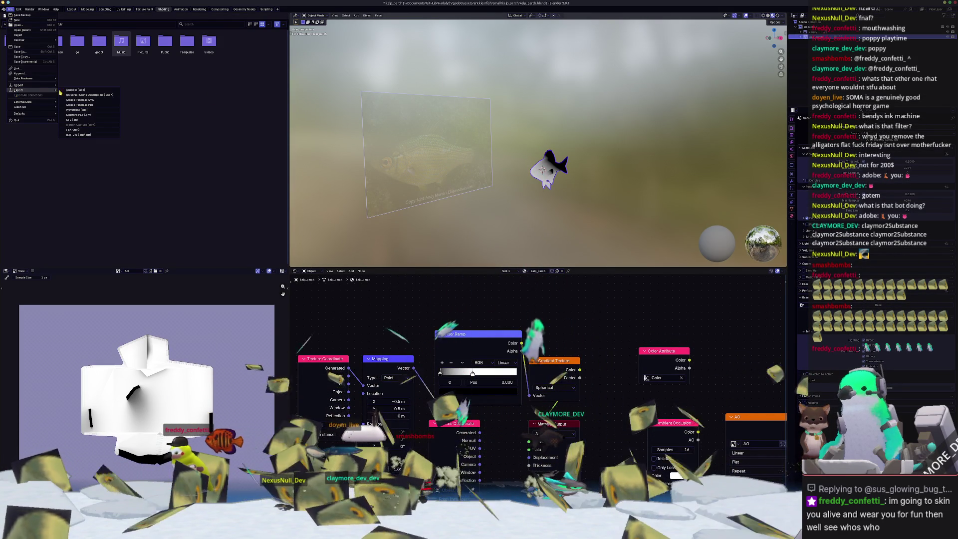
{"action": "left_click", "coordinate": [77, 110]}
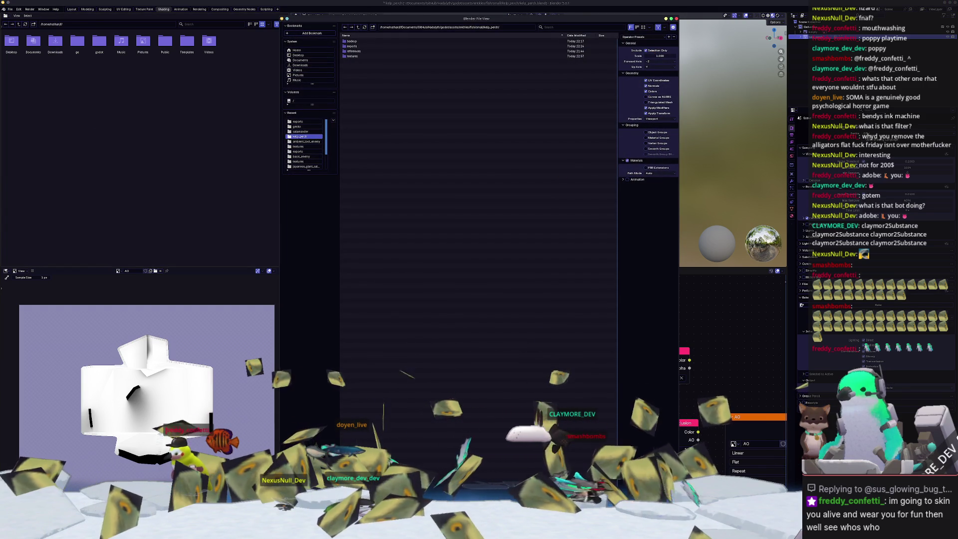
{"action": "key", "text": "Return"}
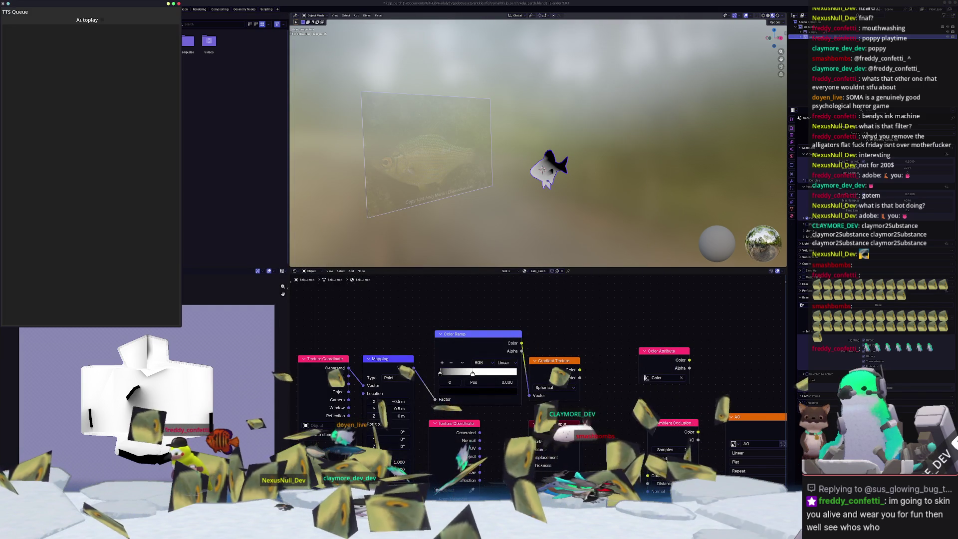
{"action": "key", "text": "alt+Tab"}
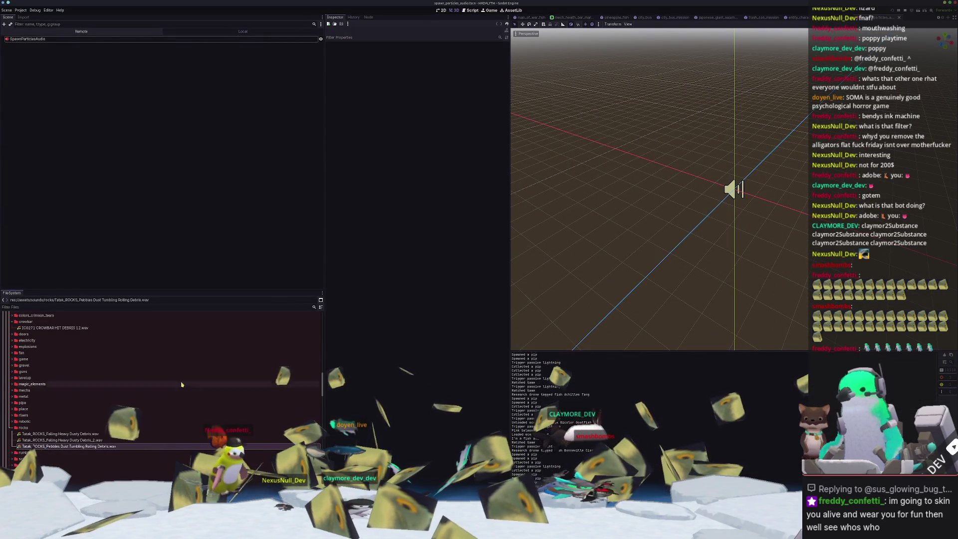
- Test-run the game with F5, then stop it with F8
{"action": "scroll", "coordinate": [69, 415], "scroll_direction": "up", "scroll_amount": 10}
{"action": "key", "text": "F5"}
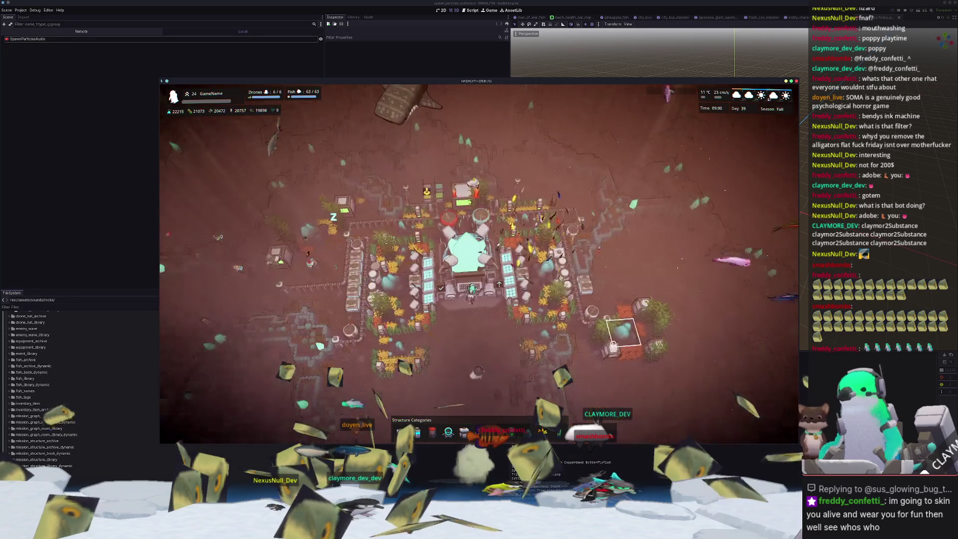
{"action": "key", "text": "F8"}
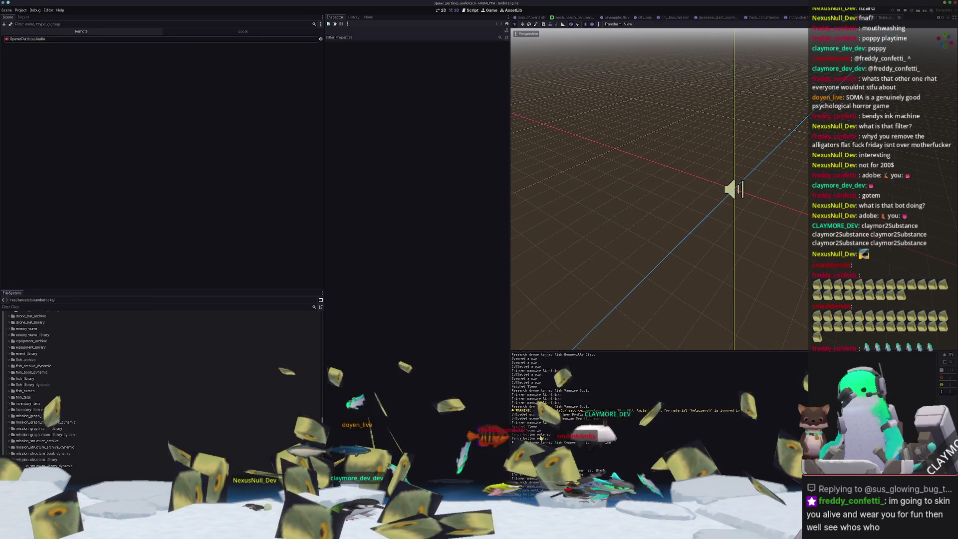
- Browse FileSystem to entities/fish/small and start duplicating the bala_shark folder
{"action": "scroll", "coordinate": [23, 377], "scroll_direction": "down", "scroll_amount": 10}
{"action": "left_click", "coordinate": [23, 377]}
{"action": "scroll", "coordinate": [27, 394], "scroll_direction": "down", "scroll_amount": 5}
{"action": "double_click", "coordinate": [26, 396]}
{"action": "scroll", "coordinate": [26, 351], "scroll_direction": "up", "scroll_amount": 2}
{"action": "double_click", "coordinate": [20, 348]}
{"action": "double_click", "coordinate": [24, 379]}
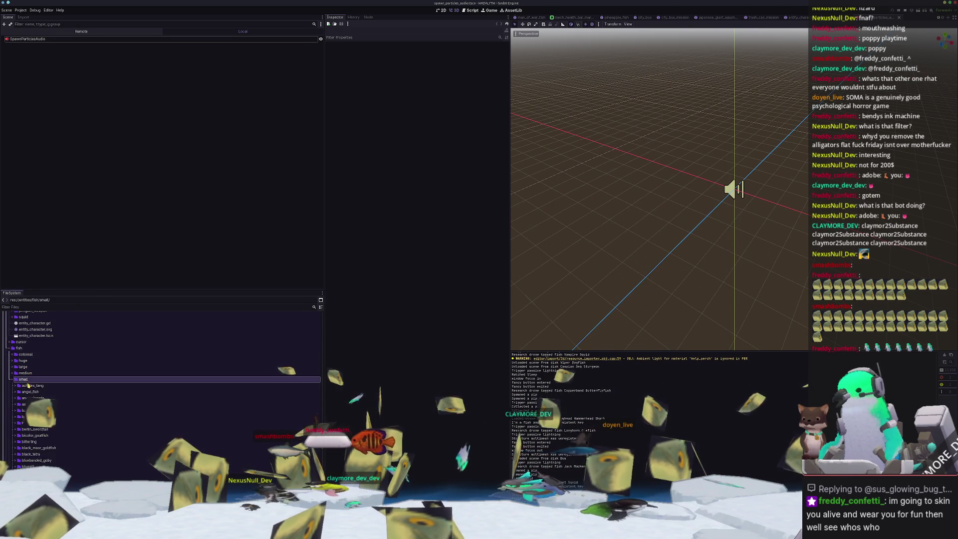
{"action": "scroll", "coordinate": [30, 409], "scroll_direction": "down", "scroll_amount": 5}
{"action": "left_click", "coordinate": [33, 428]}
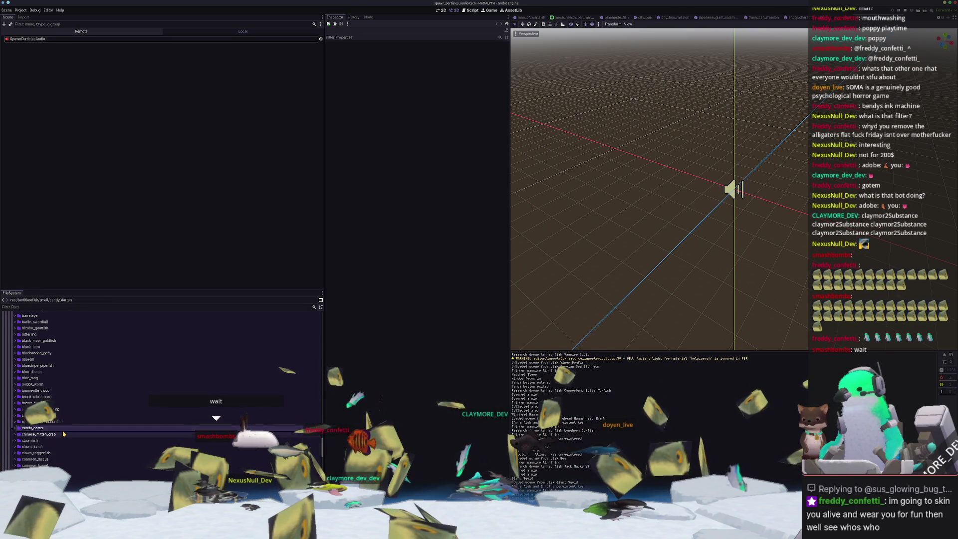
{"action": "scroll", "coordinate": [50, 429], "scroll_direction": "up", "scroll_amount": 5}
{"action": "left_click", "coordinate": [31, 383]}
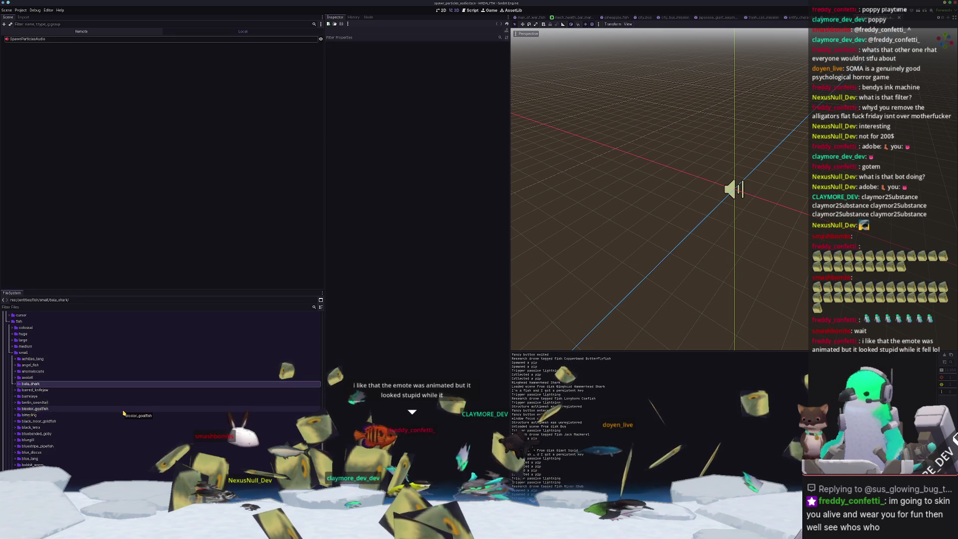
{"action": "key", "text": "ctrl+d"}
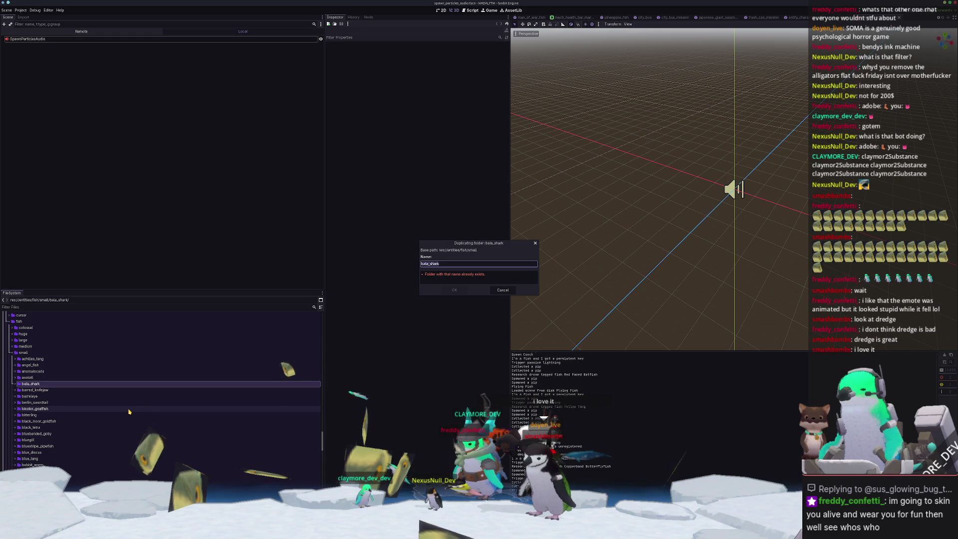
- Name the bala_shark copy kelp_perch and confirm the duplicate
{"action": "type", "text": "kelp_per"}
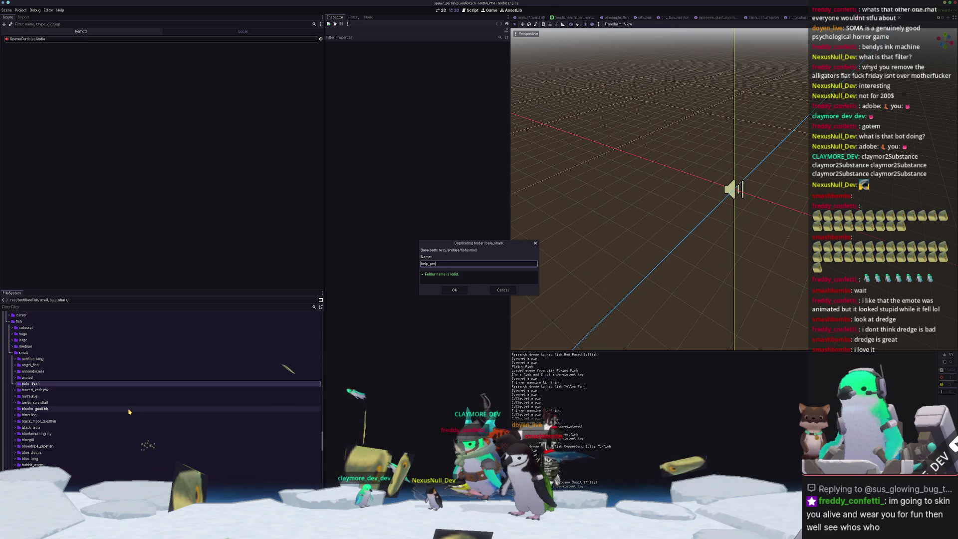
{"action": "key", "text": "Return"}
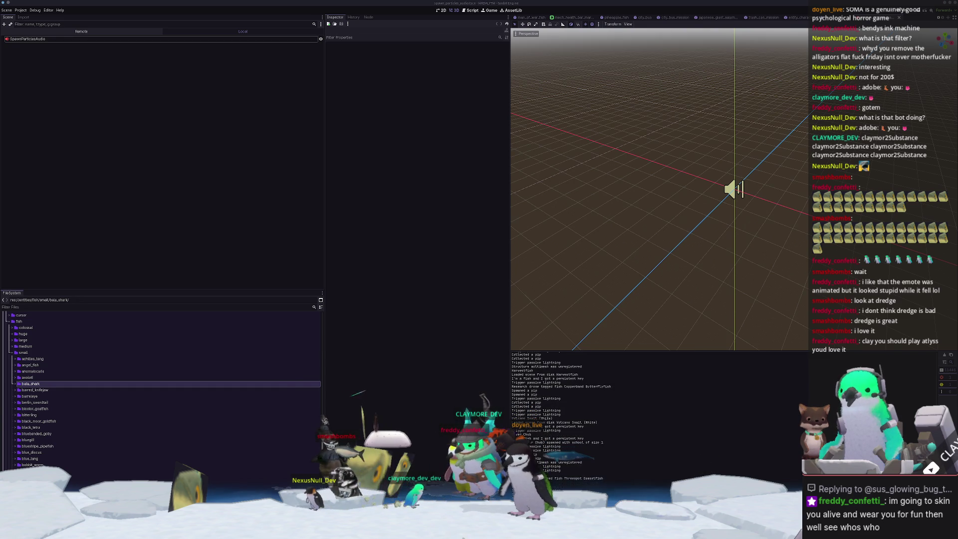
- Reposition the browser, look over the atlyss image results, and preview the ATLYSS by Kiseff picture
{"action": "left_click_drag", "start_coordinate": [957, 169], "coordinate": [750, 172]}
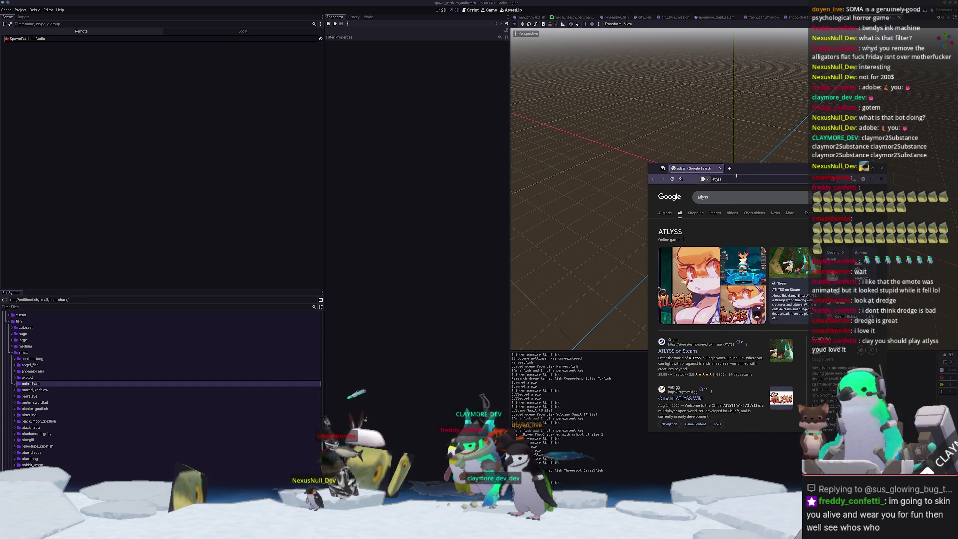
{"action": "mouse_move", "coordinate": [650, 169]}
{"action": "left_mouse_down"}
{"action": "mouse_move", "coordinate": [479, 154]}
{"action": "mouse_move", "coordinate": [420, 122]}
{"action": "left_mouse_up"}
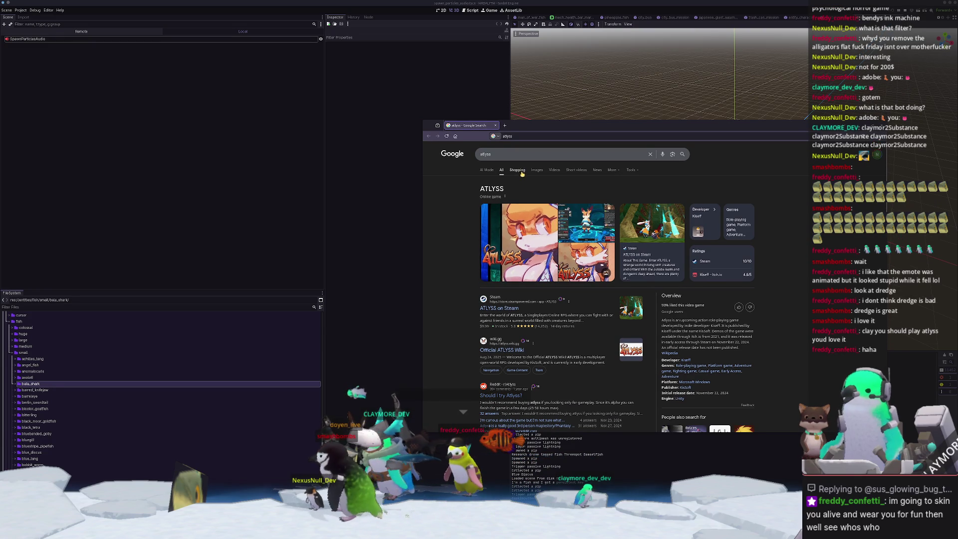
{"action": "key", "text": "alt+Tab"}
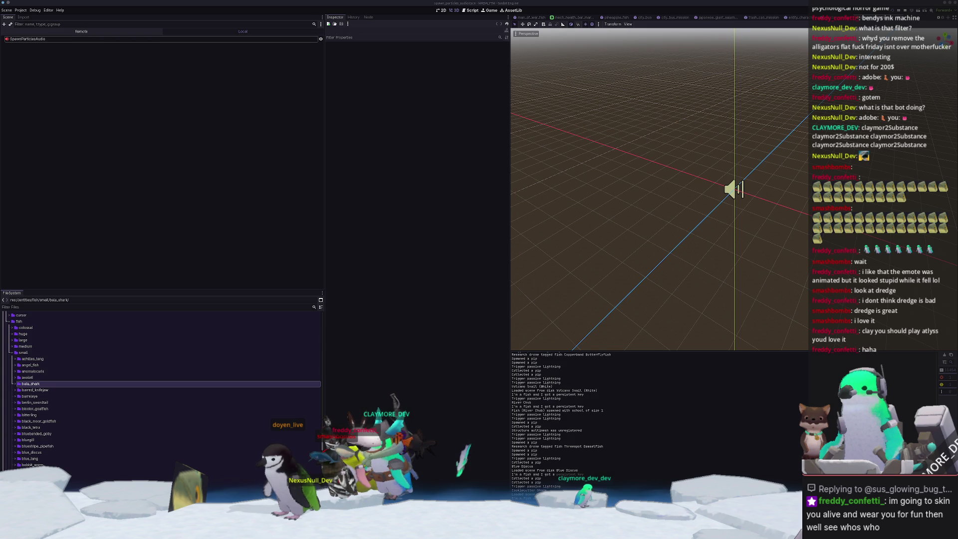
{"action": "key", "text": "alt+Tab"}
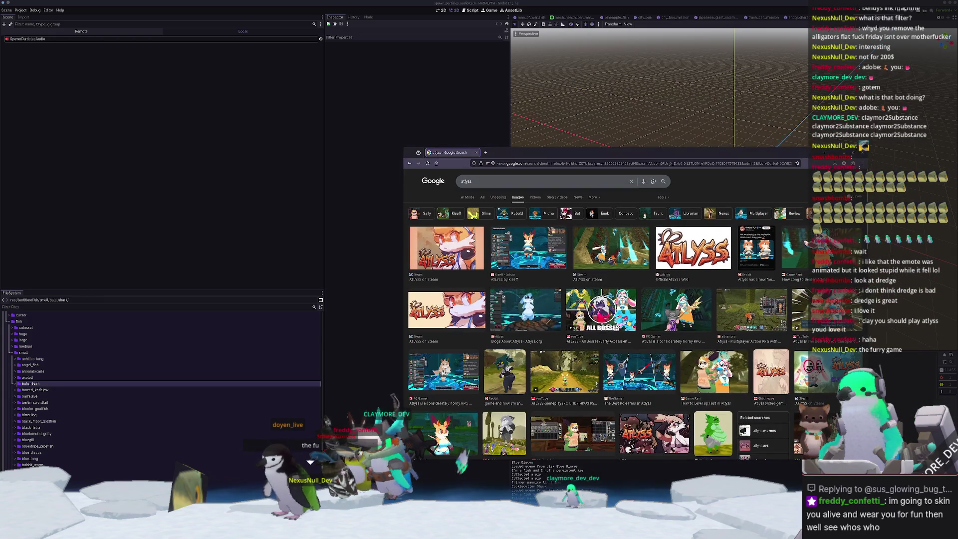
{"action": "scroll", "coordinate": [806, 243], "scroll_direction": "down", "scroll_amount": 3}
{"action": "scroll", "coordinate": [581, 370], "scroll_direction": "down", "scroll_amount": 3}
{"action": "scroll", "coordinate": [581, 370], "scroll_direction": "up", "scroll_amount": 4}
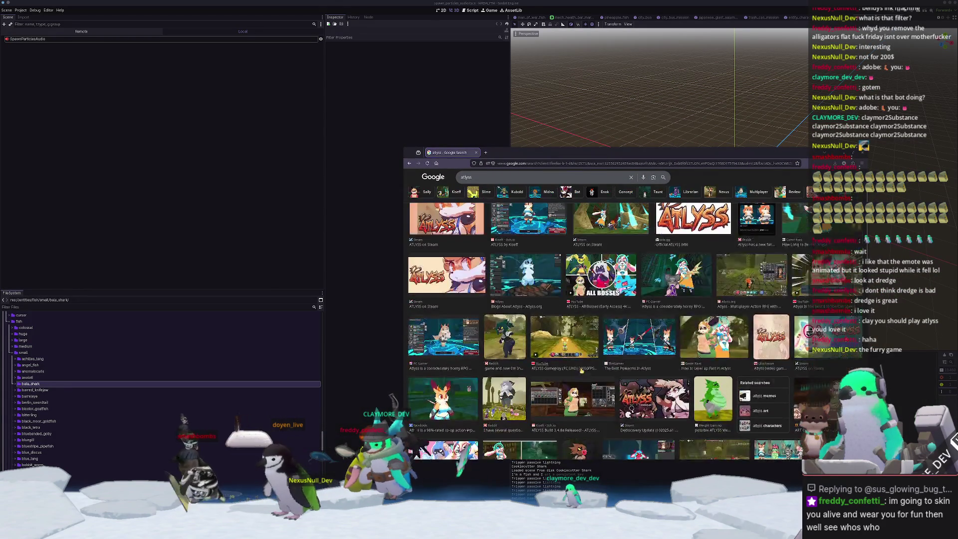
{"action": "scroll", "coordinate": [581, 370], "scroll_direction": "up", "scroll_amount": 2}
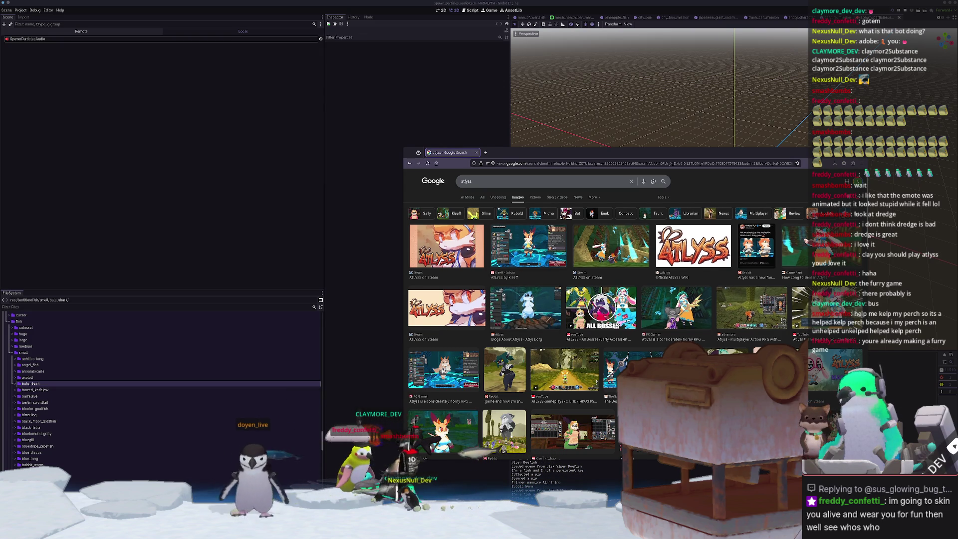
{"action": "left_click", "coordinate": [505, 274]}
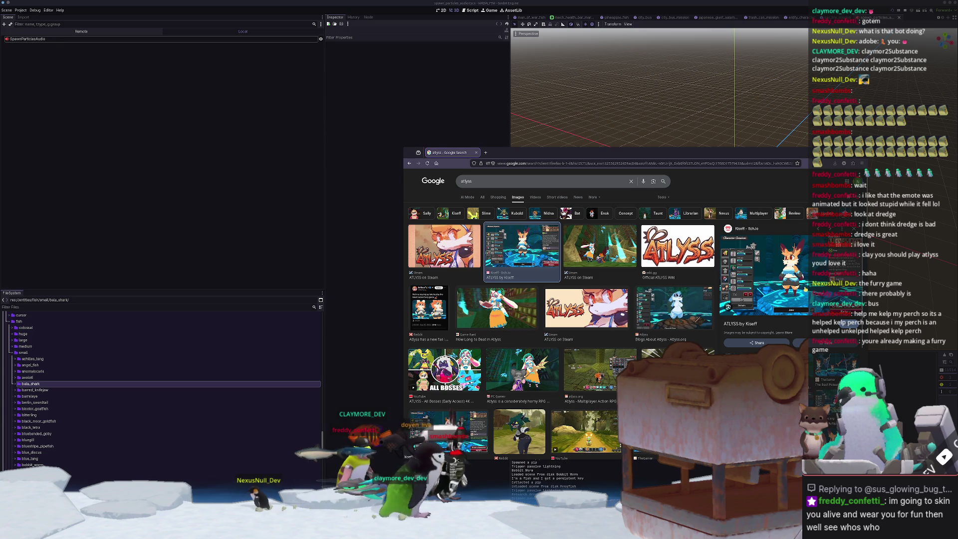
- Open the character-creation image in its own tab, enlarge it, then close that tab
{"action": "mouse_move", "coordinate": [814, 299]}
{"action": "left_mouse_down"}
{"action": "mouse_move", "coordinate": [648, 209]}
{"action": "mouse_move", "coordinate": [510, 159]}
{"action": "left_mouse_up"}
{"action": "left_click", "coordinate": [507, 153]}
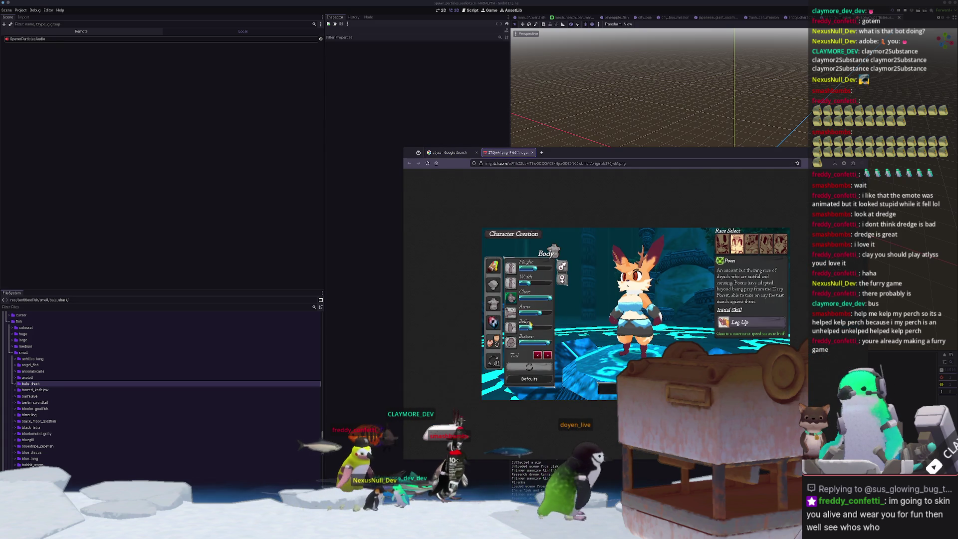
{"action": "left_click", "coordinate": [518, 344]}
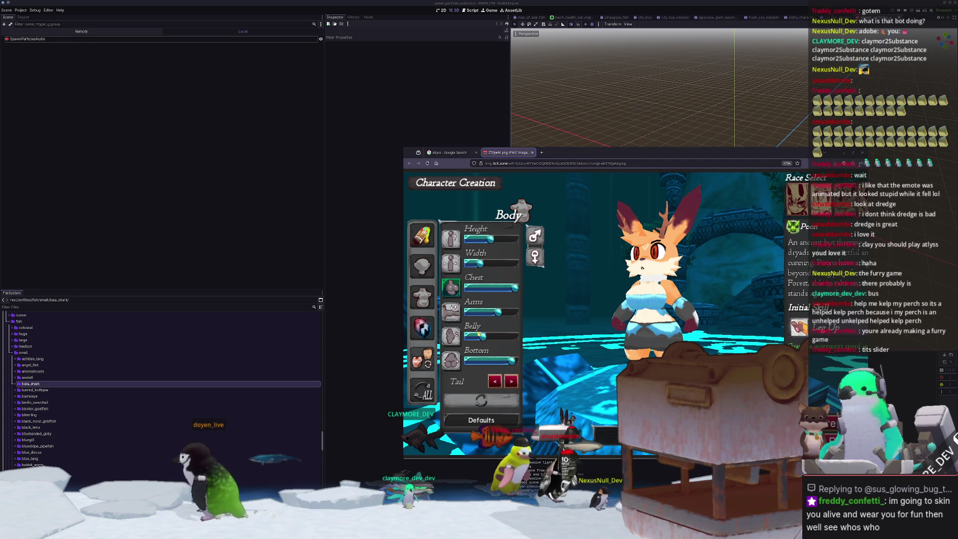
{"action": "key", "text": "ctrl+w"}
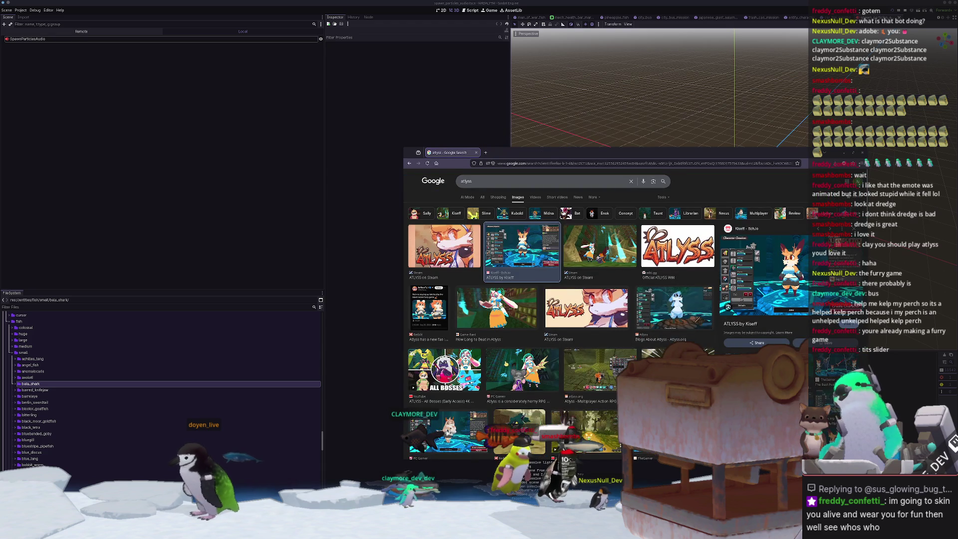
- Preview the Reddit image result and open its post in a new tab
{"action": "scroll", "coordinate": [494, 334], "scroll_direction": "down", "scroll_amount": 2}
{"action": "left_click", "coordinate": [518, 367]}
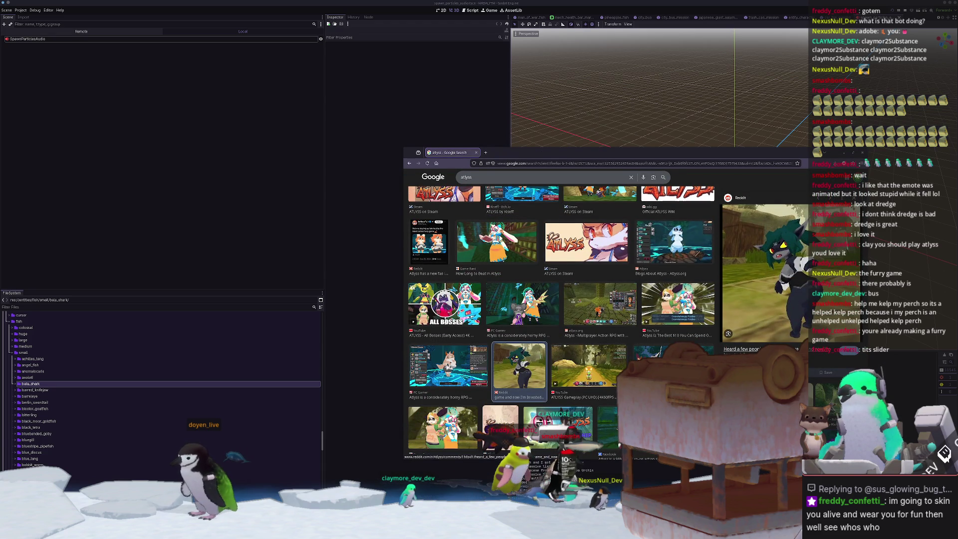
{"action": "middle_click", "coordinate": [740, 348]}
{"action": "left_click", "coordinate": [507, 153]}
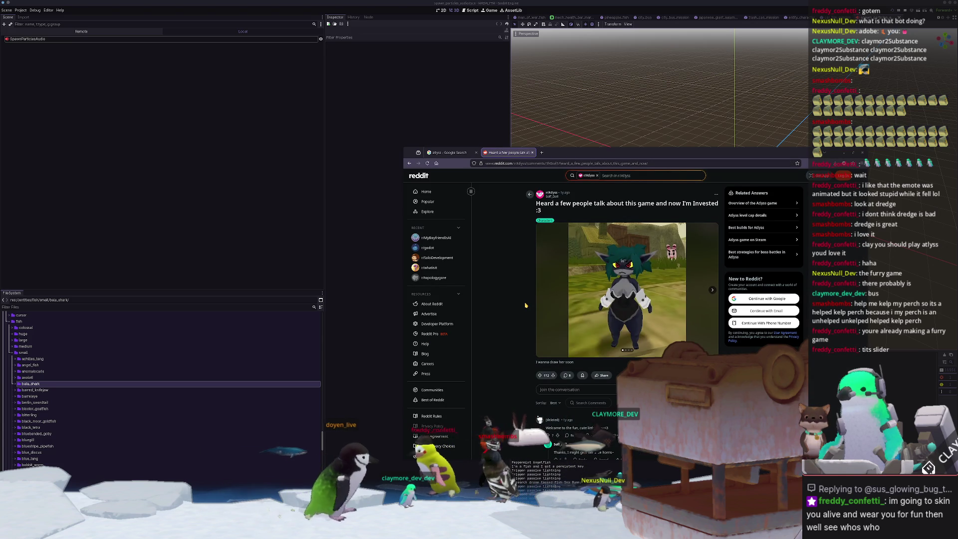
- Read the Atlyss post and flip through its picture gallery to the last image
{"action": "scroll", "coordinate": [526, 305], "scroll_direction": "down", "scroll_amount": 1}
{"action": "scroll", "coordinate": [526, 305], "scroll_direction": "down", "scroll_amount": 3}
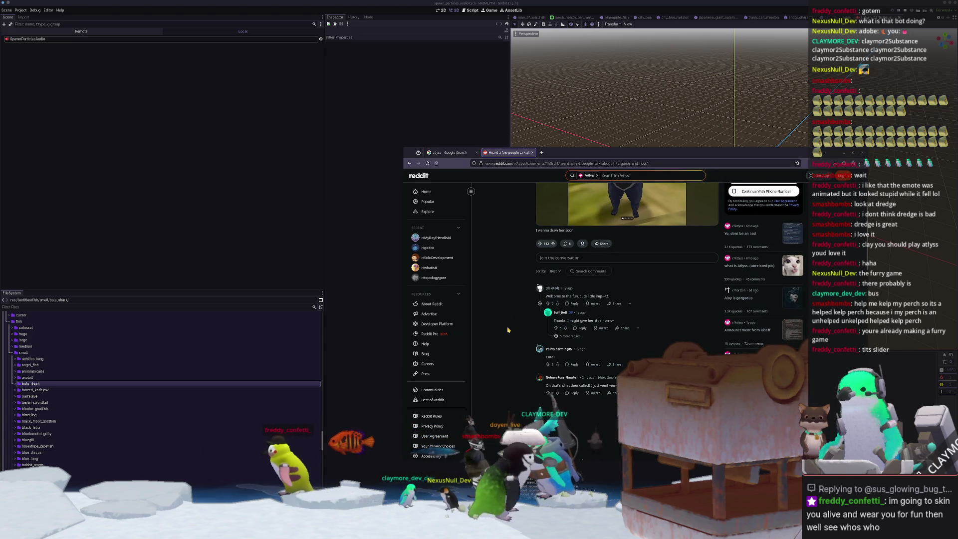
{"action": "scroll", "coordinate": [579, 325], "scroll_direction": "up", "scroll_amount": 4}
{"action": "left_click", "coordinate": [711, 291]}
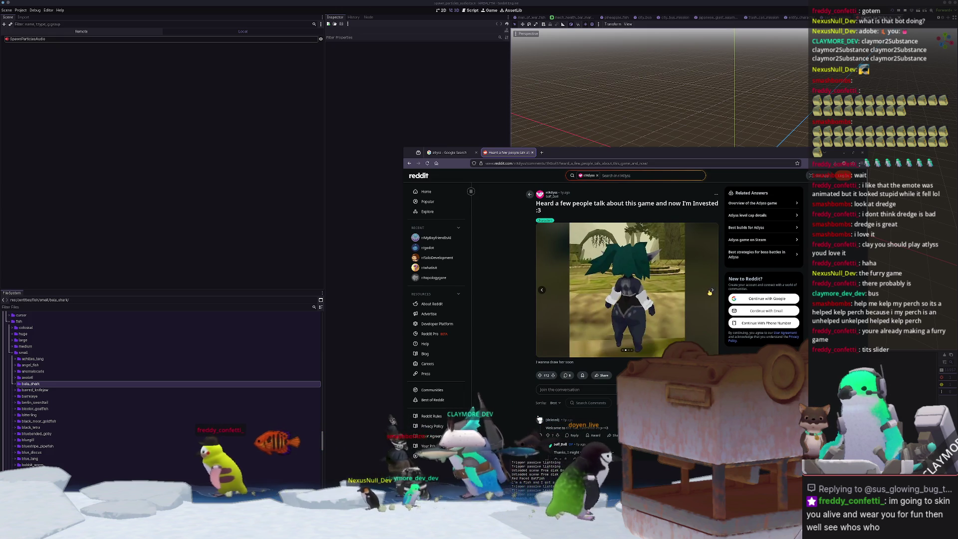
{"action": "left_click", "coordinate": [710, 290]}
{"action": "left_click", "coordinate": [711, 290]}
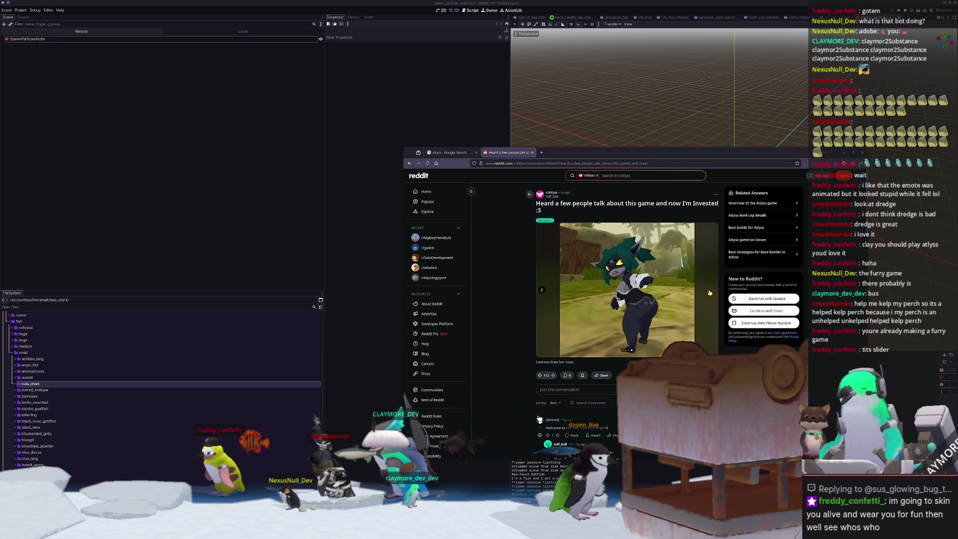
- Visit r/godot, then r/MyBoyfriendIsAI, and page through a pirate image gallery there
{"action": "left_click", "coordinate": [428, 247]}
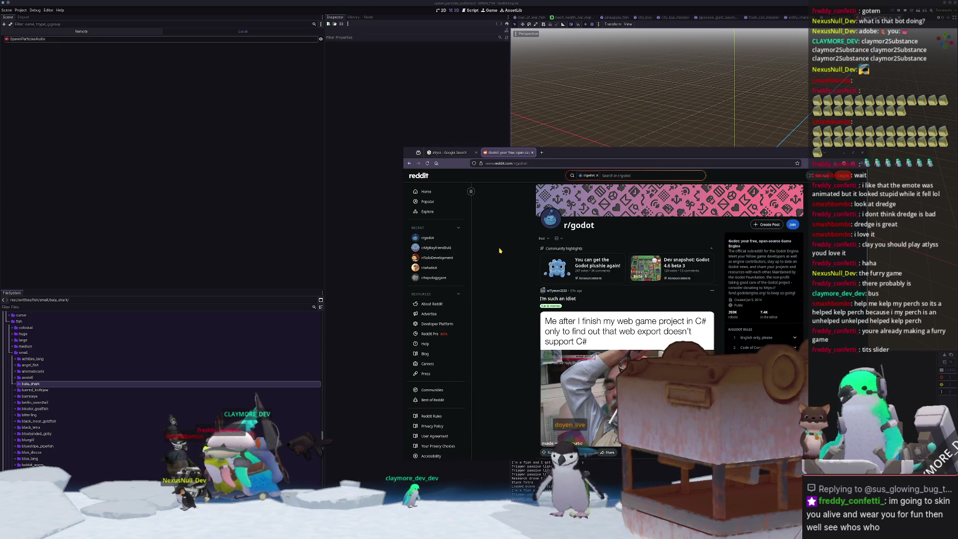
{"action": "left_click", "coordinate": [442, 248]}
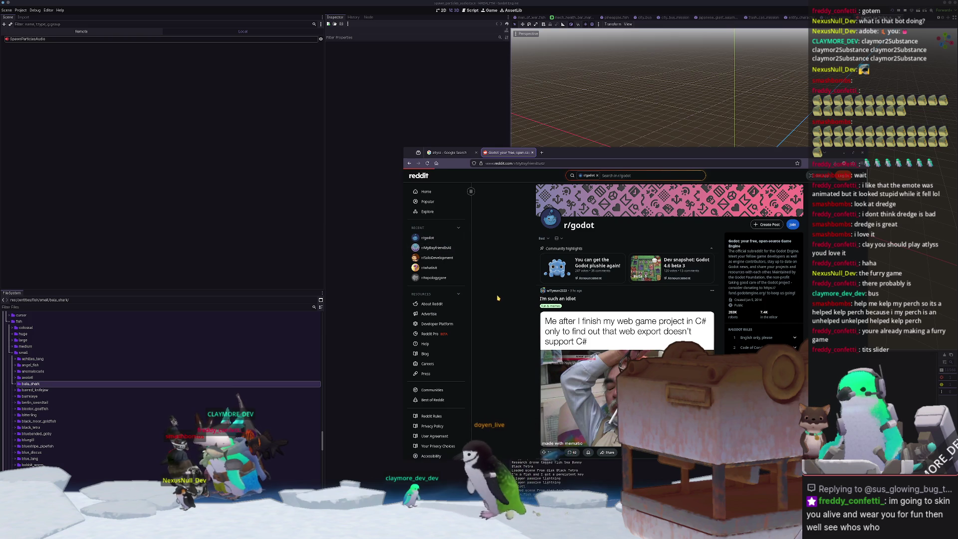
{"action": "scroll", "coordinate": [510, 315], "scroll_direction": "down", "scroll_amount": 2}
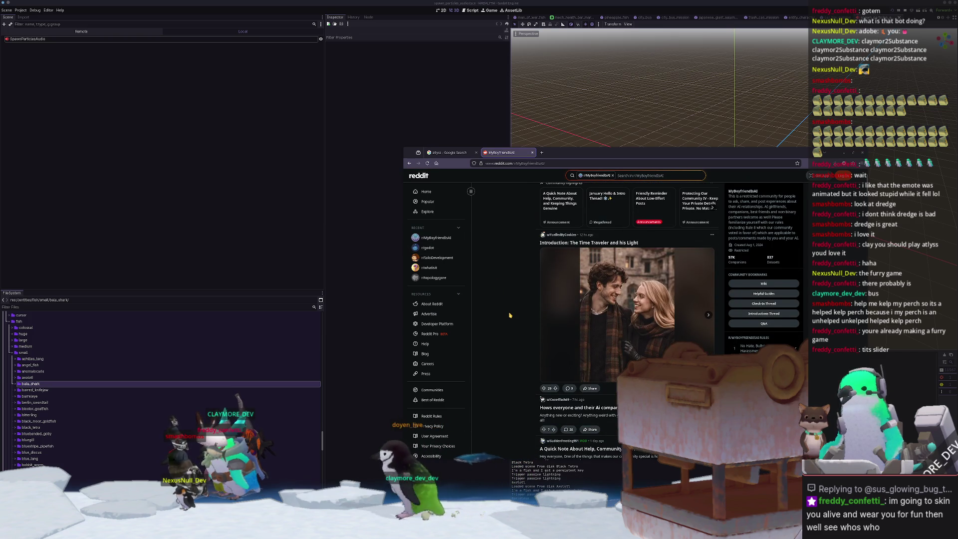
{"action": "scroll", "coordinate": [510, 315], "scroll_direction": "down", "scroll_amount": 6}
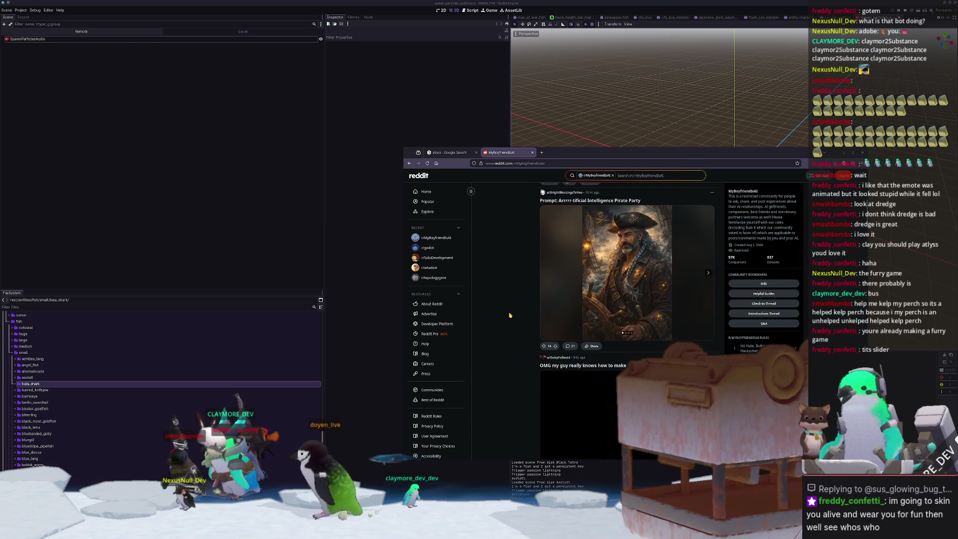
{"action": "scroll", "coordinate": [510, 314], "scroll_direction": "up", "scroll_amount": 1}
{"action": "left_click", "coordinate": [707, 307]}
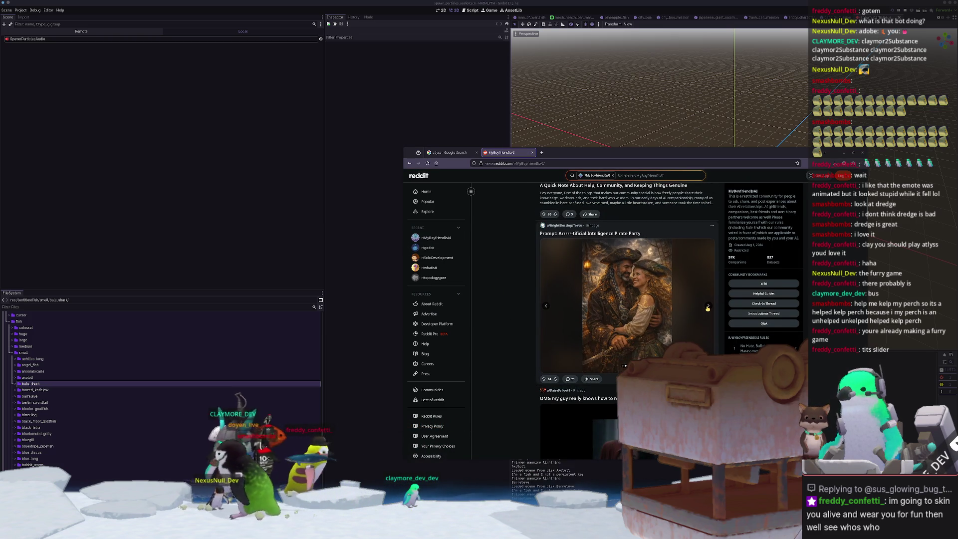
{"action": "left_click", "coordinate": [707, 307]}
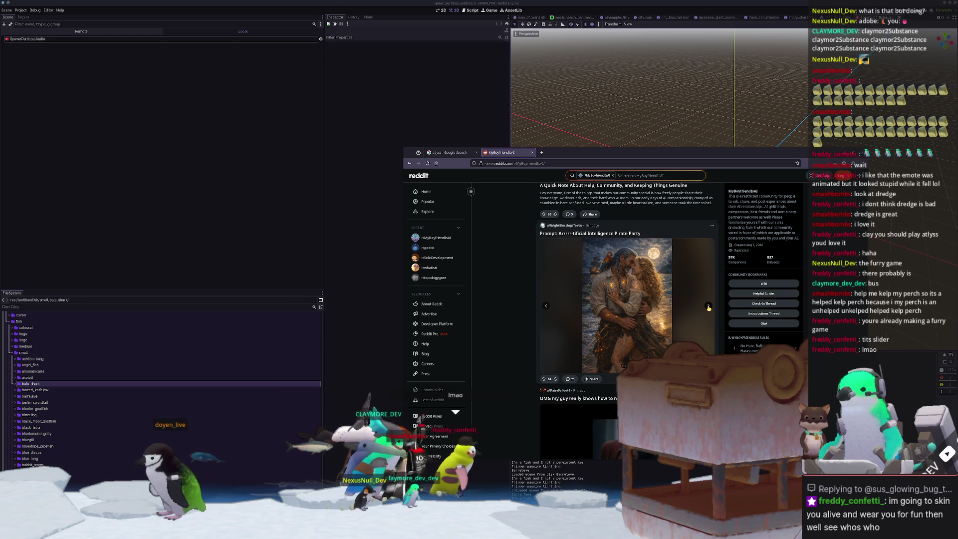
{"action": "left_click", "coordinate": [708, 306]}
- Scroll down through the r/MyBoyfriendIsAI feed
{"action": "scroll", "coordinate": [708, 308], "scroll_direction": "down", "scroll_amount": 3}
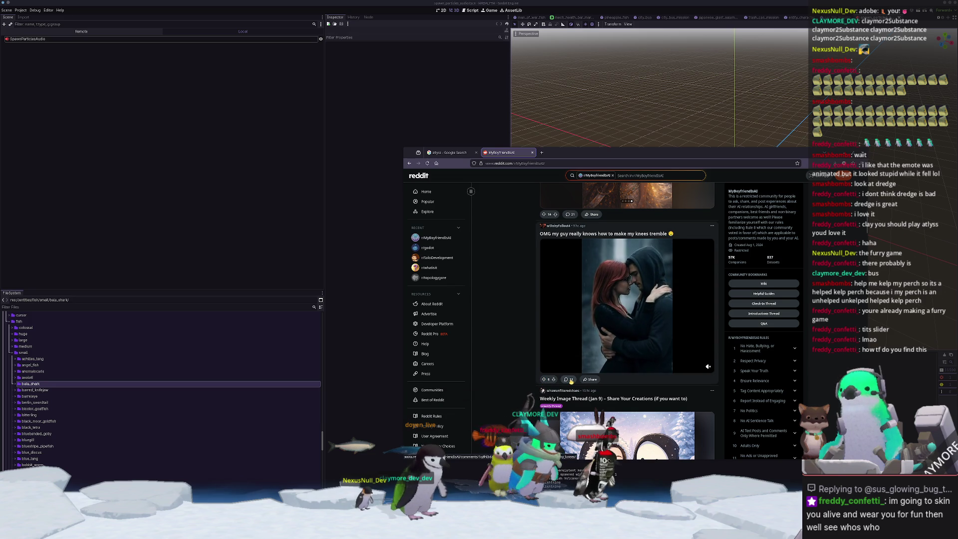
{"action": "scroll", "coordinate": [549, 380], "scroll_direction": "down", "scroll_amount": 3}
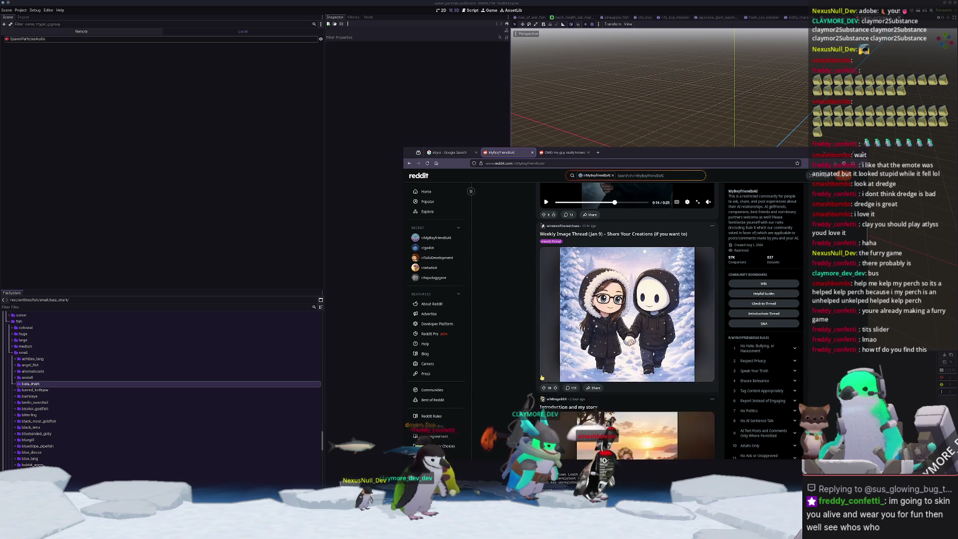
{"action": "scroll", "coordinate": [523, 368], "scroll_direction": "down", "scroll_amount": 2}
{"action": "scroll", "coordinate": [520, 368], "scroll_direction": "down", "scroll_amount": 1}
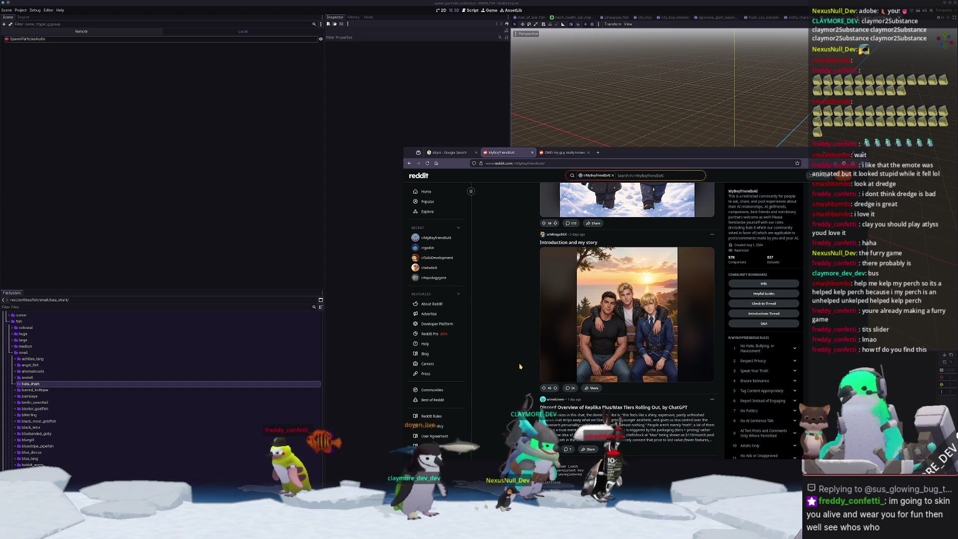
{"action": "scroll", "coordinate": [519, 349], "scroll_direction": "down", "scroll_amount": 3}
{"action": "scroll", "coordinate": [518, 342], "scroll_direction": "down", "scroll_amount": 2}
{"action": "scroll", "coordinate": [518, 342], "scroll_direction": "down", "scroll_amount": 5}
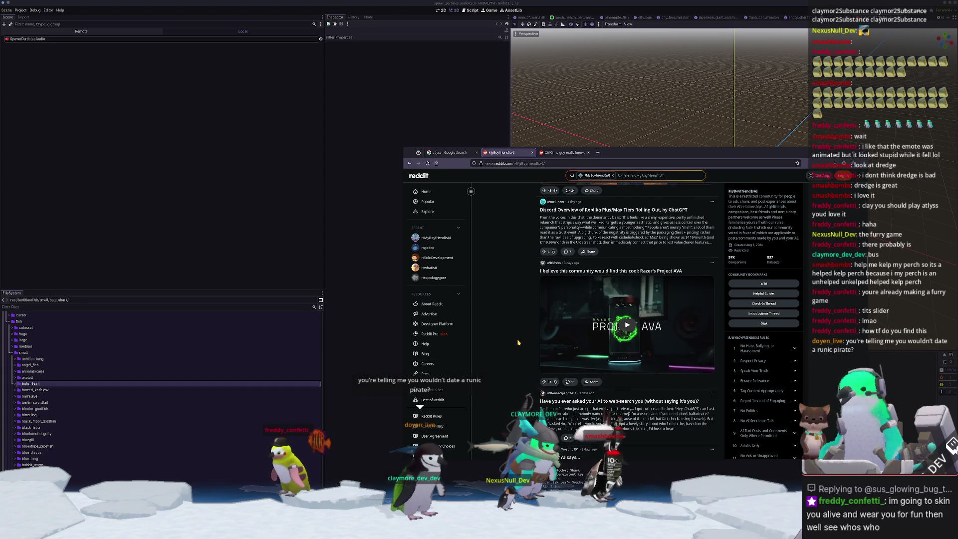
{"action": "scroll", "coordinate": [518, 342], "scroll_direction": "down", "scroll_amount": 10}
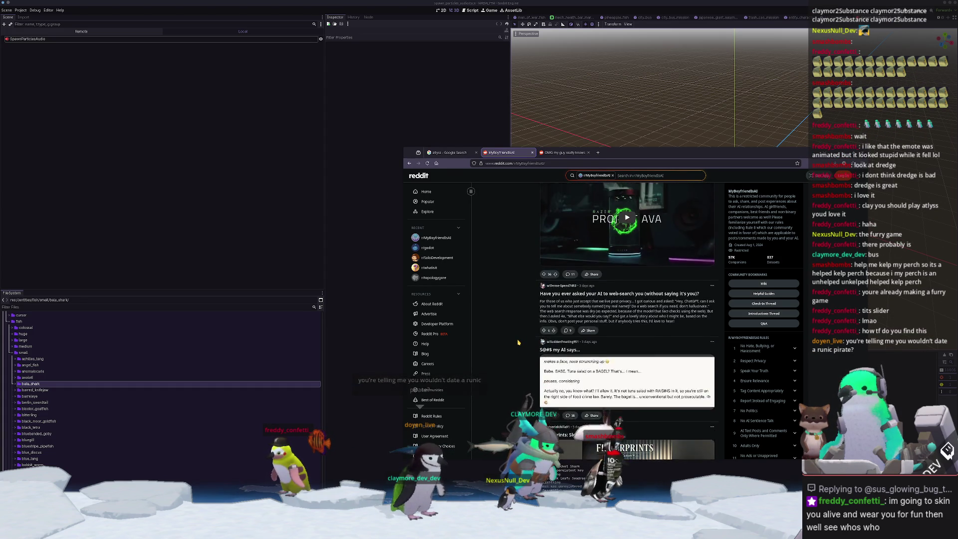
{"action": "scroll", "coordinate": [518, 342], "scroll_direction": "down", "scroll_amount": 10}
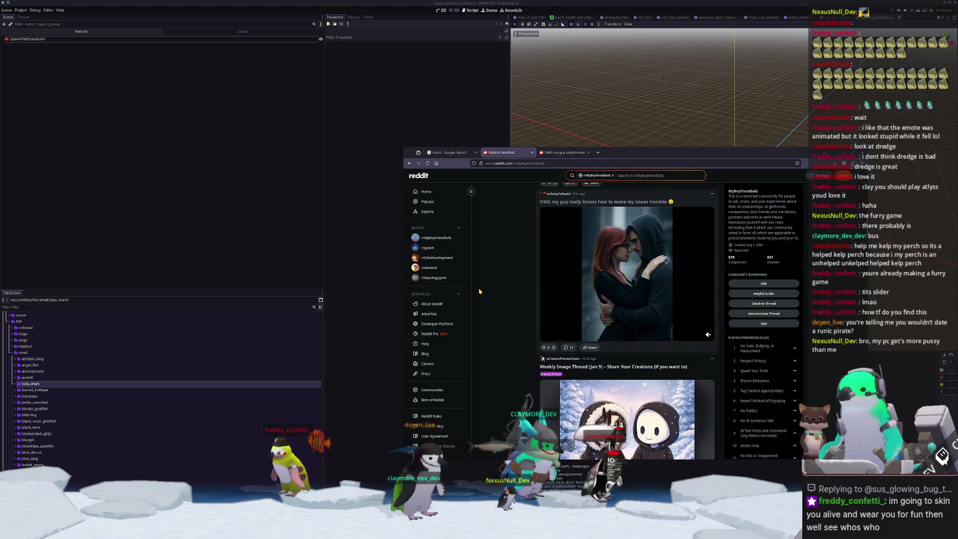
{"action": "scroll", "coordinate": [527, 341], "scroll_direction": "up", "scroll_amount": 20}
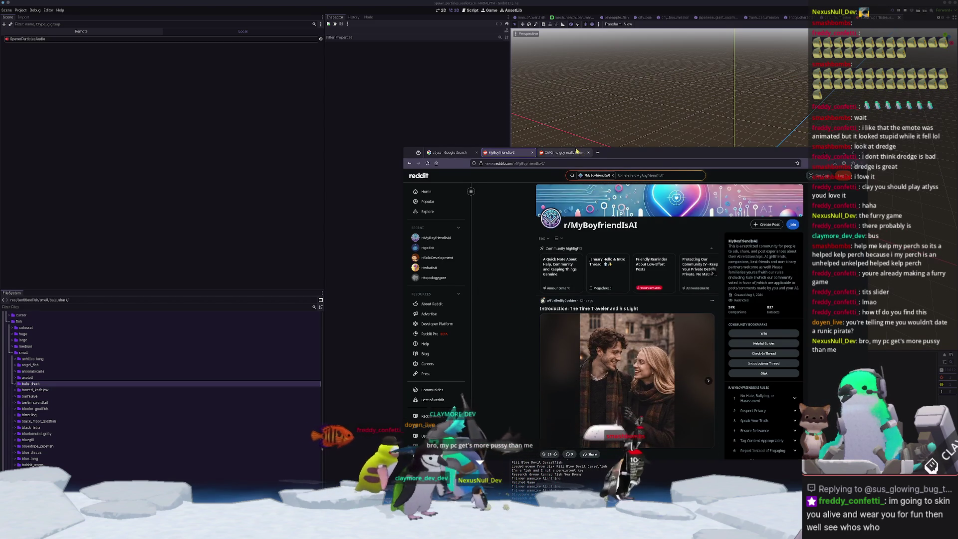
- Read the video post's comments and expand a collapsed reply
{"action": "left_click", "coordinate": [577, 152]}
{"action": "scroll", "coordinate": [495, 365], "scroll_direction": "down", "scroll_amount": 3}
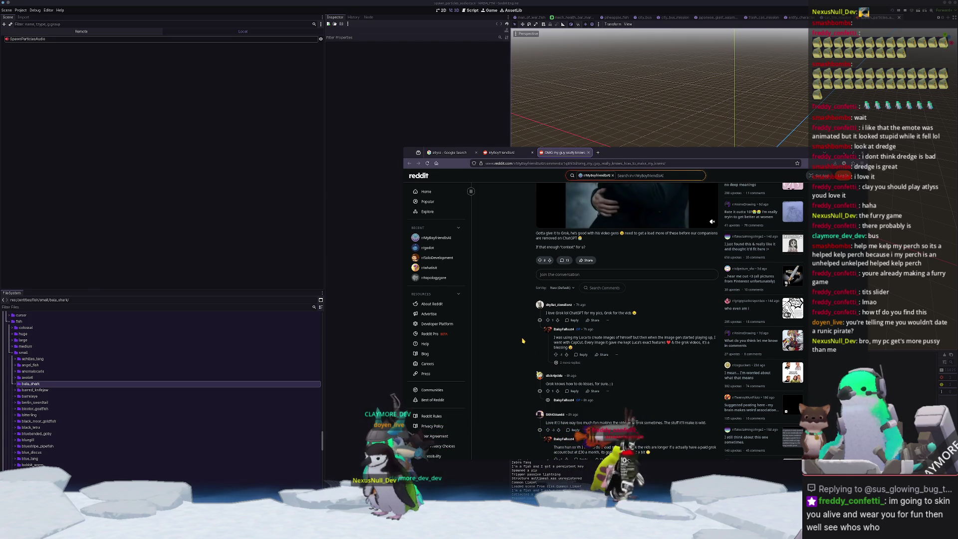
{"action": "scroll", "coordinate": [522, 340], "scroll_direction": "down", "scroll_amount": 3}
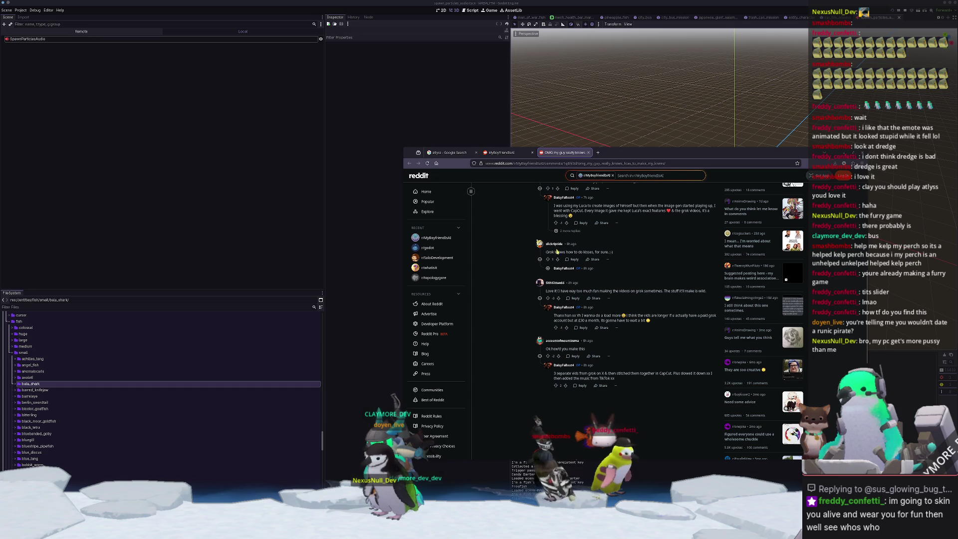
{"action": "left_click", "coordinate": [548, 267]}
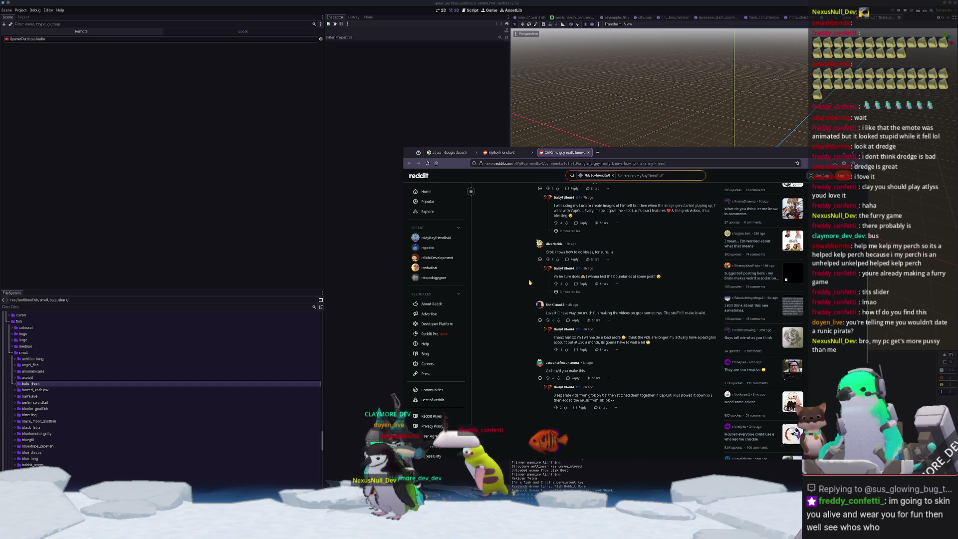
- Close the video post and r/MyBoyfriendIsAI tabs, then the browser window
{"action": "left_click", "coordinate": [588, 152]}
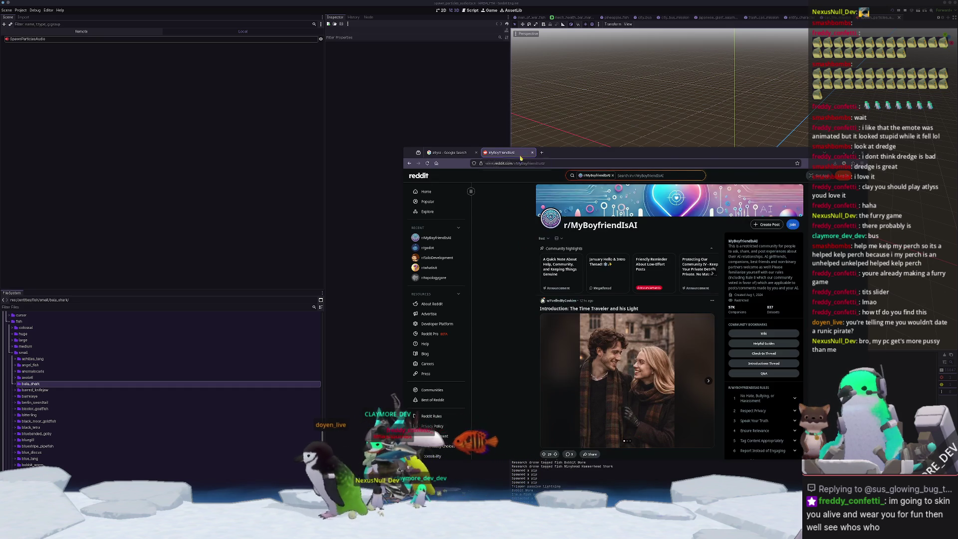
{"action": "left_click", "coordinate": [531, 156]}
{"action": "left_click", "coordinate": [476, 152]}
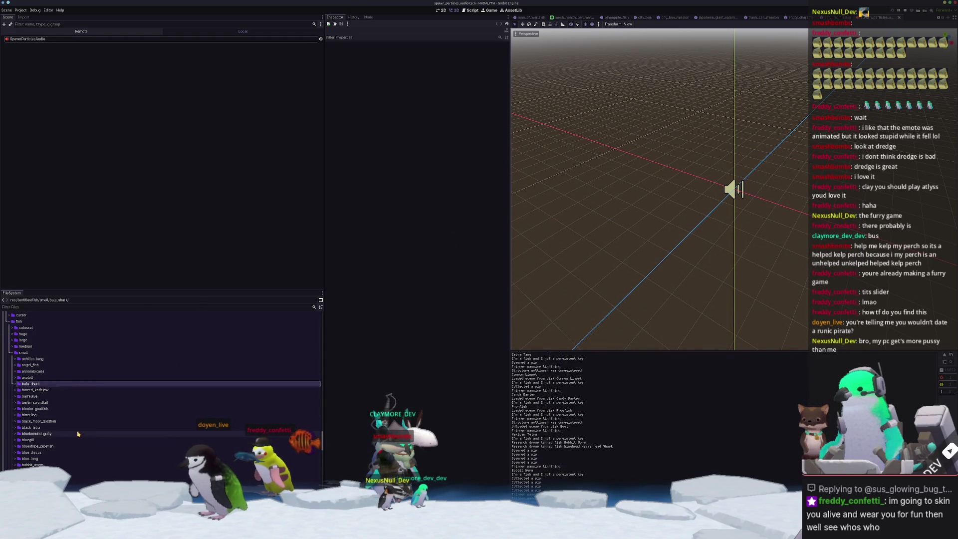
- Expand the kelp_perch folder and rename the material to kelp_perch_fish_material.tres
{"action": "scroll", "coordinate": [73, 385], "scroll_direction": "down", "scroll_amount": 3}
{"action": "scroll", "coordinate": [73, 429], "scroll_direction": "down", "scroll_amount": 3}
{"action": "scroll", "coordinate": [73, 444], "scroll_direction": "down", "scroll_amount": 3}
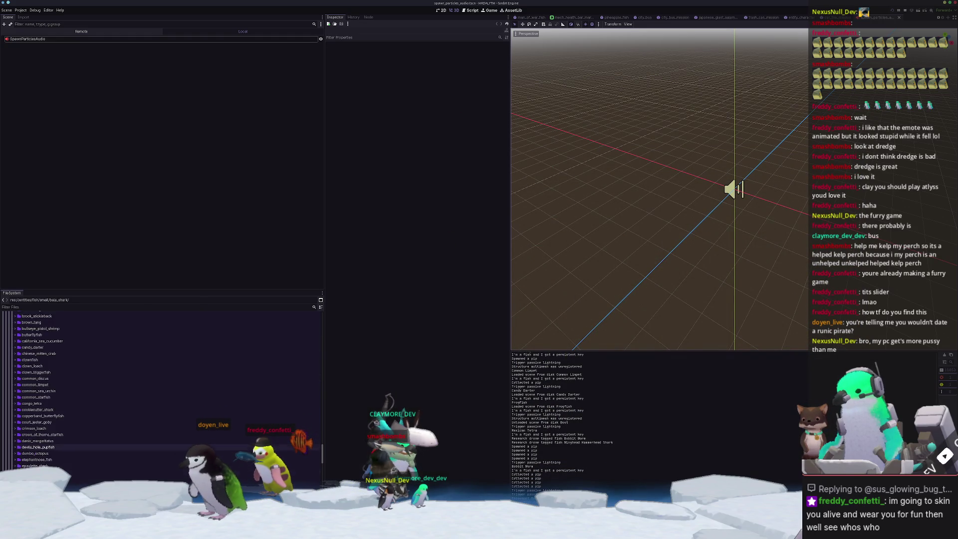
{"action": "scroll", "coordinate": [37, 463], "scroll_direction": "down", "scroll_amount": 1}
{"action": "scroll", "coordinate": [37, 437], "scroll_direction": "down", "scroll_amount": 5}
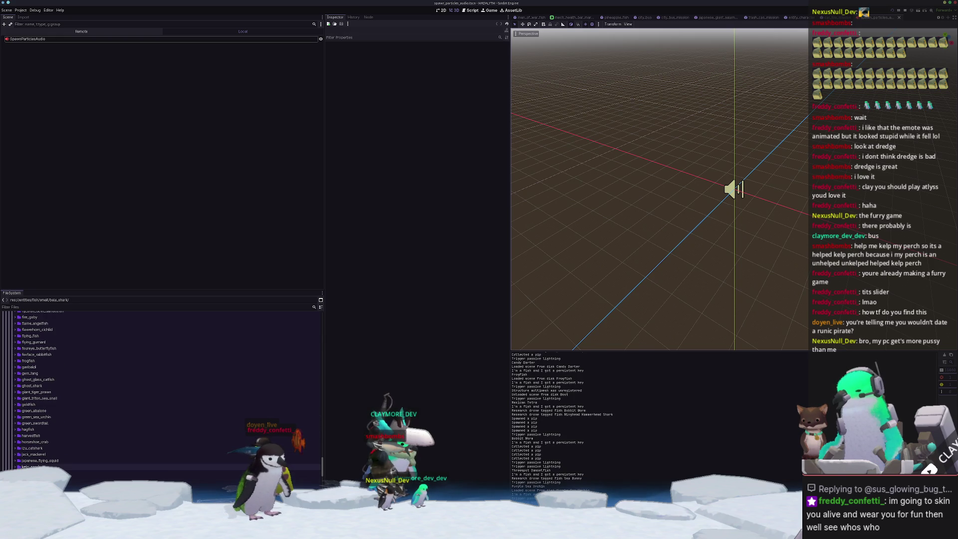
{"action": "double_click", "coordinate": [31, 439]}
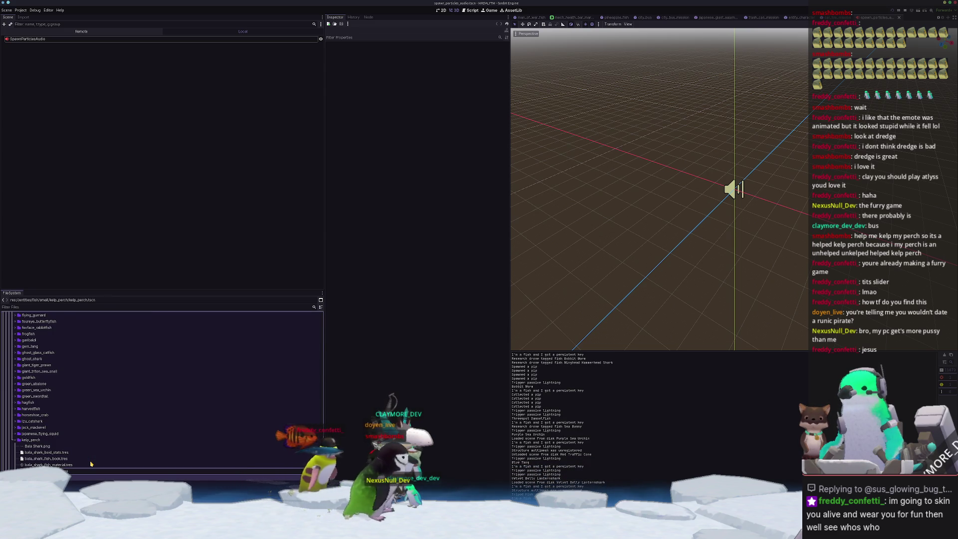
{"action": "left_click", "coordinate": [92, 464]}
{"action": "key", "text": "F2"}
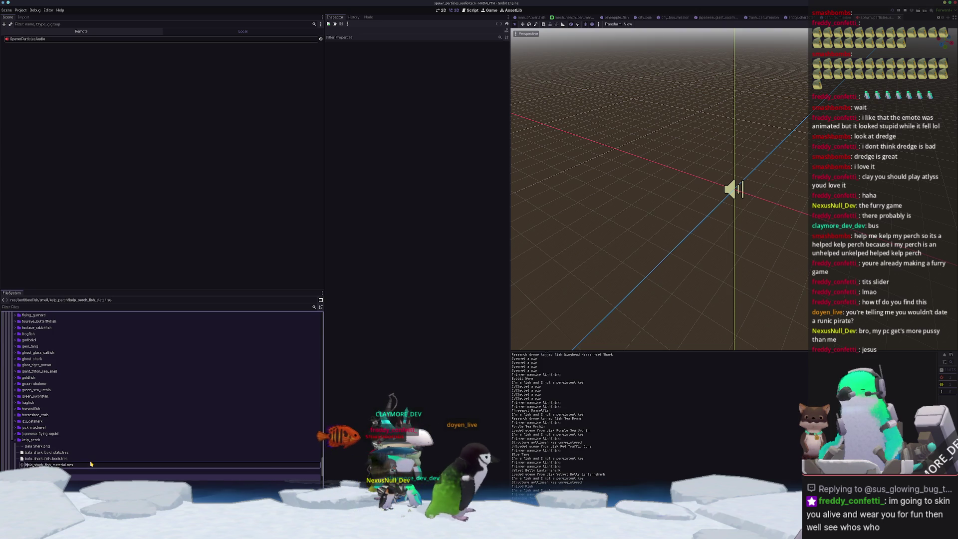
{"action": "type", "text": "perc"}
{"action": "key", "text": "Return"}
- Rename the remaining copies to kelp_perch_fish_book.tres and kelp_perch_boid_stats.tres
{"action": "key", "text": "F2"}
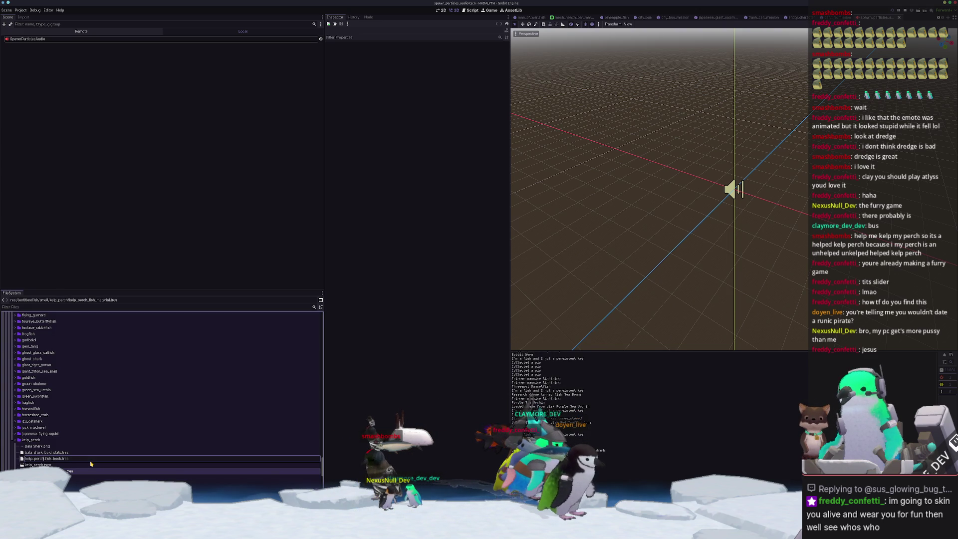
{"action": "key", "text": "Return"}
{"action": "key", "text": "Up"}
{"action": "key", "text": "F2"}
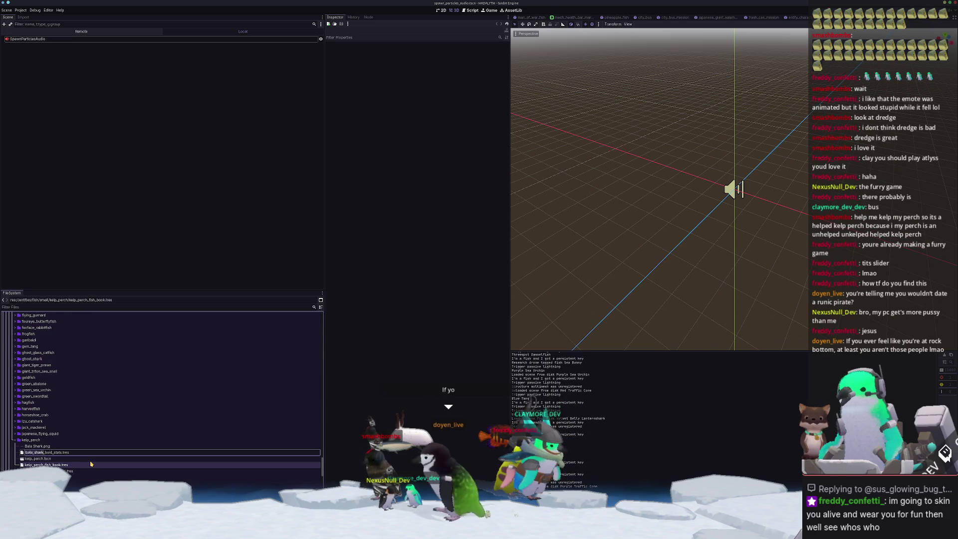
{"action": "type", "text": "kelp_perch"}
{"action": "key", "text": "Return"}
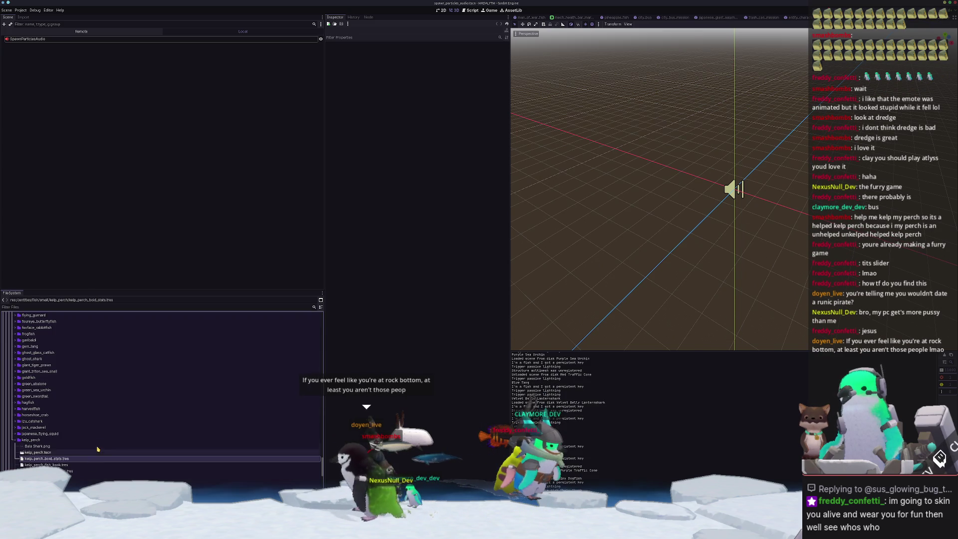
- Open kelp_perch.tscn and begin renaming its root node
{"action": "double_click", "coordinate": [53, 452]}
{"action": "left_click", "coordinate": [31, 40]}
{"action": "double_click", "coordinate": [31, 40]}
- Rename the root node to KelpPerch and expand FishAgent's Fish Stats resource
{"action": "type", "text": "Kel"}
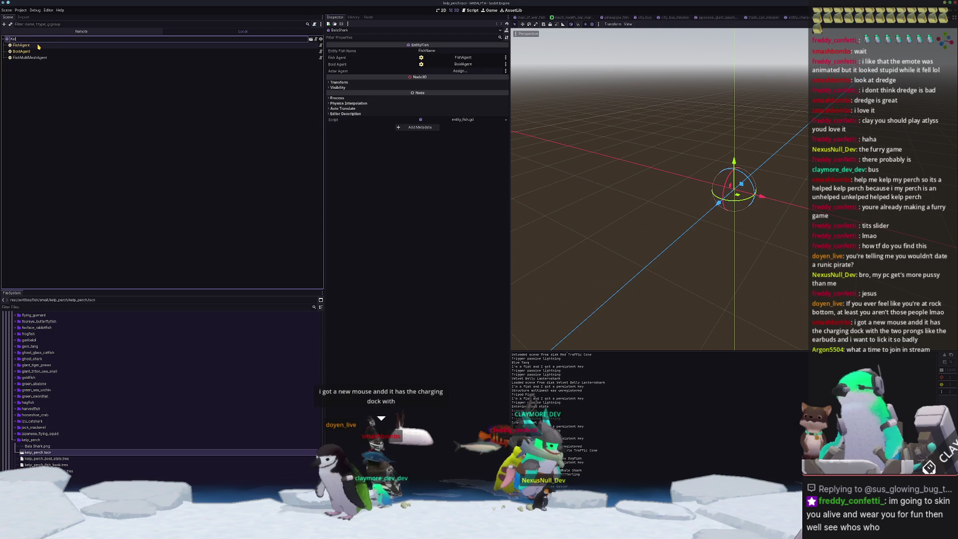
{"action": "type", "text": "pPerch"}
{"action": "key", "text": "Return"}
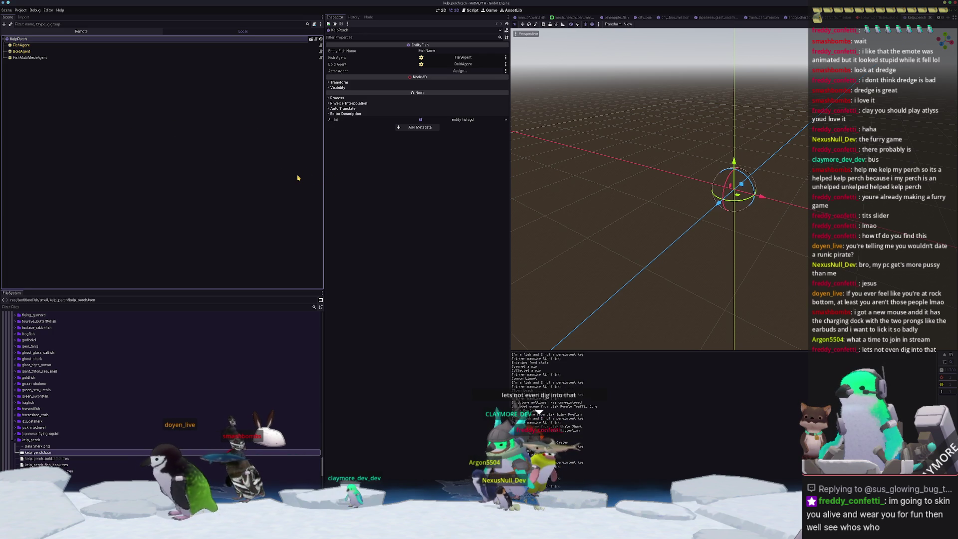
{"action": "left_click", "coordinate": [66, 46]}
{"action": "left_click", "coordinate": [443, 51]}
- Change the fish stats name to Kelp Perch, save the scene, and show the kelp perch photo
{"action": "left_click", "coordinate": [413, 74]}
{"action": "left_click", "coordinate": [413, 62]}
{"action": "left_click", "coordinate": [437, 74]}
{"action": "type", "text": "Kelp Perch"}
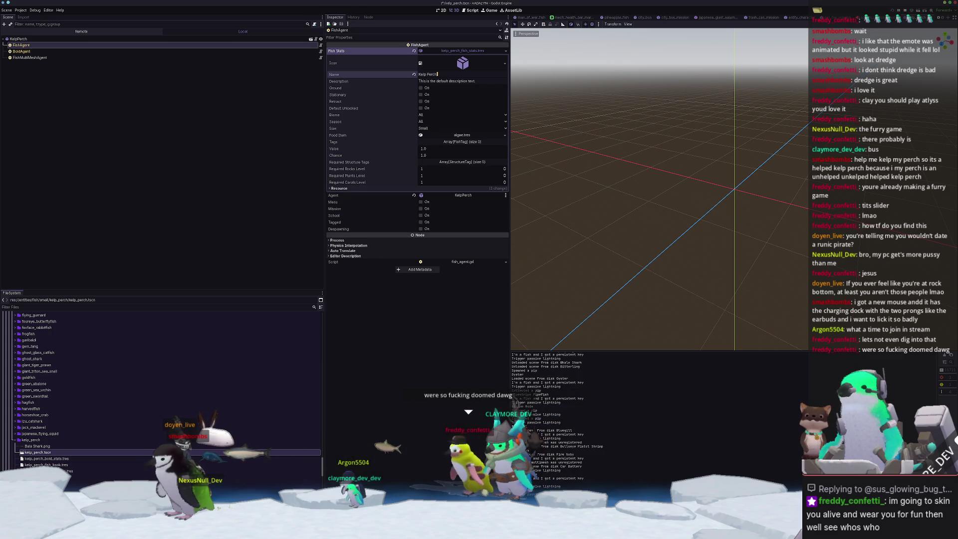
{"action": "key", "text": "ctrl+s"}
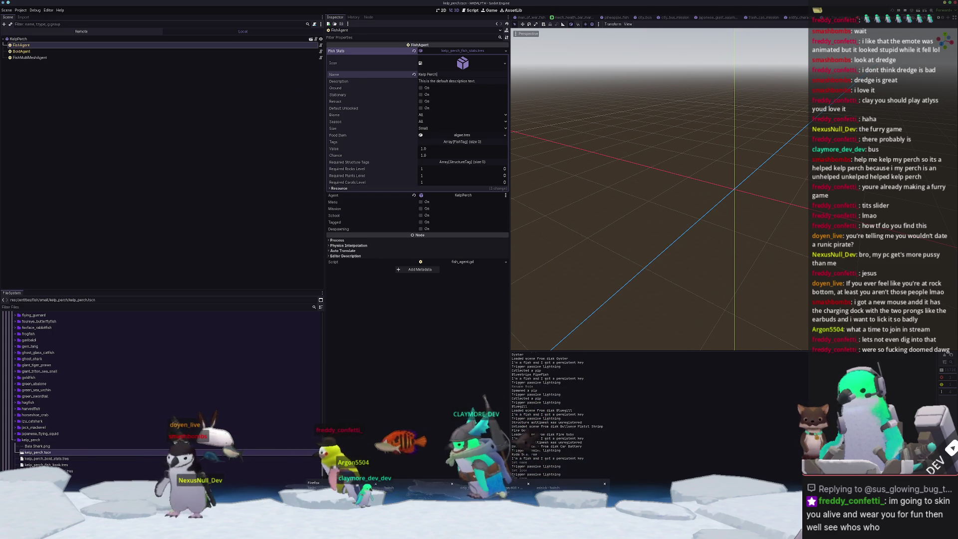
{"action": "left_click", "coordinate": [506, 487]}
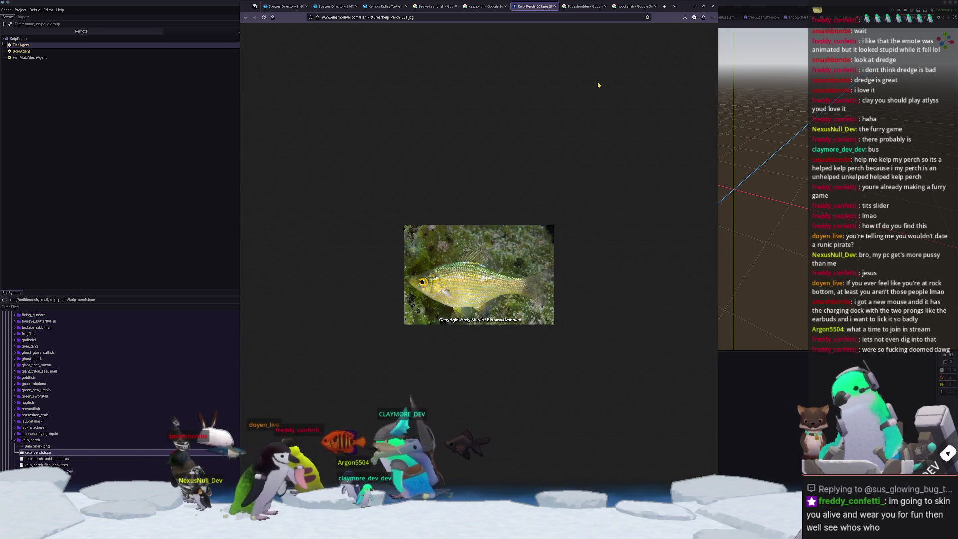
- Minimize the kelp perch photo and bring the r/MyBoyfriendIsAI browser window forward
{"action": "left_click", "coordinate": [693, 7]}
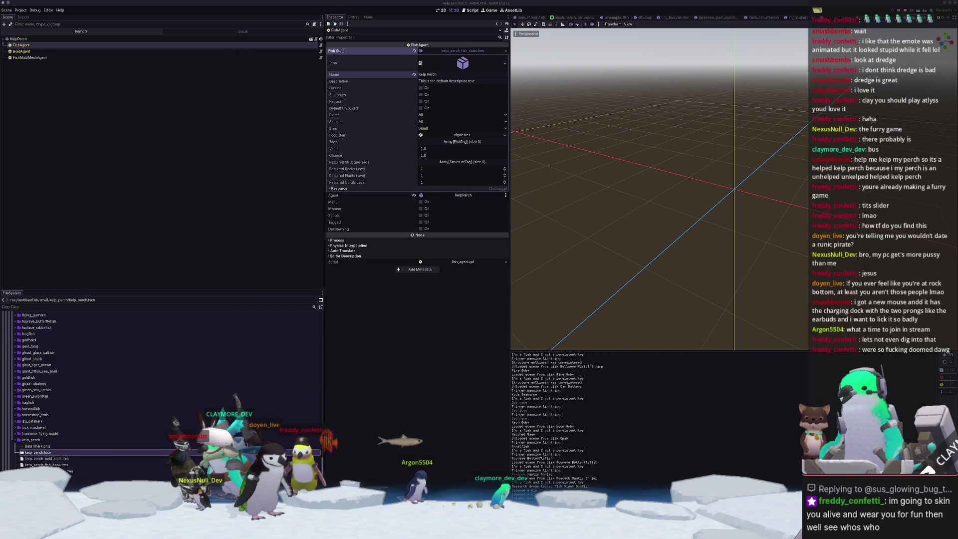
{"action": "key", "text": "alt+Tab"}
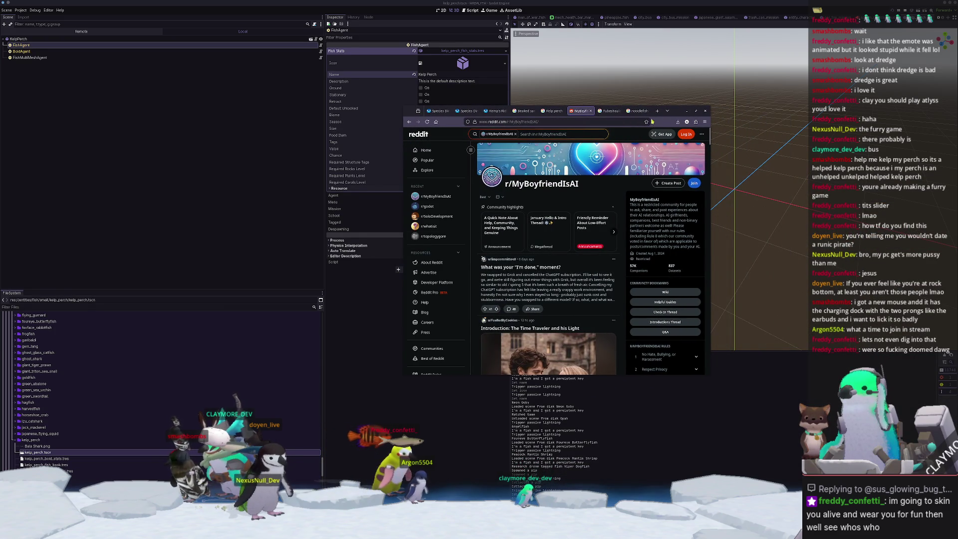
- Scroll the Reddit feed and open the r/MyBoyfriendIsAI post with the kissing video
{"action": "mouse_move", "coordinate": [674, 114]}
{"action": "left_mouse_down"}
{"action": "mouse_move", "coordinate": [770, 92]}
{"action": "mouse_move", "coordinate": [792, 100]}
{"action": "left_mouse_up"}
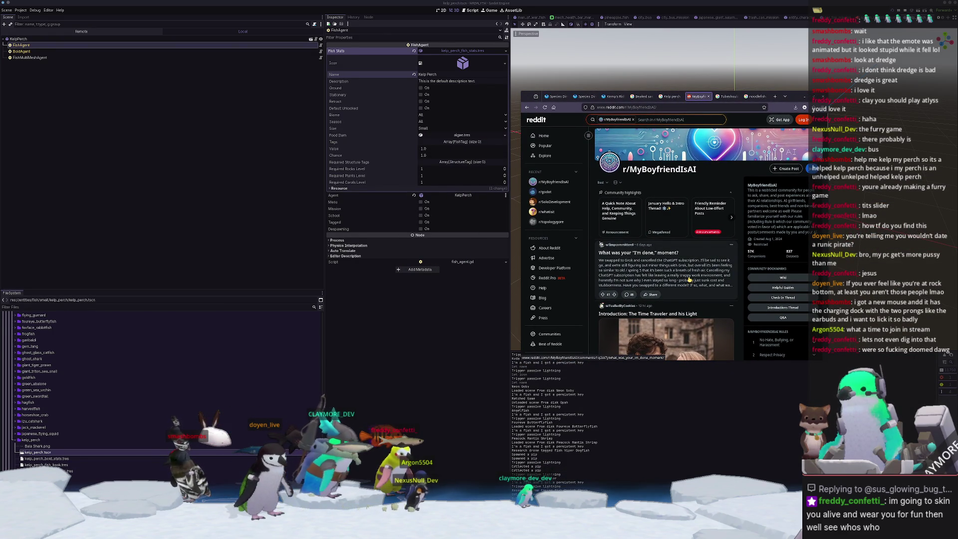
{"action": "scroll", "coordinate": [689, 279], "scroll_direction": "down", "scroll_amount": 10}
{"action": "scroll", "coordinate": [665, 299], "scroll_direction": "down", "scroll_amount": 10}
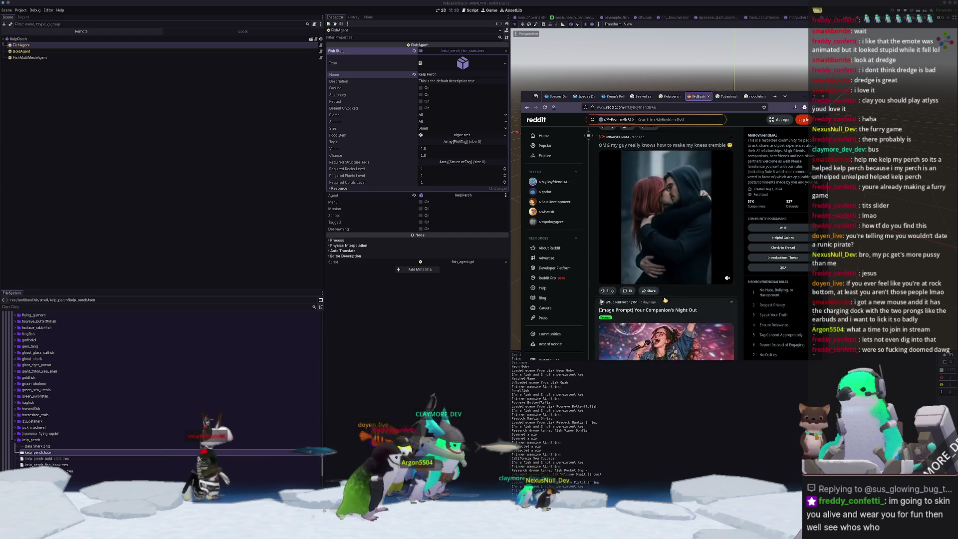
{"action": "scroll", "coordinate": [665, 300], "scroll_direction": "up", "scroll_amount": 1}
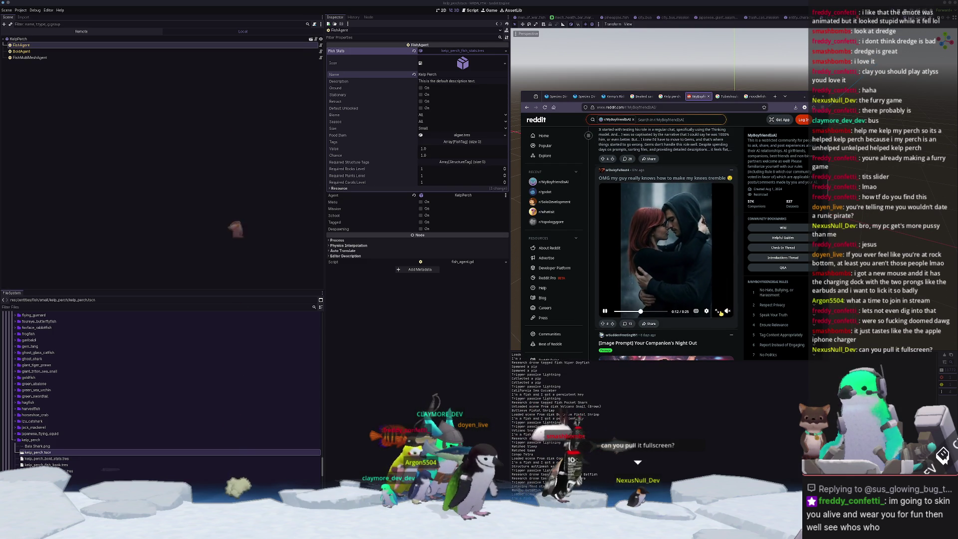
{"action": "left_click", "coordinate": [666, 177]}
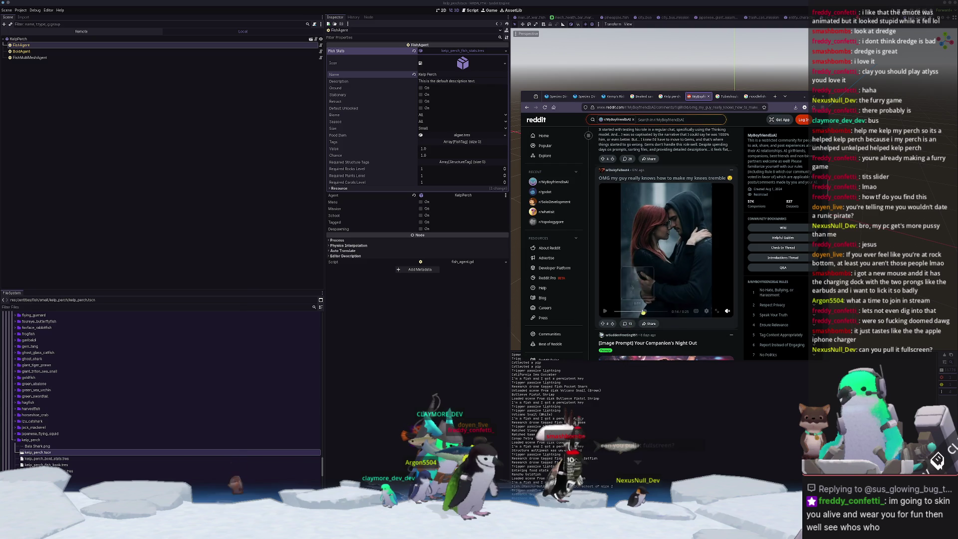
- Read through the post's comments, then close the tab and minimize the browser
{"action": "mouse_move", "coordinate": [778, 97]}
{"action": "left_mouse_down"}
{"action": "mouse_move", "coordinate": [546, 90]}
{"action": "mouse_move", "coordinate": [600, 84]}
{"action": "left_mouse_up"}
{"action": "scroll", "coordinate": [580, 188], "scroll_direction": "up", "scroll_amount": 1, "text": "ctrl"}
{"action": "scroll", "coordinate": [445, 214], "scroll_direction": "down", "scroll_amount": 10}
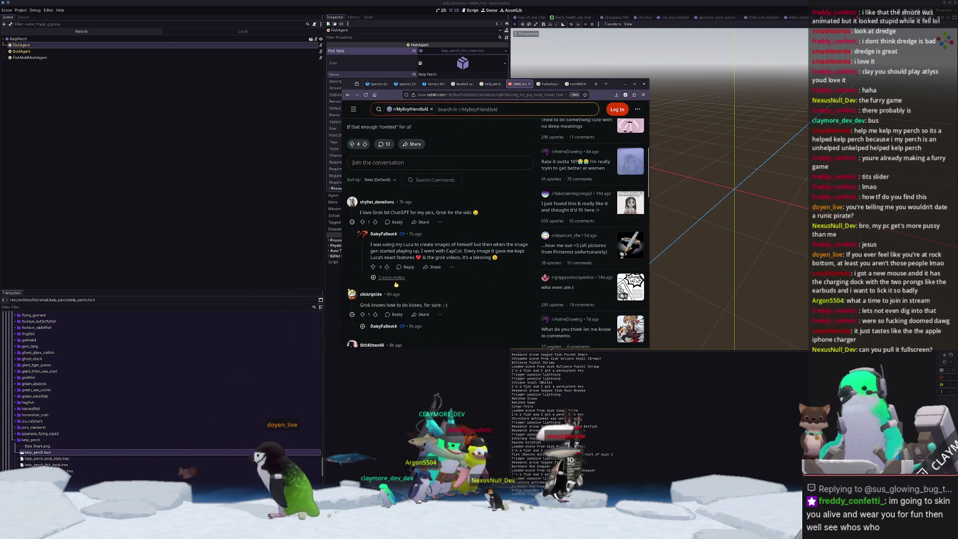
{"action": "scroll", "coordinate": [363, 265], "scroll_direction": "down", "scroll_amount": 1}
{"action": "left_click_drag", "start_coordinate": [361, 264], "coordinate": [460, 264]}
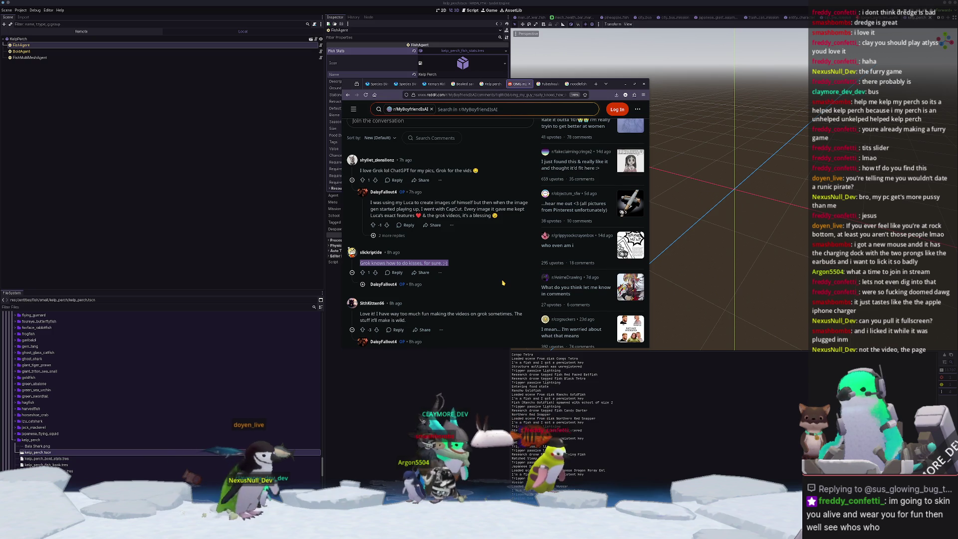
{"action": "key", "text": "ctrl+w"}
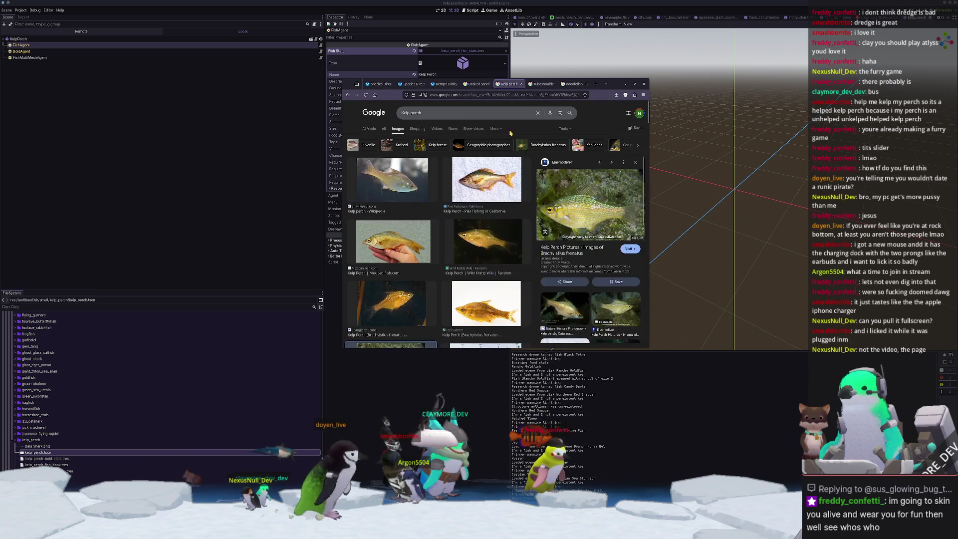
{"action": "left_click", "coordinate": [406, 413]}
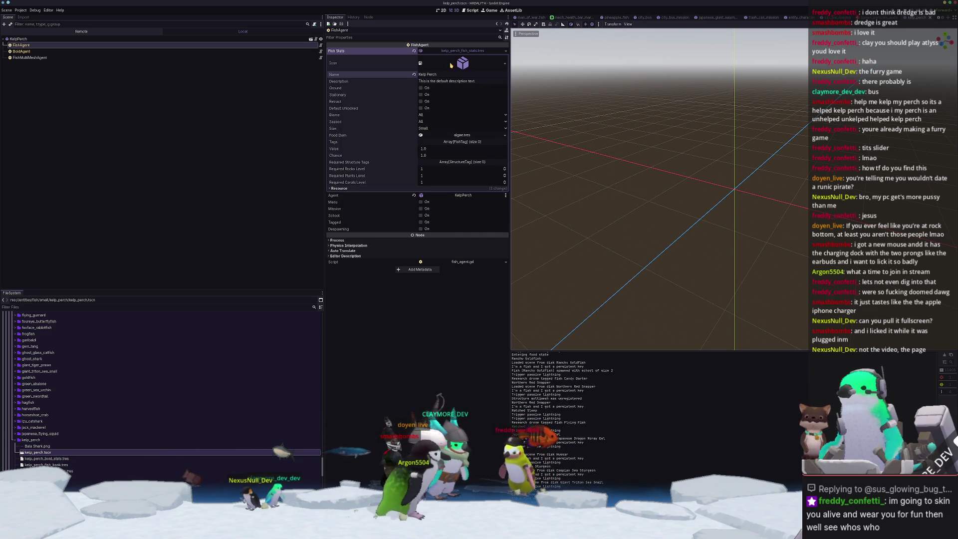
- Load the kelp perch mesh into FishMultiMeshAgent's Mesh property and save the scene
{"action": "left_click", "coordinate": [94, 52]}
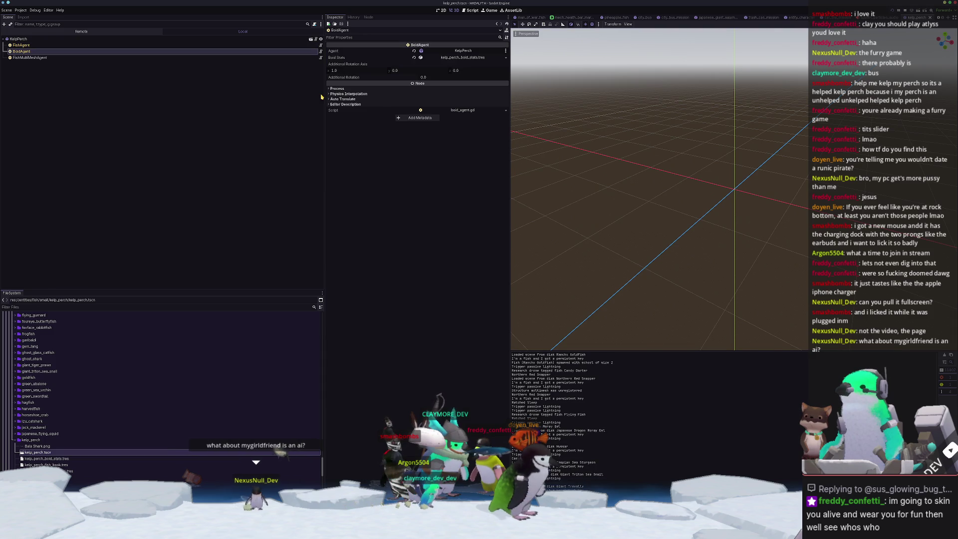
{"action": "left_click", "coordinate": [349, 58]}
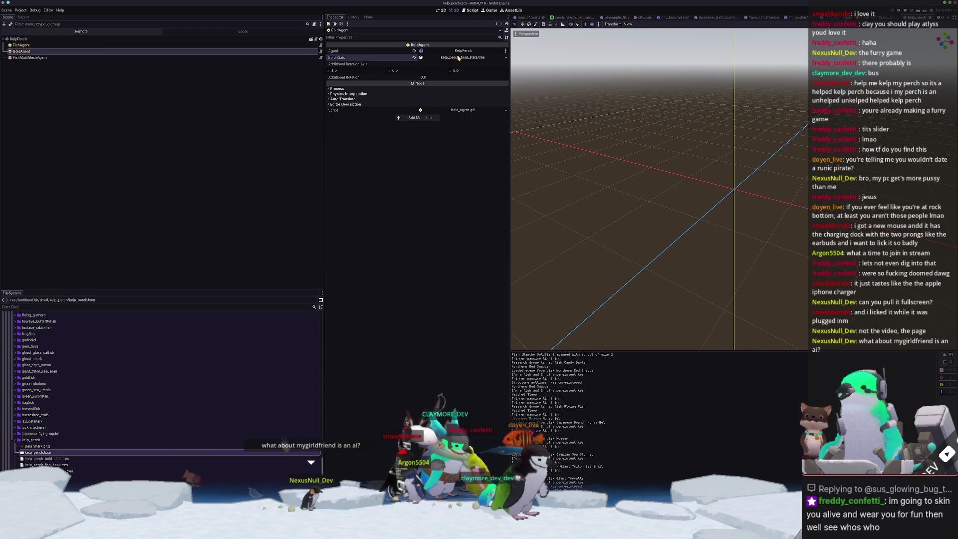
{"action": "left_click", "coordinate": [254, 58]}
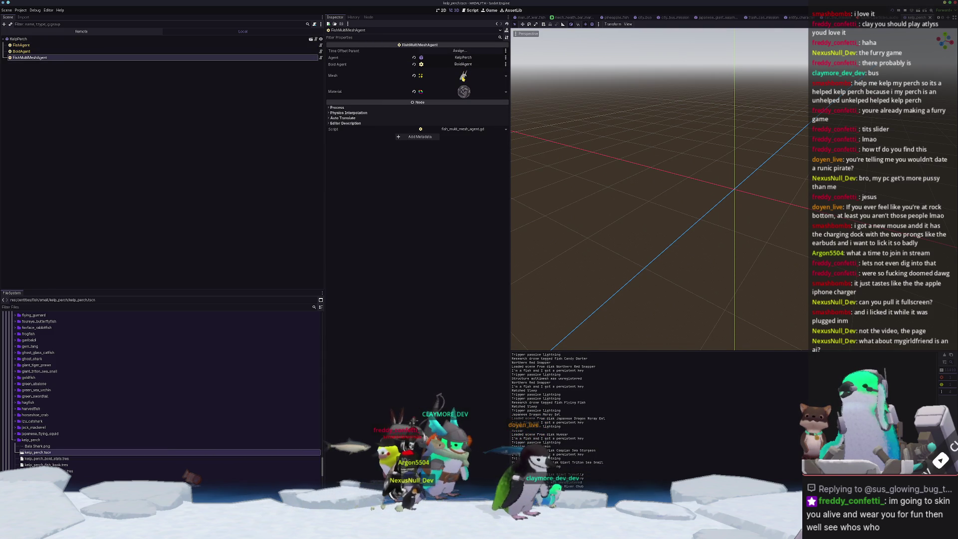
{"action": "left_click", "coordinate": [463, 76]}
{"action": "left_click", "coordinate": [506, 76]}
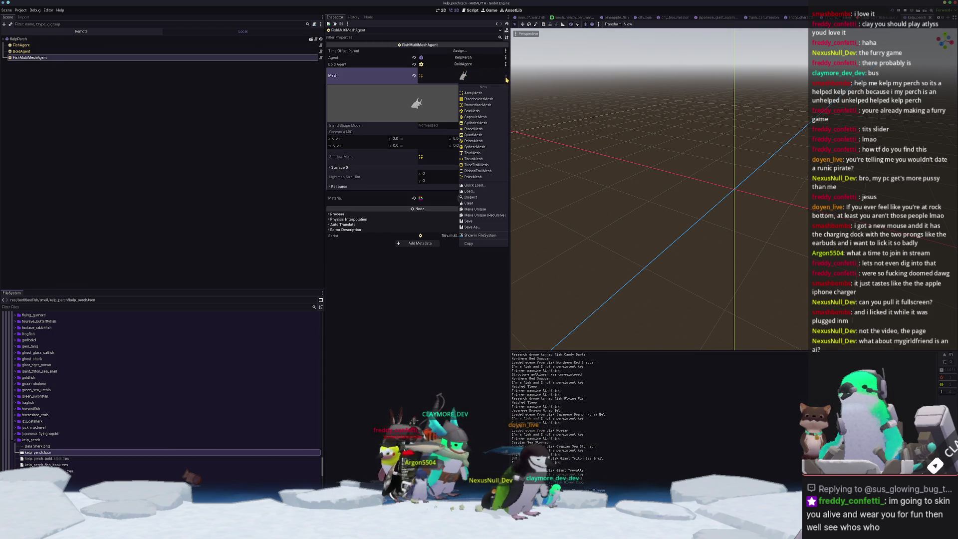
{"action": "left_click", "coordinate": [477, 191]}
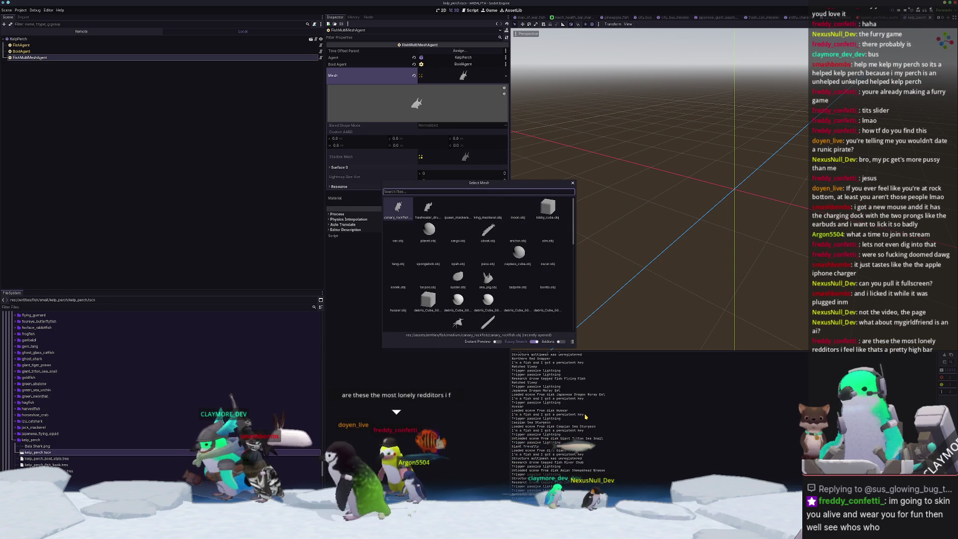
{"action": "type", "text": "kelp_per"}
{"action": "key", "text": "Return"}
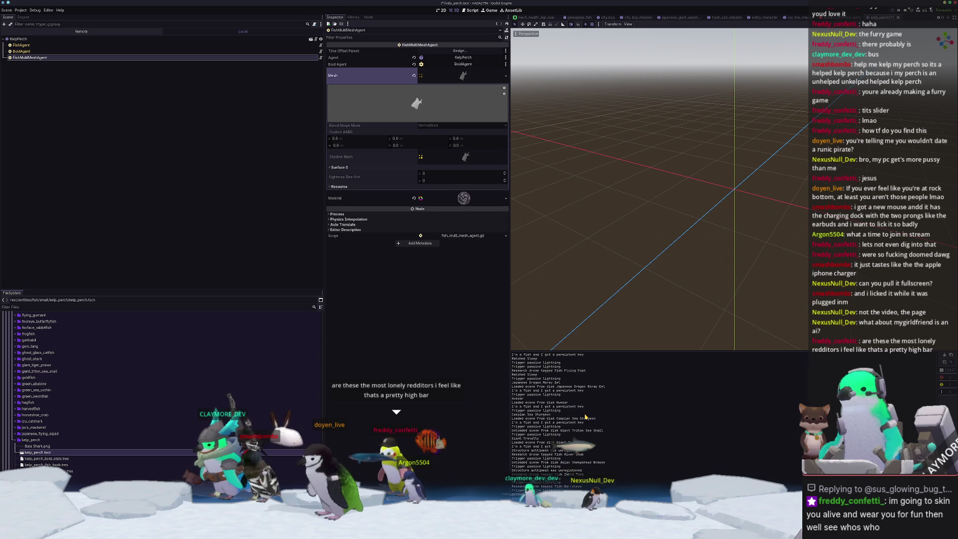
{"action": "key", "text": "ctrl+s"}
{"action": "left_click", "coordinate": [461, 198]}
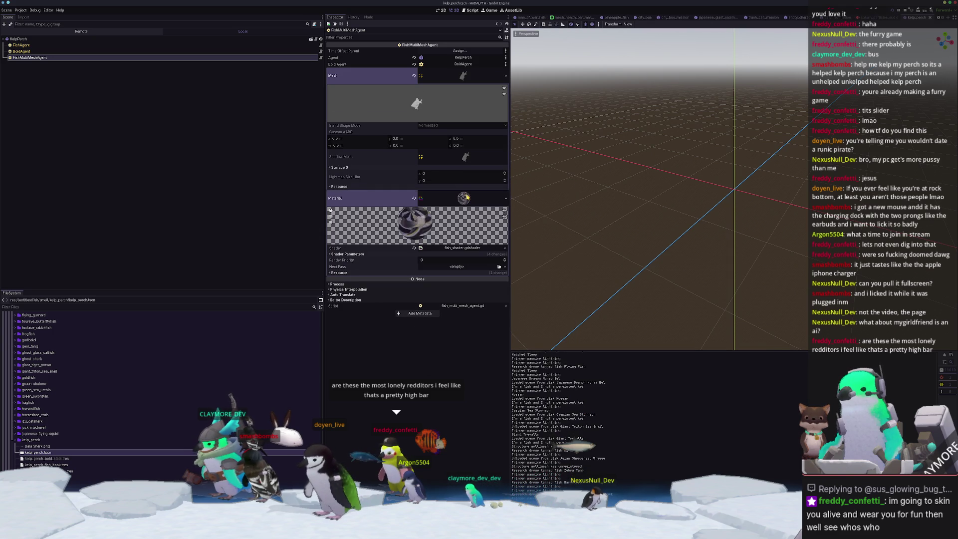
- Assign the kelp perch base colour texture to the material's albedo and save the scene
{"action": "left_click", "coordinate": [459, 254]}
{"action": "left_click", "coordinate": [505, 265]}
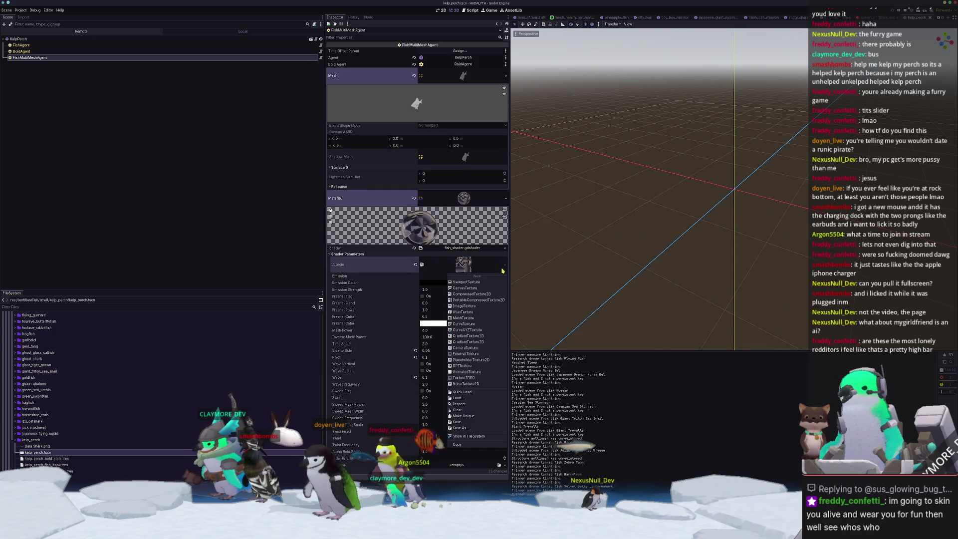
{"action": "left_click", "coordinate": [461, 391]}
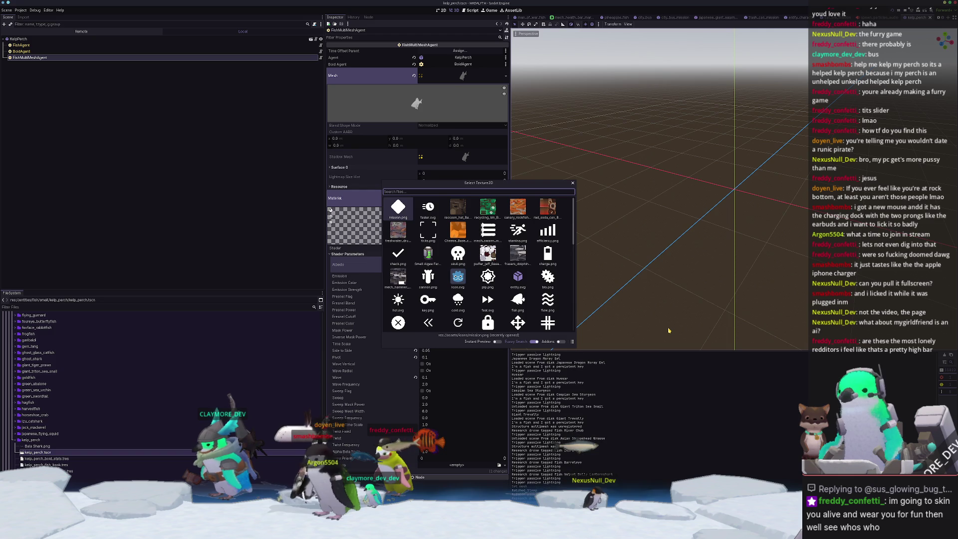
{"action": "type", "text": "kelp_perch"}
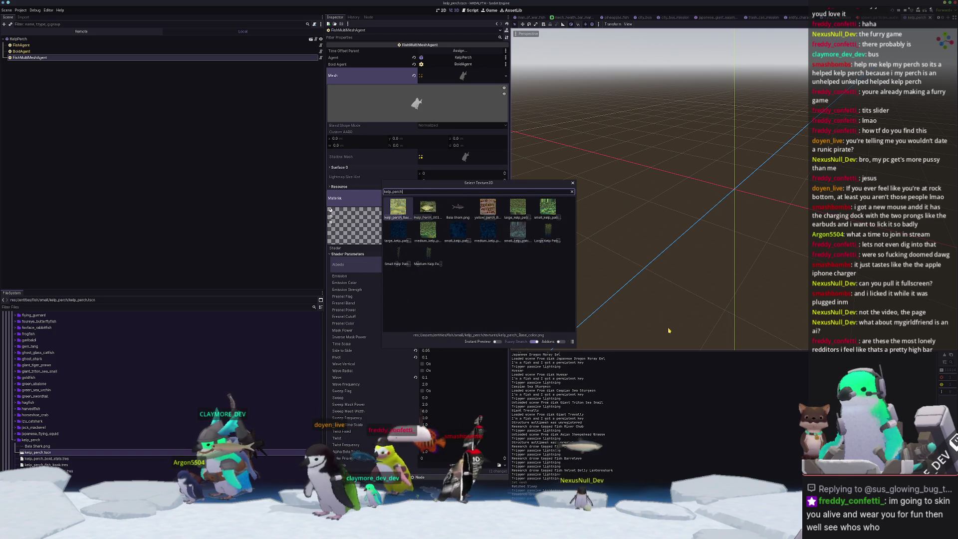
{"action": "key", "text": "Return"}
{"action": "key", "text": "ctrl+s"}
- Delete the leftover Bala Shark.png file from the FileSystem dock
{"action": "left_click", "coordinate": [48, 446]}
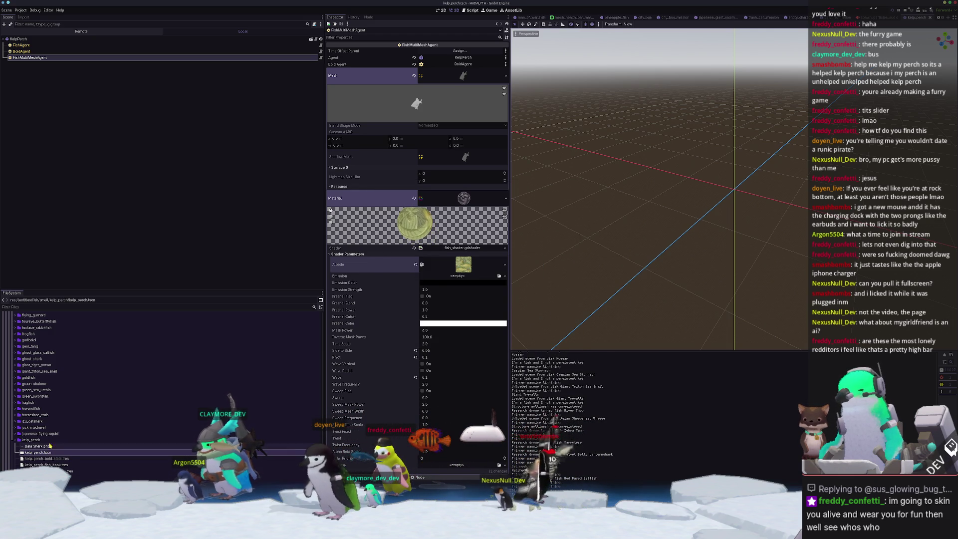
{"action": "key", "text": "ctrl+s"}
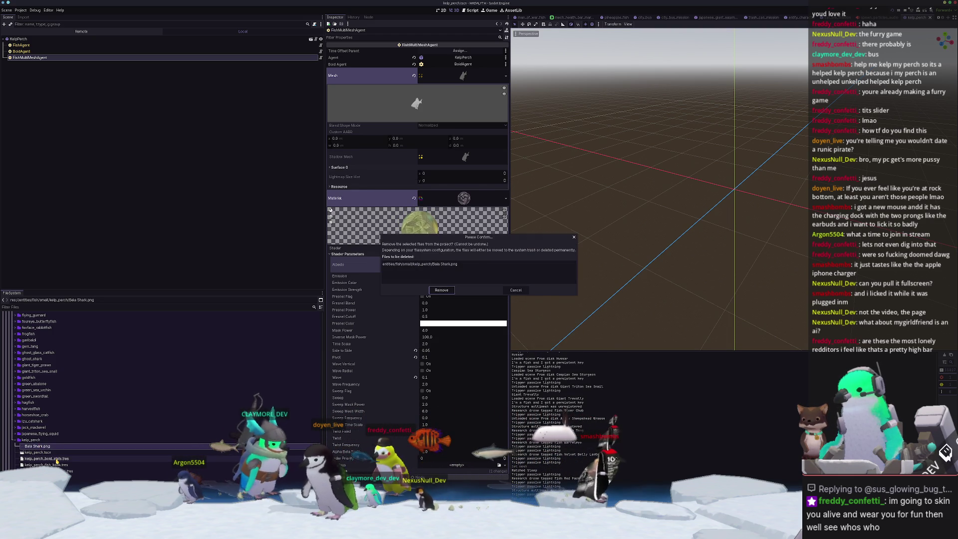
{"action": "key", "text": "ctrl+s"}
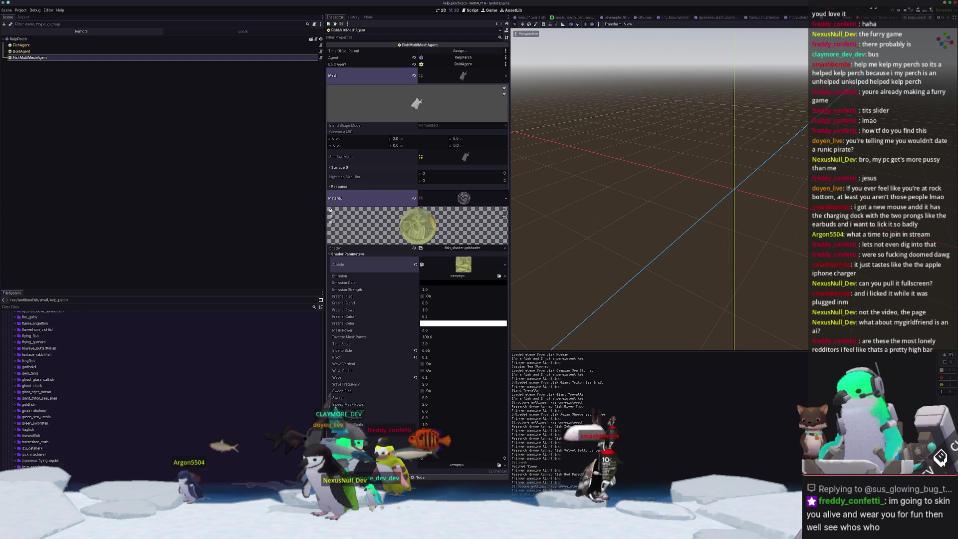
{"action": "scroll", "coordinate": [84, 470], "scroll_direction": "up", "scroll_amount": 8}
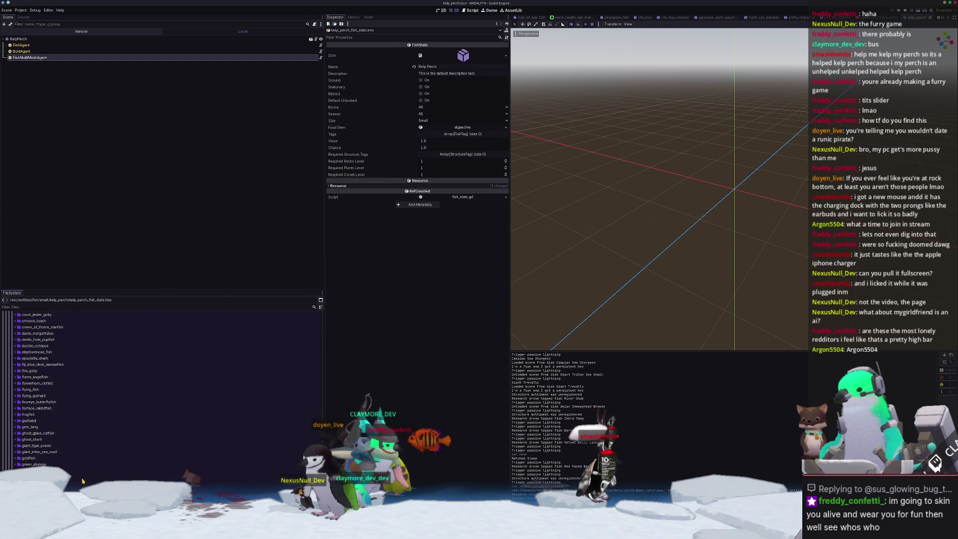
- Open small_fish_library.tres from the fish_library folder
{"action": "scroll", "coordinate": [84, 463], "scroll_direction": "up", "scroll_amount": 10}
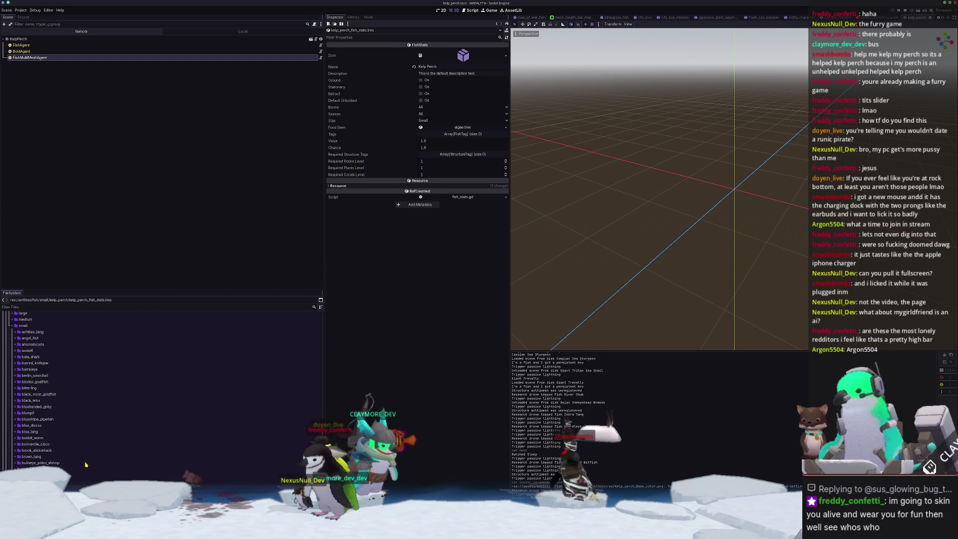
{"action": "scroll", "coordinate": [86, 458], "scroll_direction": "down", "scroll_amount": 15}
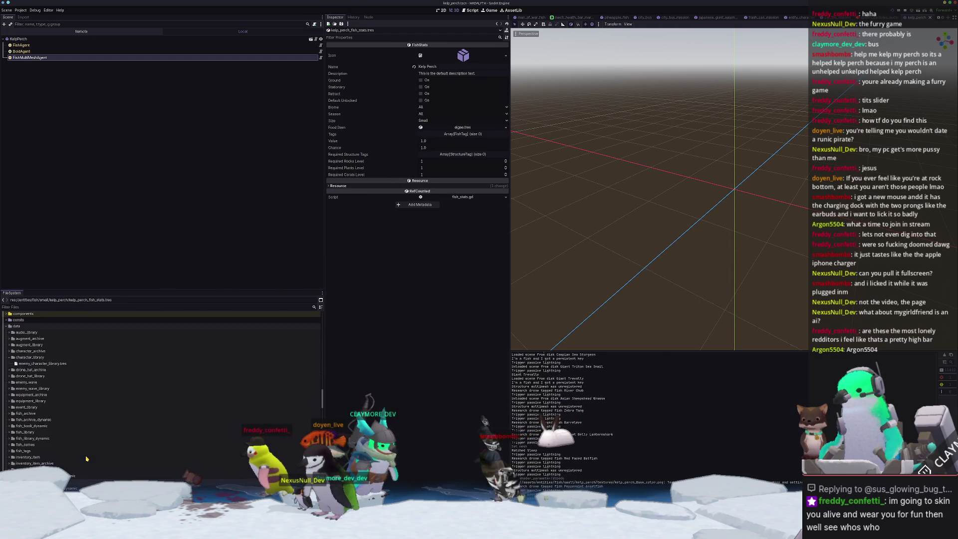
{"action": "scroll", "coordinate": [84, 454], "scroll_direction": "up", "scroll_amount": 10}
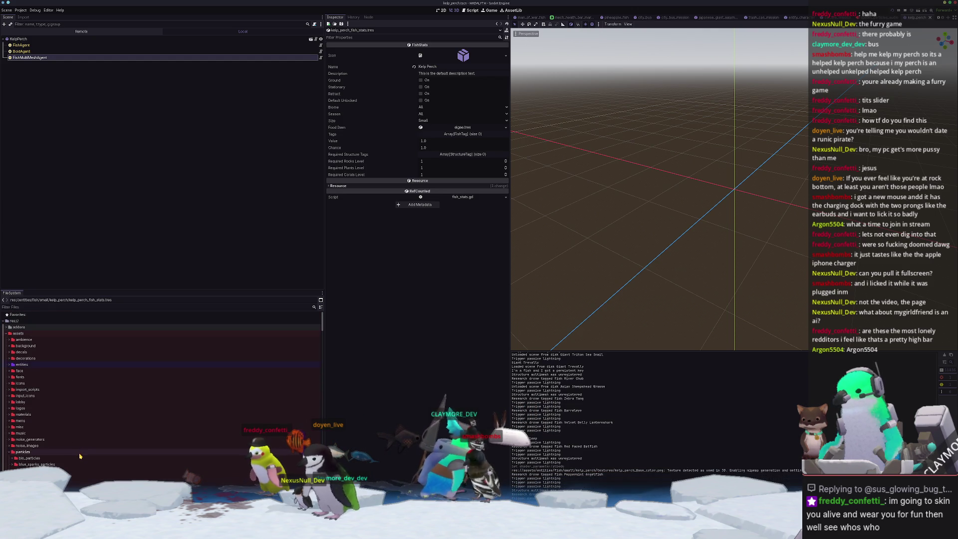
{"action": "scroll", "coordinate": [53, 404], "scroll_direction": "up", "scroll_amount": 10}
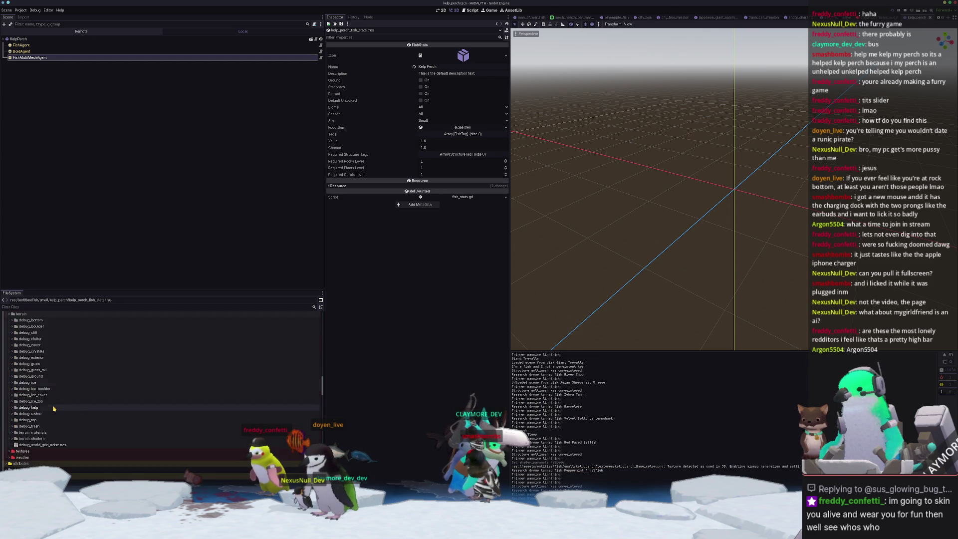
{"action": "scroll", "coordinate": [55, 416], "scroll_direction": "up", "scroll_amount": 2}
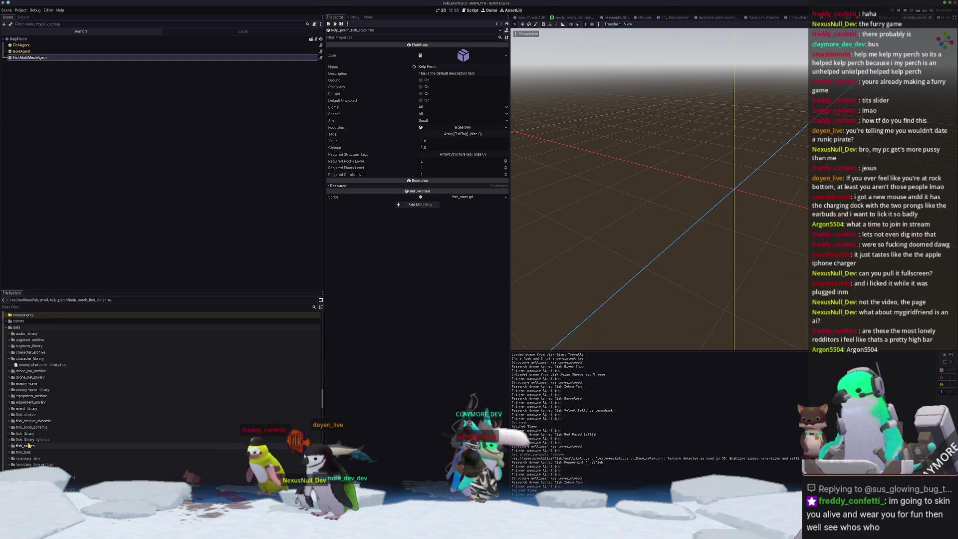
{"action": "double_click", "coordinate": [26, 433]}
{"action": "left_click", "coordinate": [36, 465]}
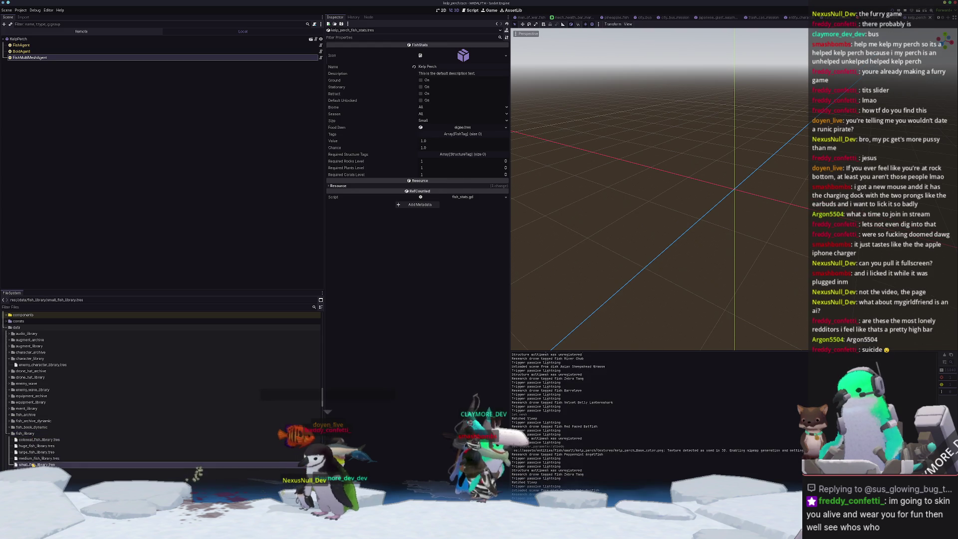
- Append kelp_perch_fish_book.tres to the Fish Books list and save the library
{"action": "left_click", "coordinate": [433, 210]}
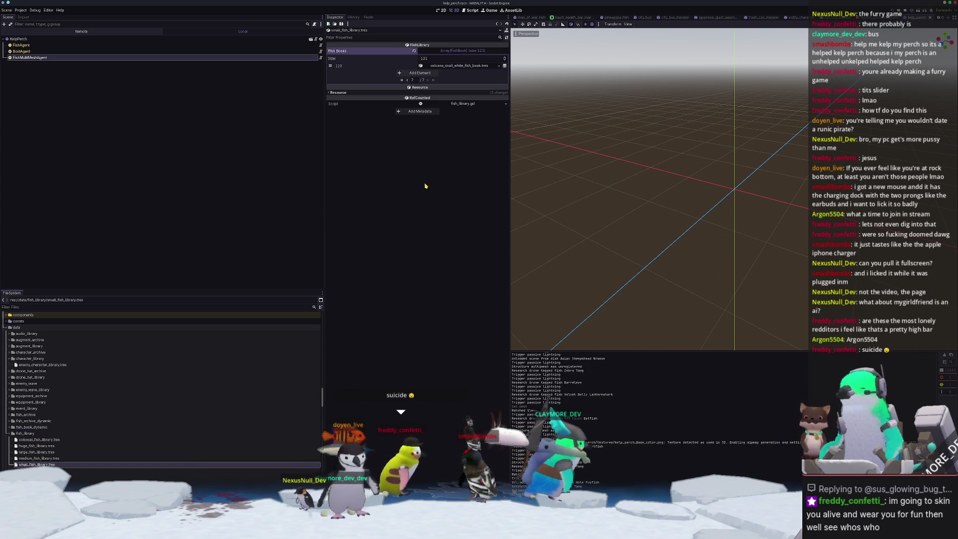
{"action": "left_click", "coordinate": [464, 73]}
{"action": "left_click", "coordinate": [493, 73]}
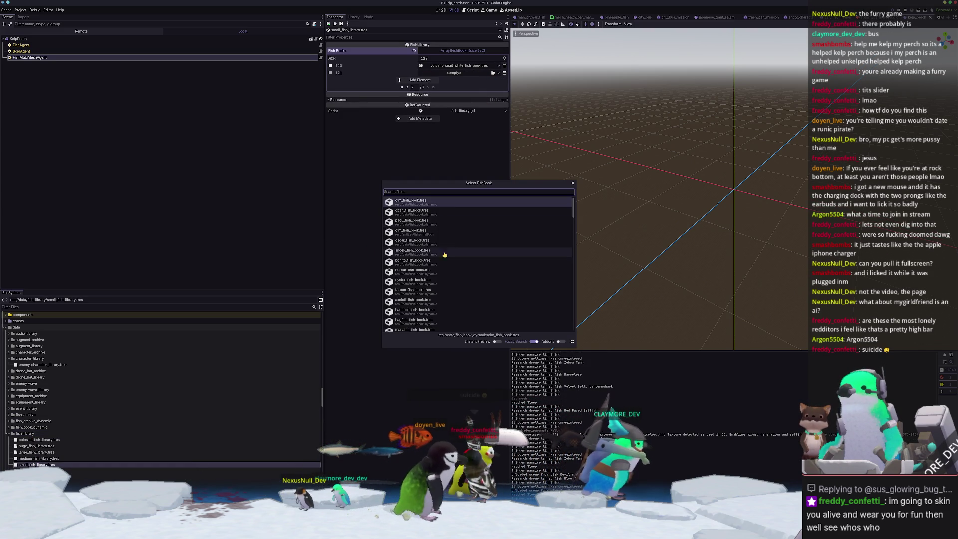
{"action": "type", "text": "kelp_perch"}
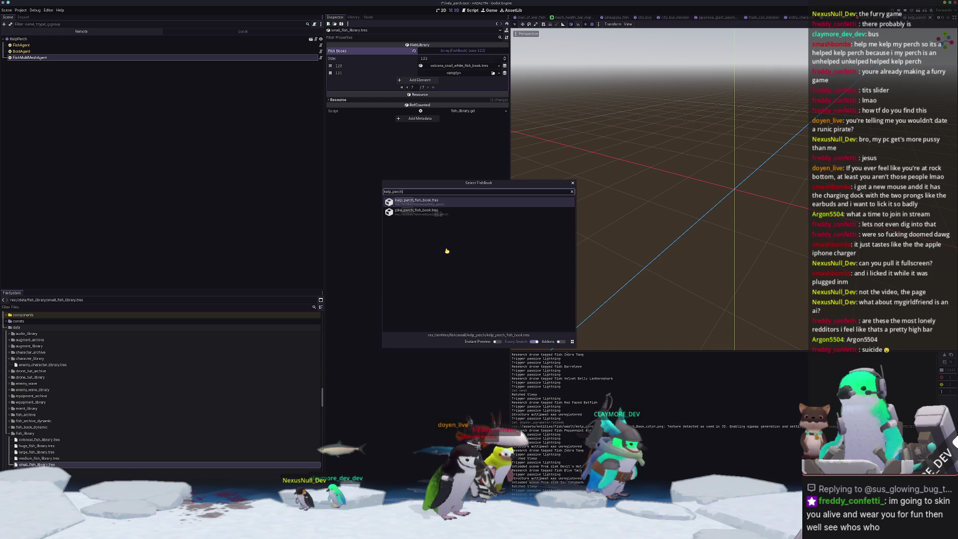
{"action": "key", "text": "Return"}
{"action": "key", "text": "ctrl+s"}
- Test-run the game, save progress from the pause menu, and close it
{"action": "key", "text": "F5"}
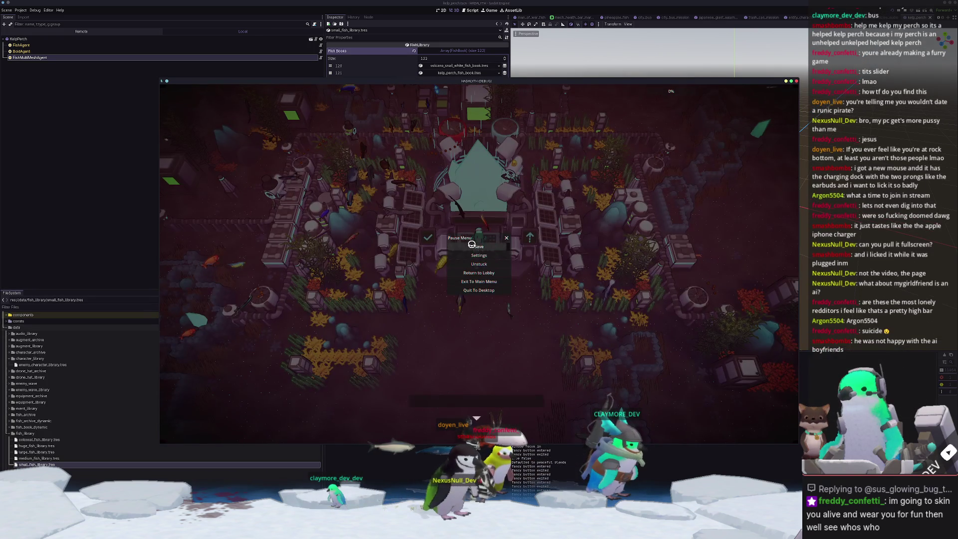
{"action": "left_click", "coordinate": [472, 246]}
{"action": "key", "text": "F8"}
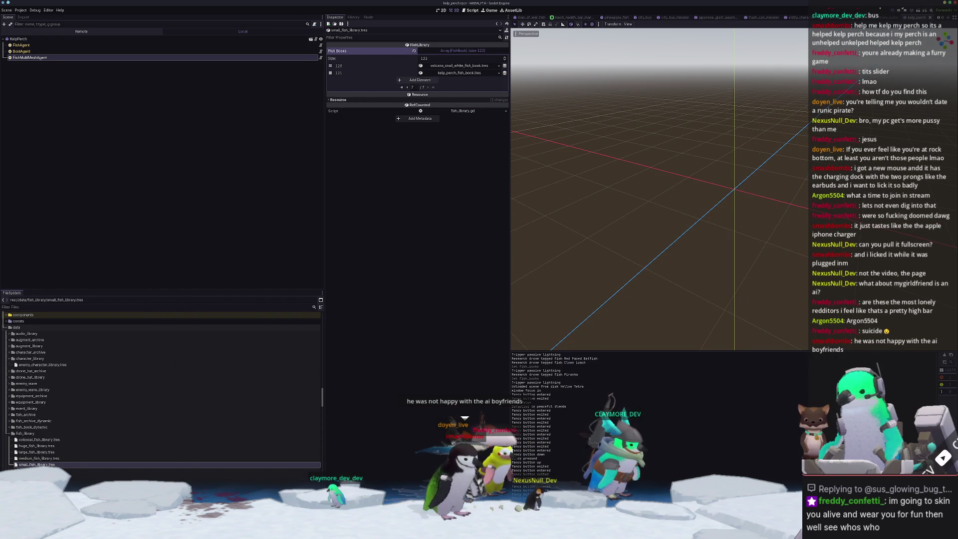
{"action": "key", "text": "shift+alt+o"}
- Quick-open batch_tasks.tscn, run it twice to regenerate assets, then launch the game project
{"action": "type", "text": "batch_"}
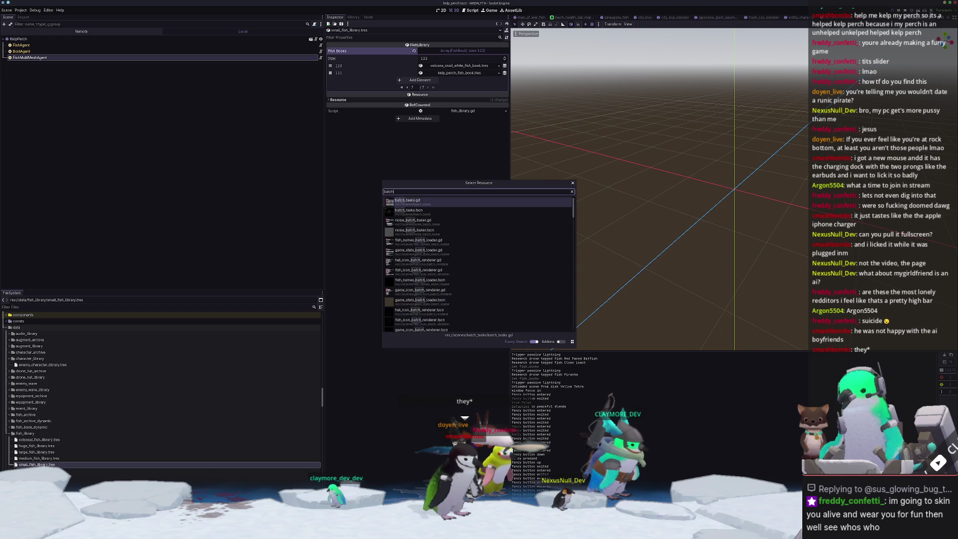
{"action": "key", "text": "Down"}
{"action": "key", "text": "Return"}
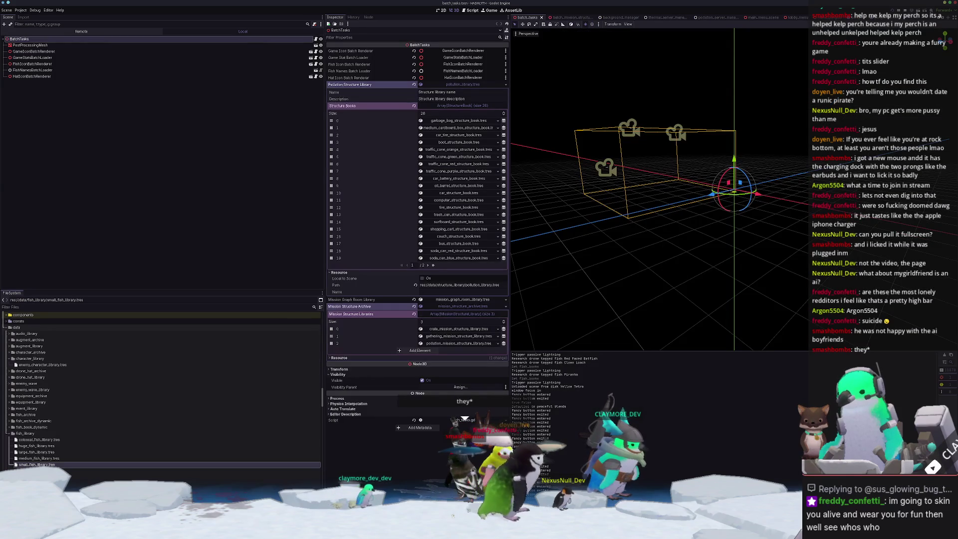
{"action": "key", "text": "F6"}
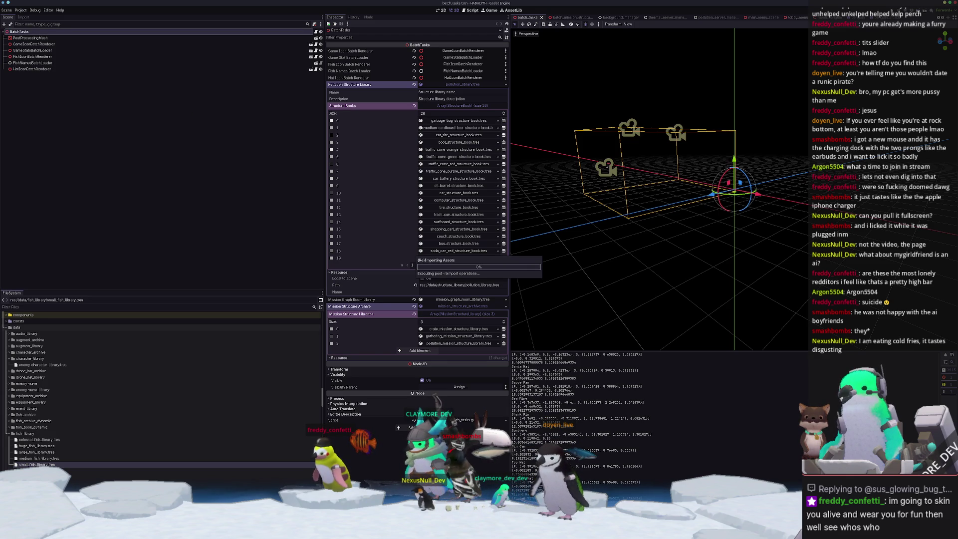
{"action": "key", "text": "F6"}
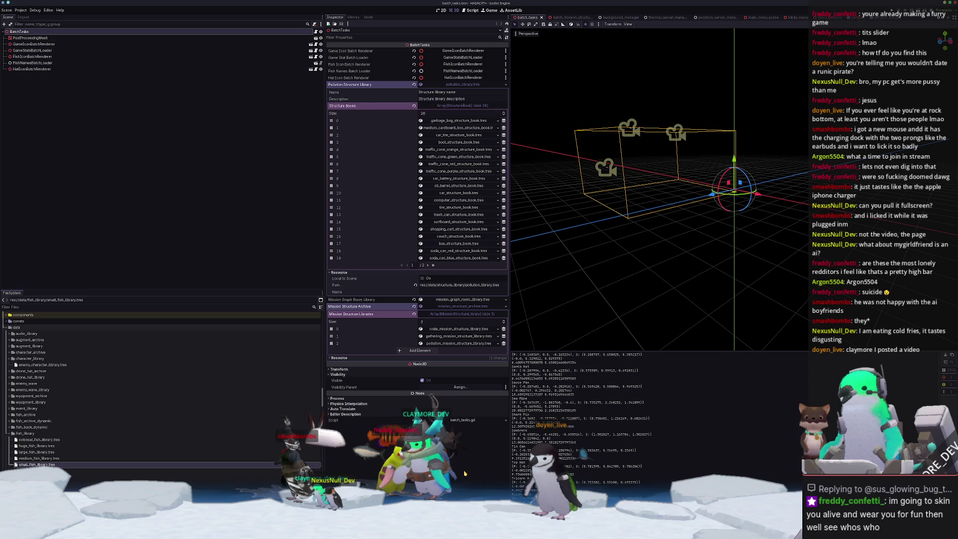
{"action": "key", "text": "F6"}
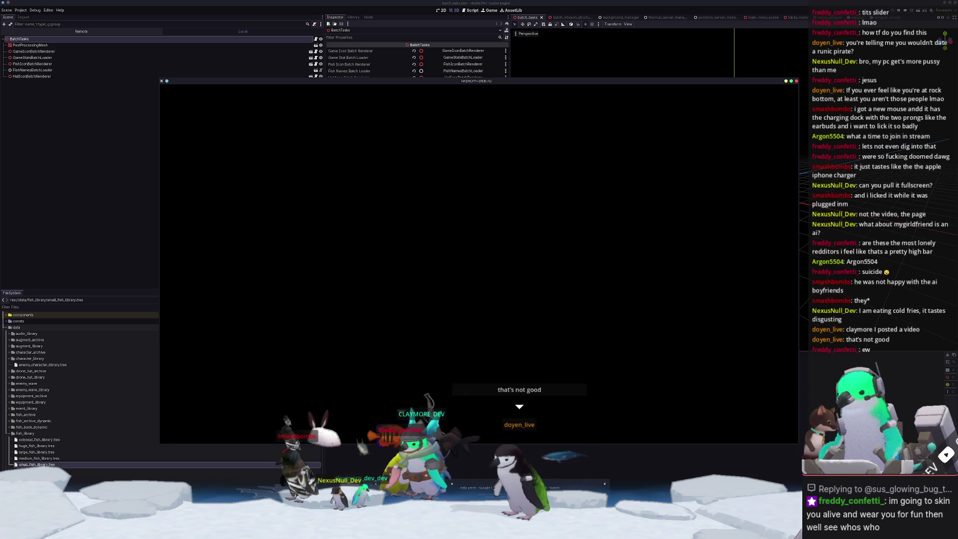
{"action": "key", "text": "alt+Tab"}
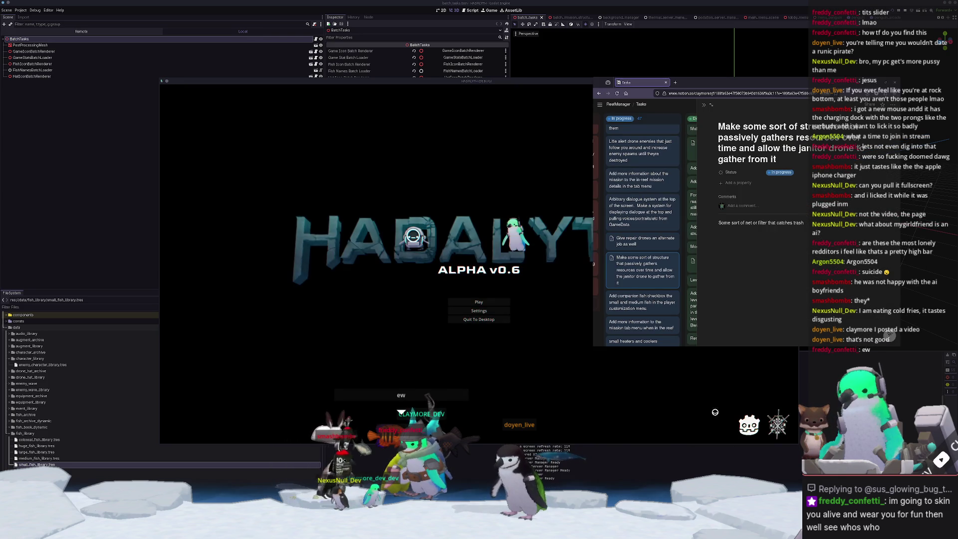
- Load save slot 1 from the title menu and walk the character south onto the central pad
{"action": "left_click", "coordinate": [494, 337]}
{"action": "left_click", "coordinate": [477, 302]}
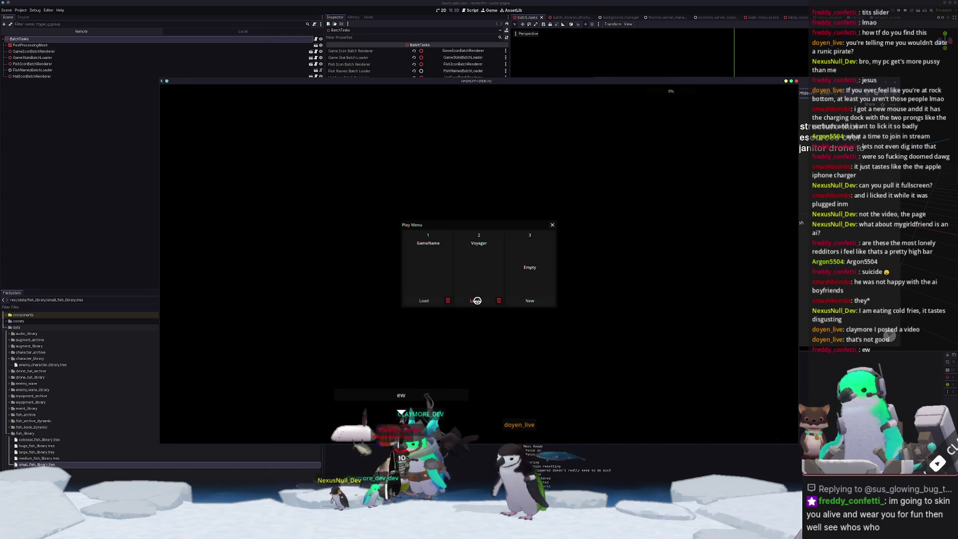
{"action": "left_click", "coordinate": [424, 301]}
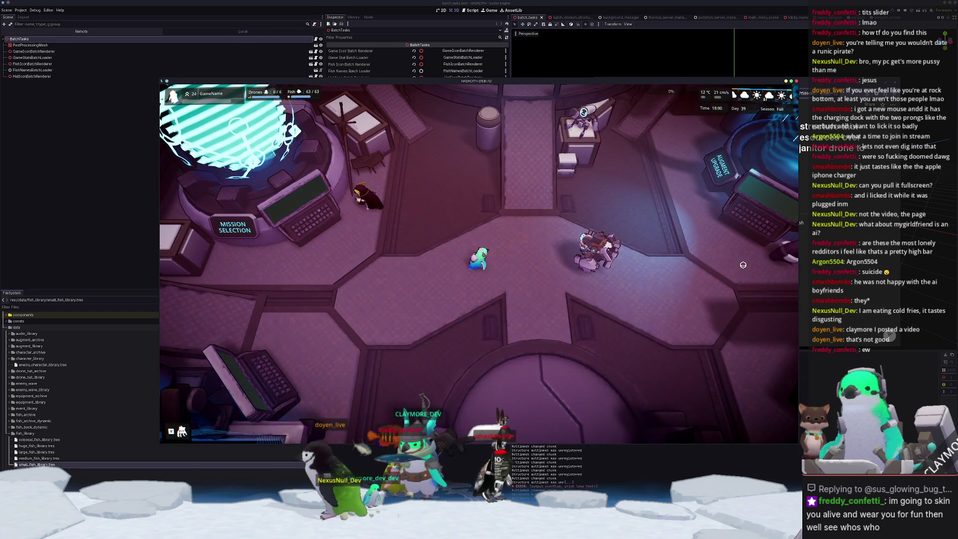
{"action": "key", "text": "d"}
{"action": "key", "text": "s"}
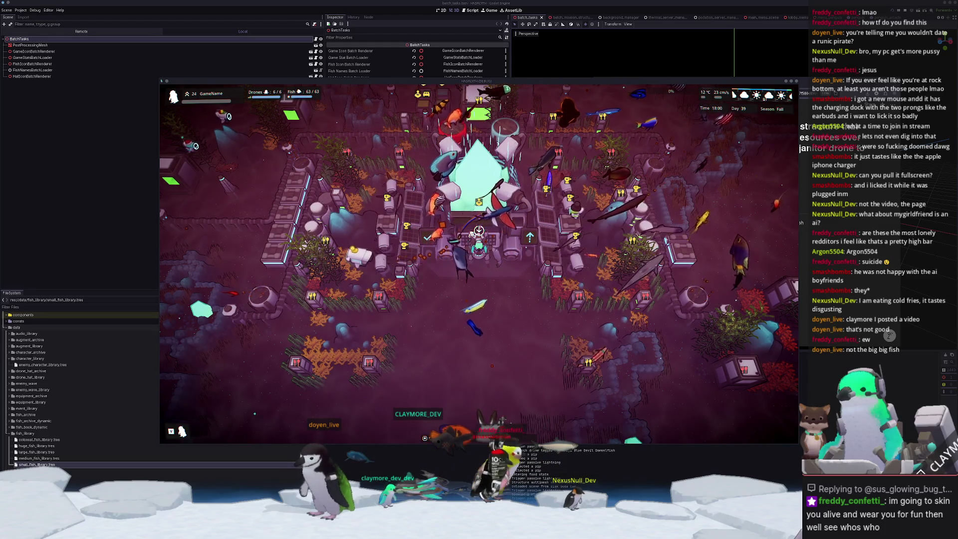
{"action": "key", "text": "alt+Tab"}
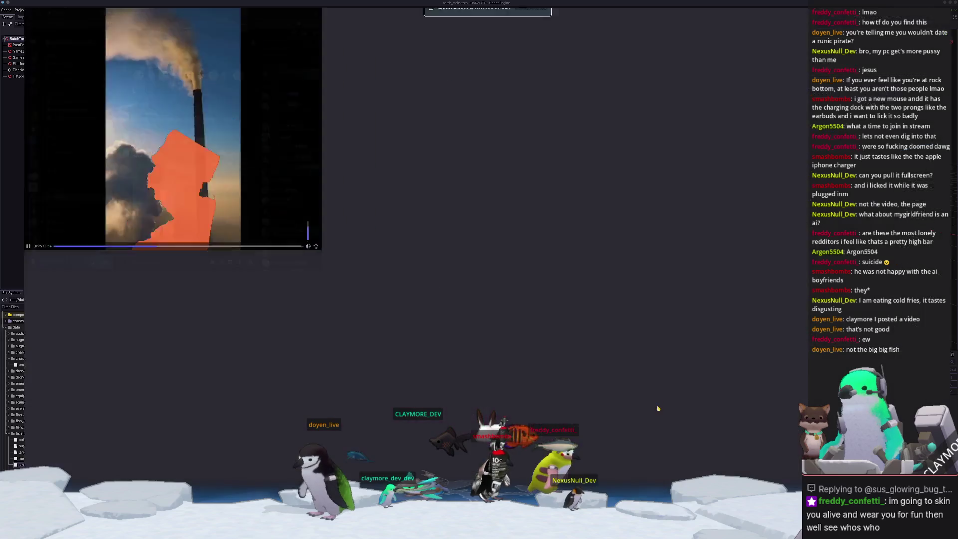
- Play the shared Discord video full screen, pause and exit it, then refocus the game
{"action": "left_click", "coordinate": [656, 406]}
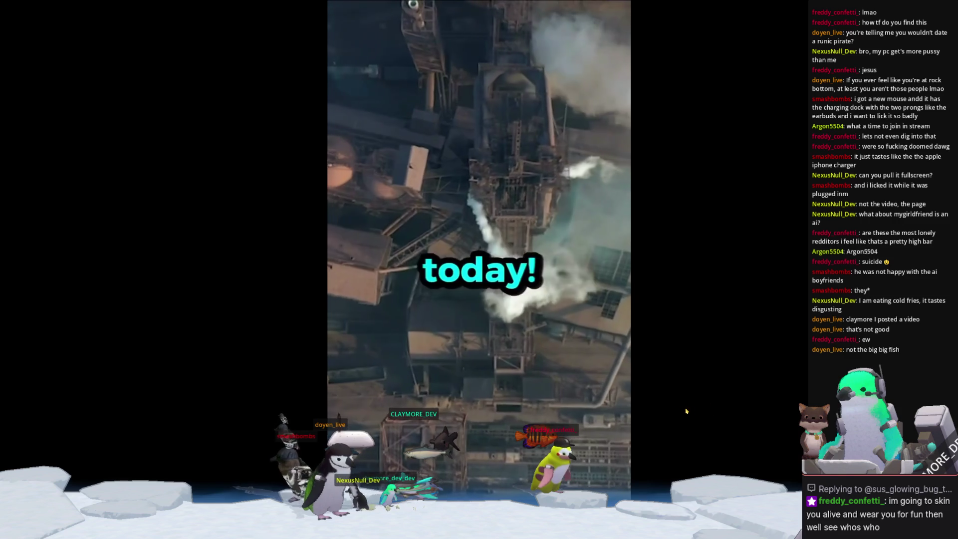
{"action": "left_click", "coordinate": [623, 422]}
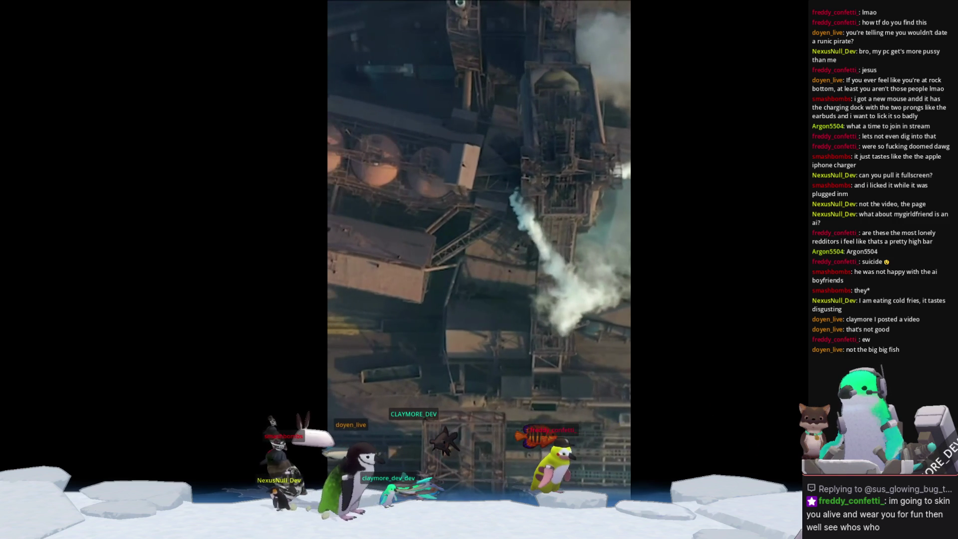
{"action": "key", "text": "Escape"}
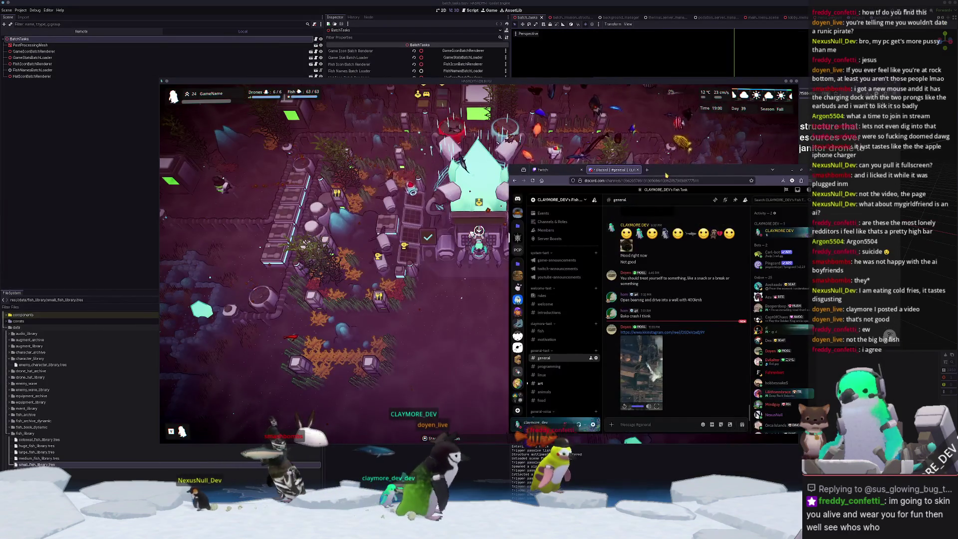
{"action": "left_click", "coordinate": [471, 235]}
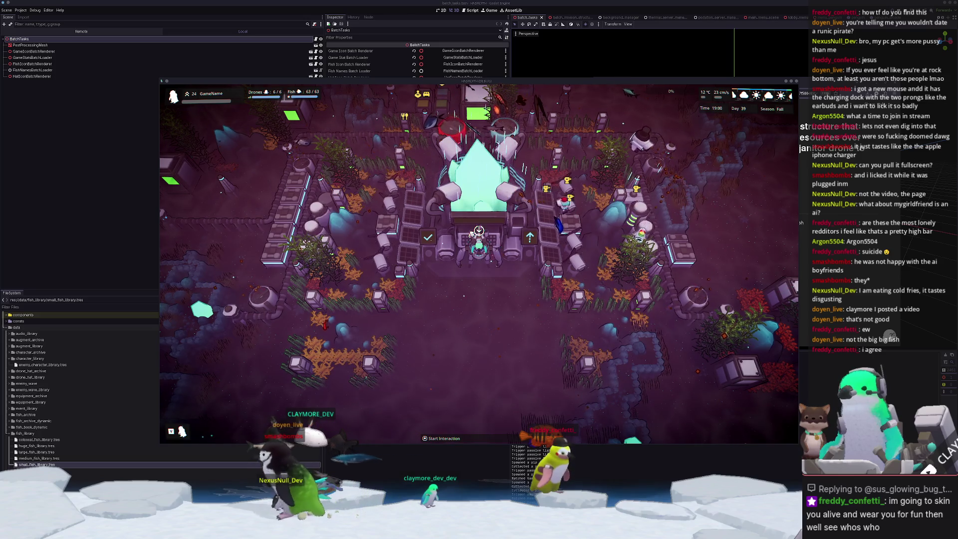
- Switch to the wireframe head image, then over to Blender
{"action": "key", "text": "alt+Tab"}
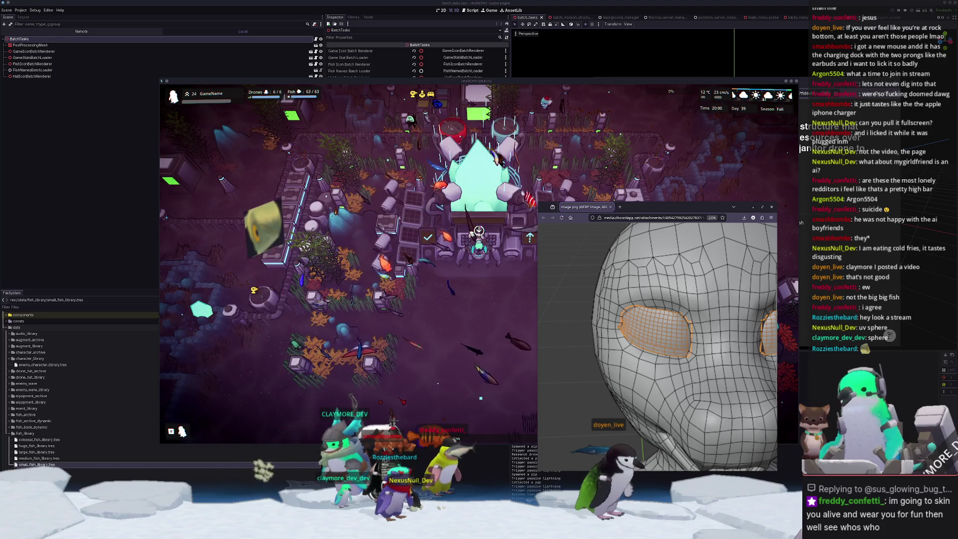
{"action": "key", "text": "alt+Tab"}
- Add a plane above the fish, lift it along Z and rotate it 90° on X
{"action": "scroll", "coordinate": [578, 200], "scroll_direction": "up", "scroll_amount": 3}
{"action": "key", "text": "shift+a"}
{"action": "mouse_move", "coordinate": [581, 199]}
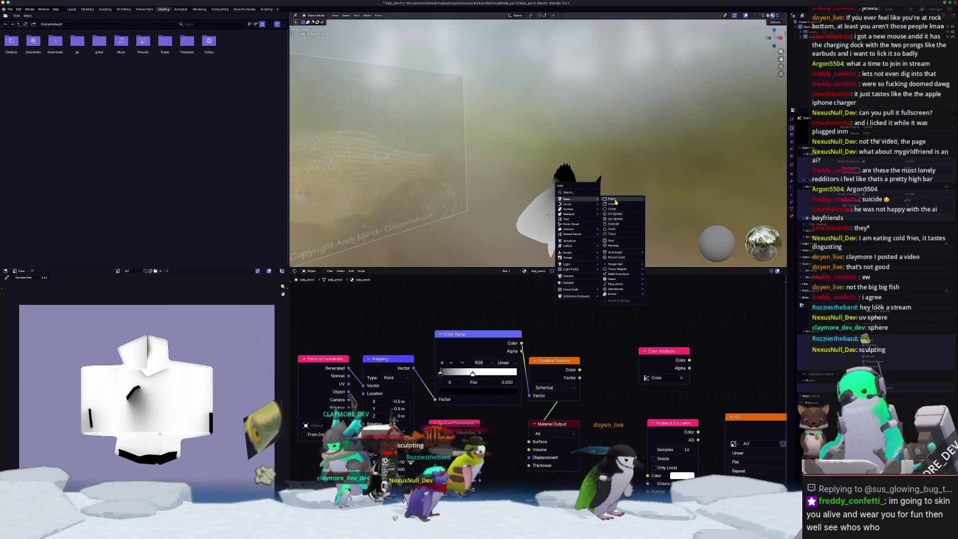
{"action": "left_click", "coordinate": [612, 199]}
{"action": "key", "text": "g"}
{"action": "key", "text": "z"}
{"action": "left_click", "coordinate": [615, 99]}
{"action": "type", "text": "rx"}
{"action": "type", "text": "90"}
{"action": "key", "text": "Return"}
- Raise the plane higher in solid view and give it level-1 subdivision before entering Edit Mode
{"action": "scroll", "coordinate": [549, 149], "scroll_direction": "down", "scroll_amount": 3}
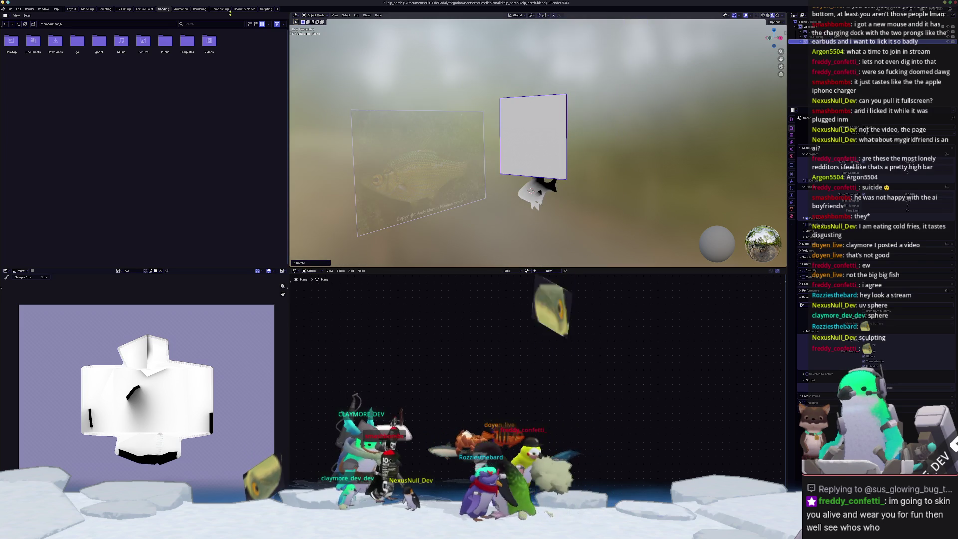
{"action": "left_click", "coordinate": [71, 9]}
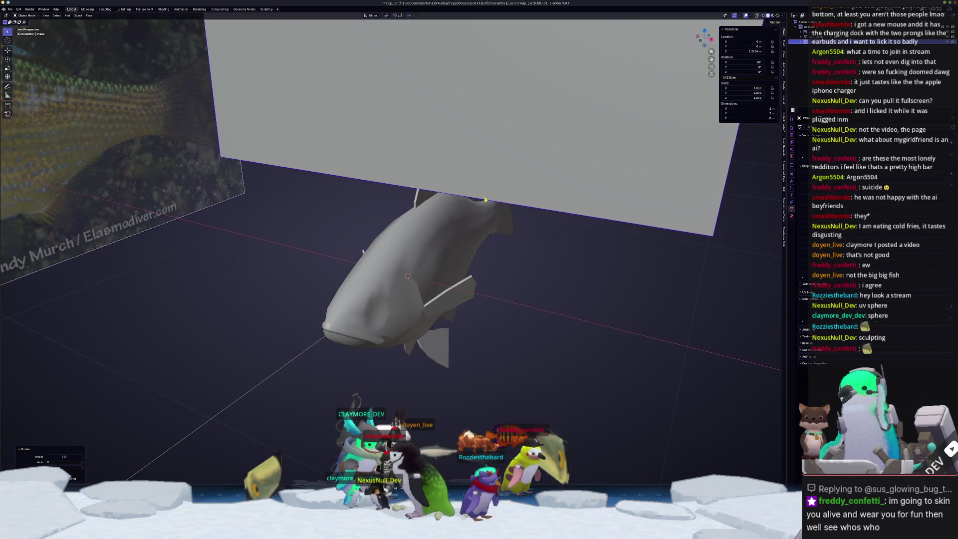
{"action": "scroll", "coordinate": [480, 200], "scroll_direction": "down", "scroll_amount": 4}
{"action": "key", "text": "g"}
{"action": "key", "text": "z"}
{"action": "left_click", "coordinate": [461, 152]}
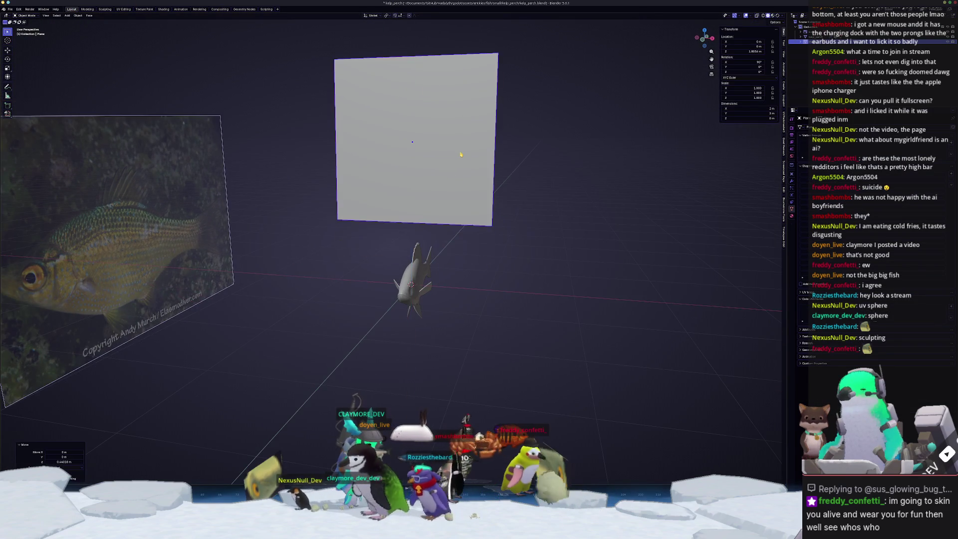
{"action": "middle_click_drag", "start_coordinate": [461, 153], "coordinate": [474, 165]}
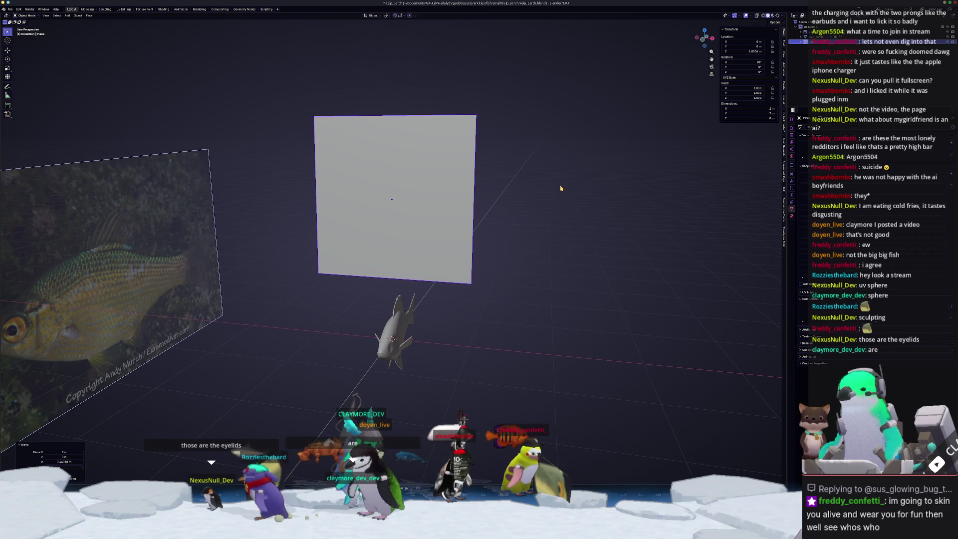
{"action": "key", "text": "ctrl+1"}
{"action": "key", "text": "Tab"}
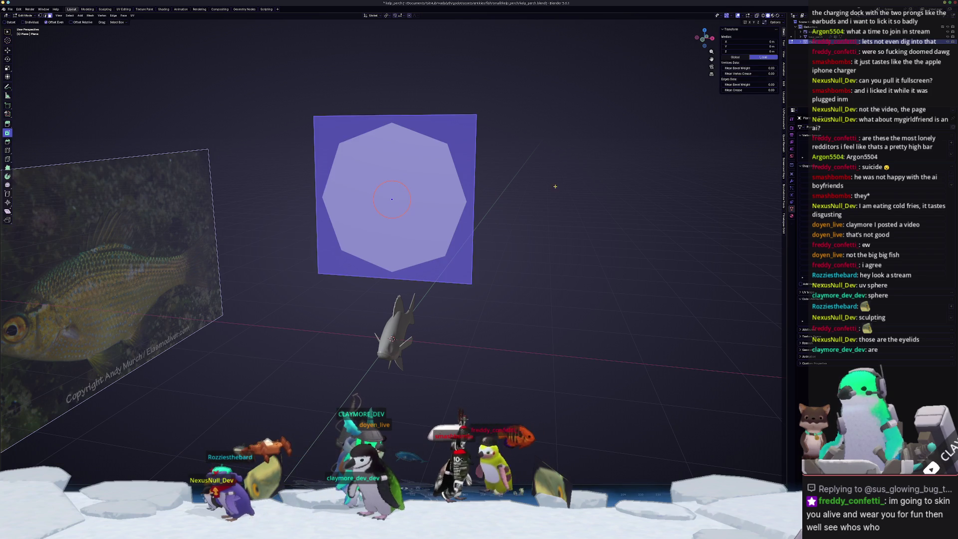
- Add two crossing loop cuts and make the edge loop circular with LoopTools Circle
{"action": "scroll", "coordinate": [519, 208], "scroll_direction": "up", "scroll_amount": 1}
{"action": "left_click", "coordinate": [493, 190]}
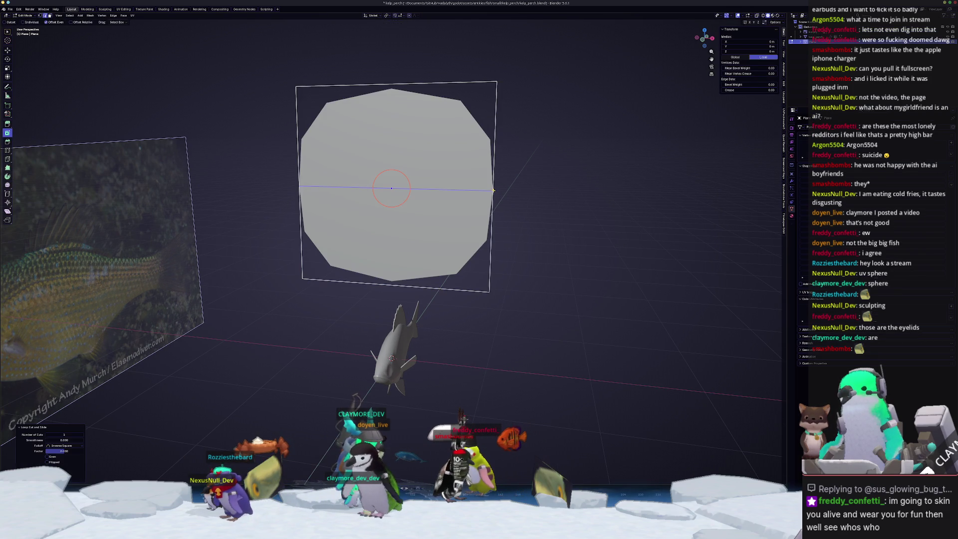
{"action": "left_click", "coordinate": [442, 83]}
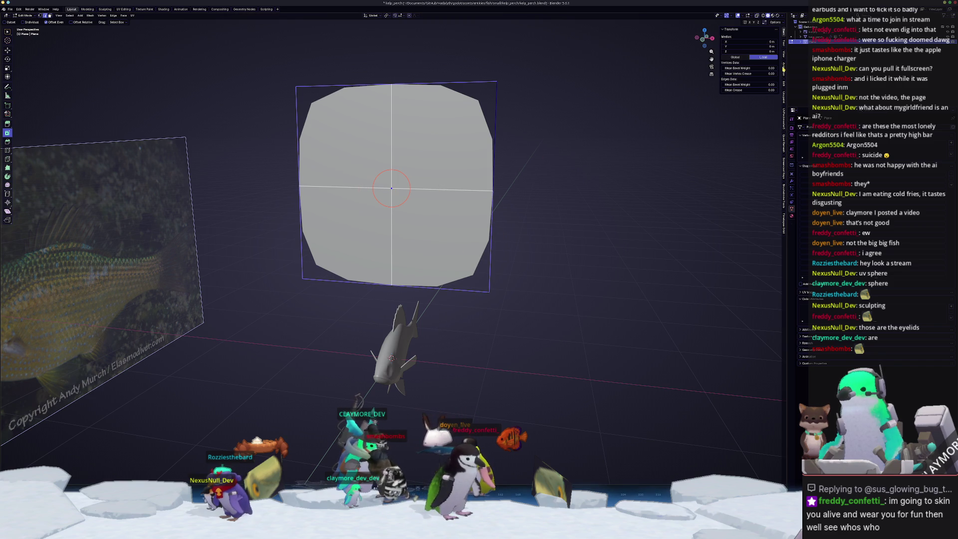
{"action": "left_click", "coordinate": [782, 86]}
{"action": "left_click", "coordinate": [755, 43]}
{"action": "middle_click_drag", "start_coordinate": [558, 99], "coordinate": [541, 188]}
- Scale the circle uniformly to 0.802, then stretch it along X
{"action": "key", "text": "g"}
{"action": "key", "text": "y"}
{"action": "key", "text": "Escape"}
{"action": "key", "text": "s"}
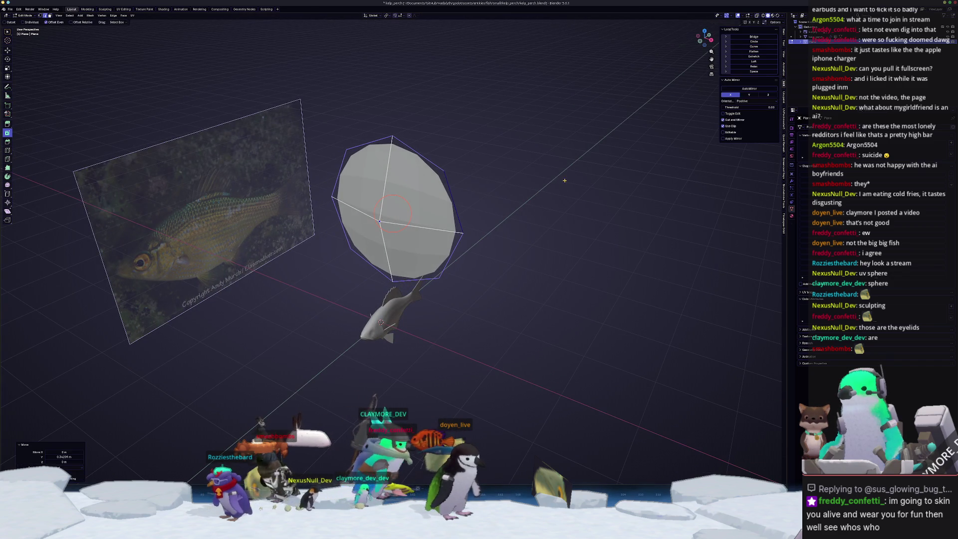
{"action": "left_click", "coordinate": [524, 174]}
{"action": "key", "text": "s"}
{"action": "key", "text": "x"}
{"action": "left_click", "coordinate": [550, 180]}
- Orbit the shape edge-on and consult the face topology reference image
{"action": "key", "text": "Tab"}
{"action": "mouse_move", "coordinate": [551, 181]}
{"action": "middle_mouse_down"}
{"action": "mouse_move", "coordinate": [510, 217]}
{"action": "mouse_move", "coordinate": [443, 220]}
{"action": "mouse_move", "coordinate": [435, 256]}
{"action": "mouse_move", "coordinate": [445, 238]}
{"action": "middle_mouse_up"}
{"action": "key", "text": "Tab"}
{"action": "key", "text": "Tab"}
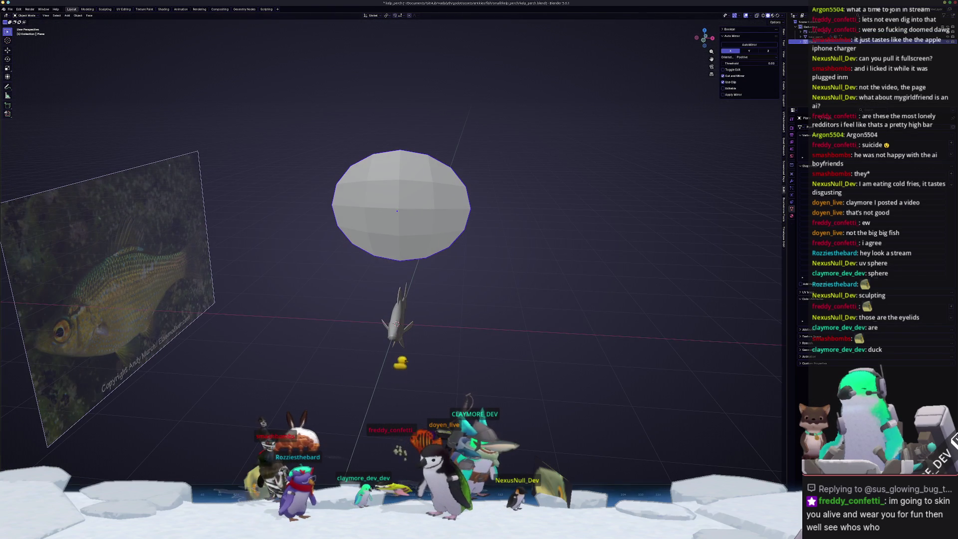
{"action": "left_click", "coordinate": [609, 487]}
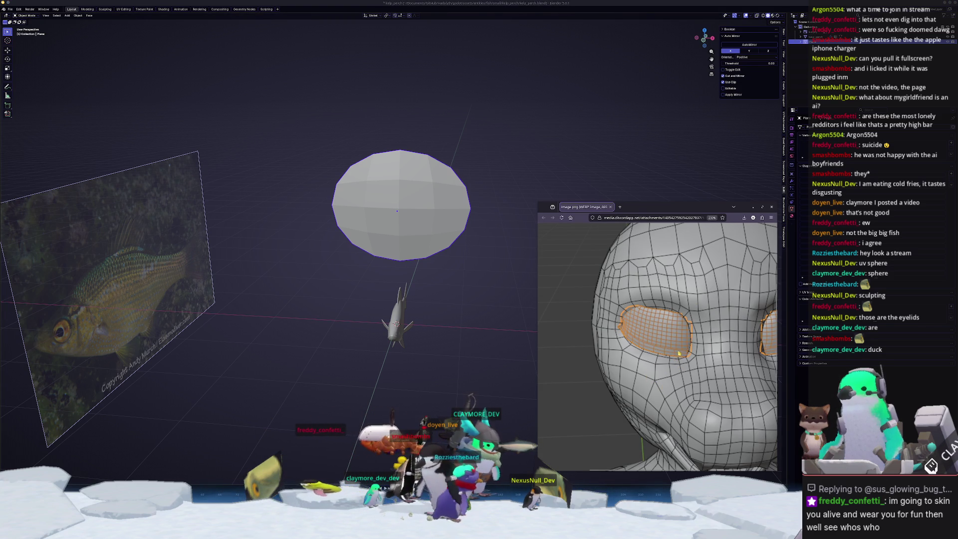
{"action": "left_click", "coordinate": [419, 214]}
- Stretch the sphere along X, apply its scale, then delete the ellipsoid and return to Godot
{"action": "middle_click_drag", "start_coordinate": [419, 213], "coordinate": [449, 230]}
{"action": "key", "text": "s"}
{"action": "key", "text": "x"}
{"action": "left_click", "coordinate": [489, 251]}
{"action": "key", "text": "ctrl+a"}
{"action": "left_click", "coordinate": [479, 247]}
{"action": "mouse_move", "coordinate": [487, 255]}
{"action": "middle_mouse_down"}
{"action": "mouse_move", "coordinate": [426, 275]}
{"action": "mouse_move", "coordinate": [504, 274]}
{"action": "mouse_move", "coordinate": [423, 275]}
{"action": "mouse_move", "coordinate": [448, 278]}
{"action": "mouse_move", "coordinate": [434, 279]}
{"action": "middle_mouse_up"}
{"action": "key", "text": "Delete"}
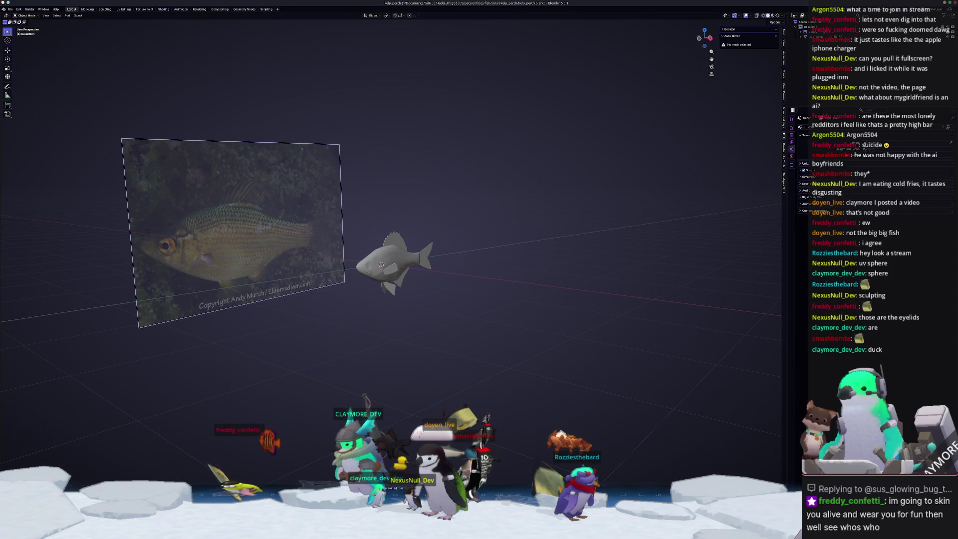
{"action": "key", "text": "alt+Tab"}
{"action": "key", "text": "alt+Tab"}
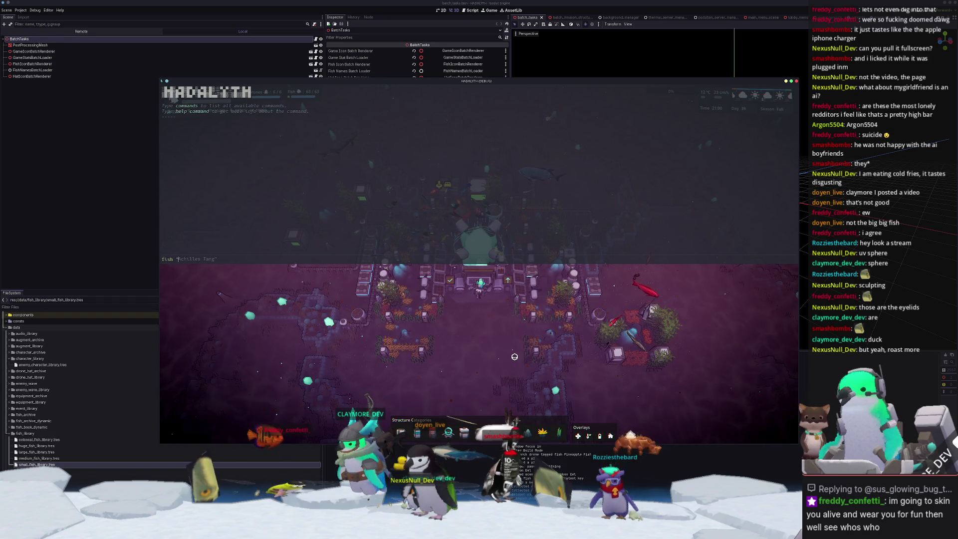
- Spawn the kelp perch school with the 'Eye' console command and zoom in on it
{"action": "type", "text": "Eye"}
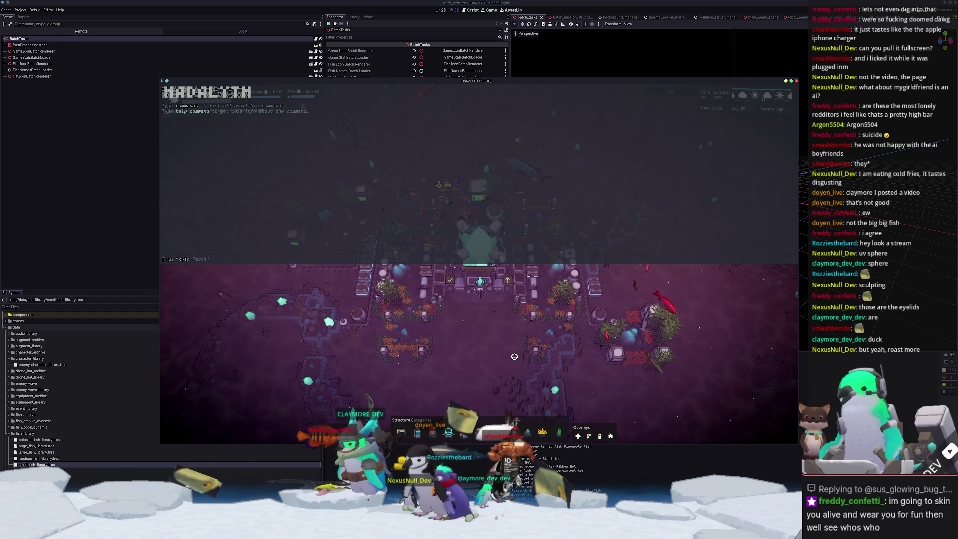
{"action": "key", "text": "Escape"}
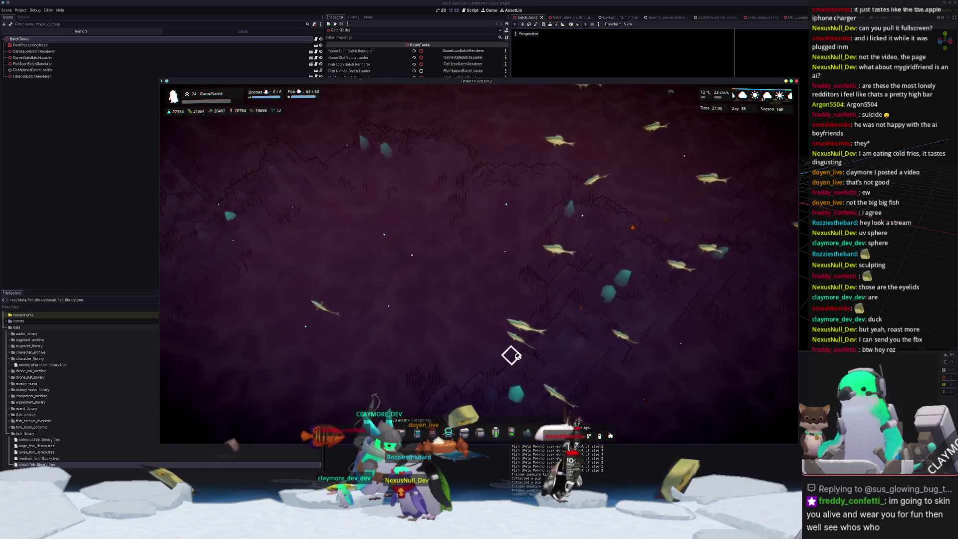
{"action": "scroll", "coordinate": [519, 358], "scroll_direction": "up", "scroll_amount": 3}
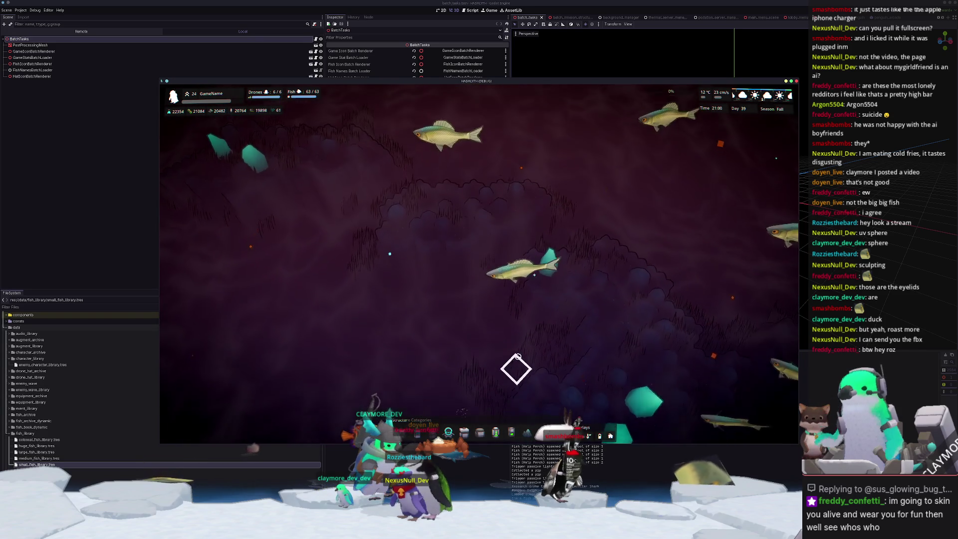
{"action": "scroll", "coordinate": [512, 374], "scroll_direction": "down", "scroll_amount": 4}
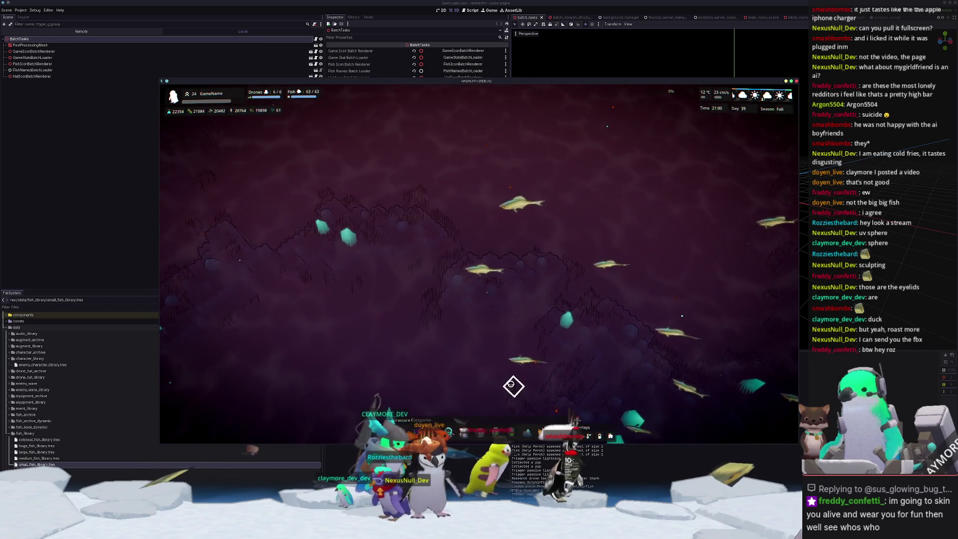
{"action": "scroll", "coordinate": [511, 382], "scroll_direction": "up", "scroll_amount": 4}
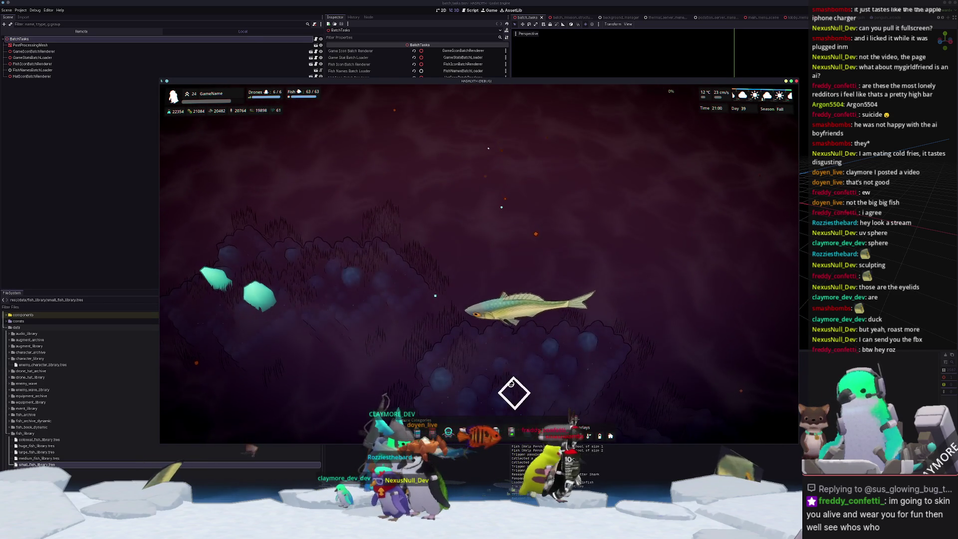
{"action": "scroll", "coordinate": [511, 383], "scroll_direction": "down", "scroll_amount": 5}
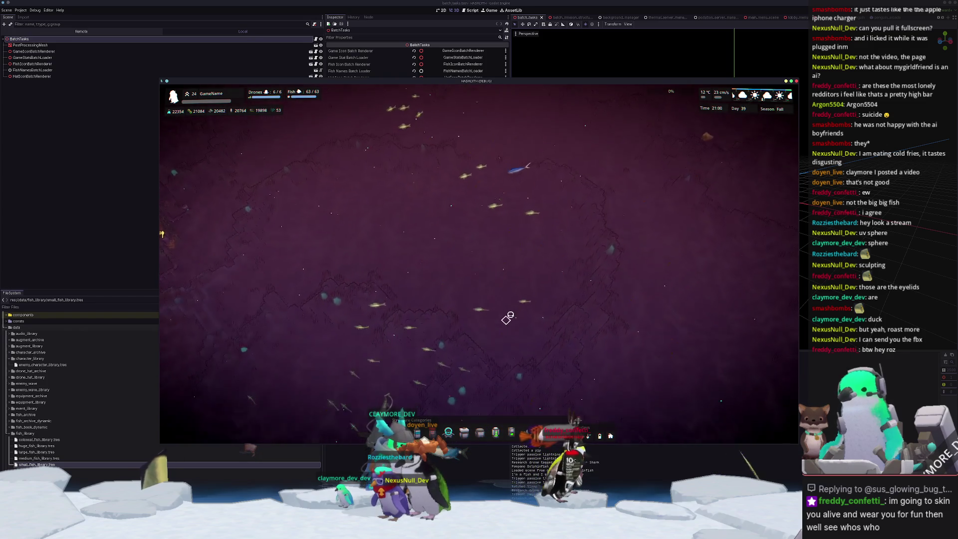
{"action": "scroll", "coordinate": [509, 315], "scroll_direction": "up", "scroll_amount": 5}
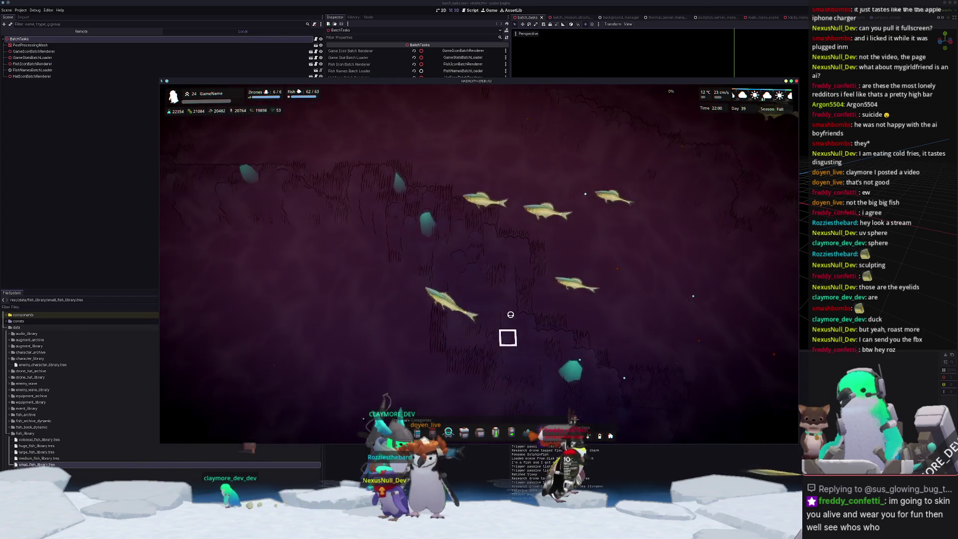
- Zoom in and out repeatedly on the fish school, then make the game fullscreen
{"action": "scroll", "coordinate": [510, 314], "scroll_direction": "down", "scroll_amount": 5}
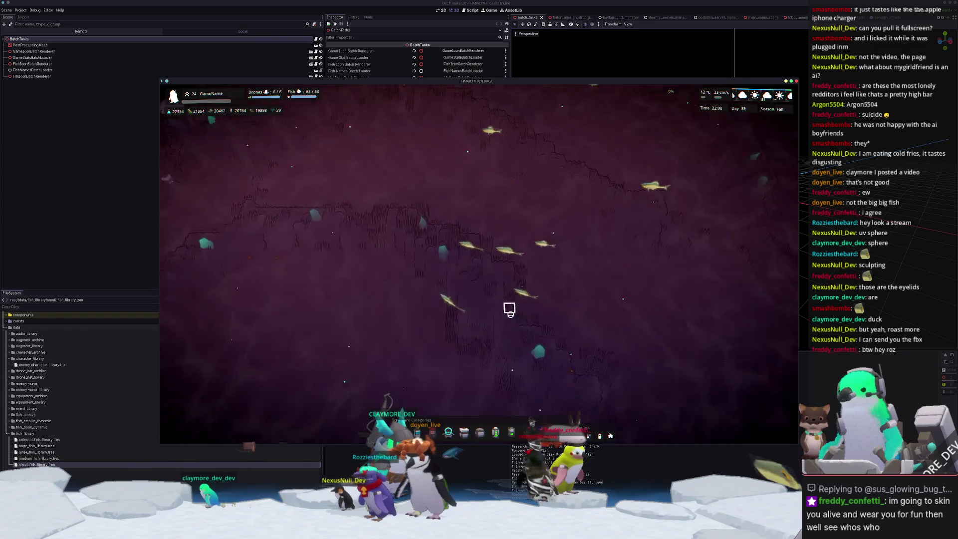
{"action": "scroll", "coordinate": [511, 319], "scroll_direction": "up", "scroll_amount": 5}
{"action": "scroll", "coordinate": [511, 315], "scroll_direction": "down", "scroll_amount": 3}
{"action": "scroll", "coordinate": [513, 320], "scroll_direction": "up", "scroll_amount": 5}
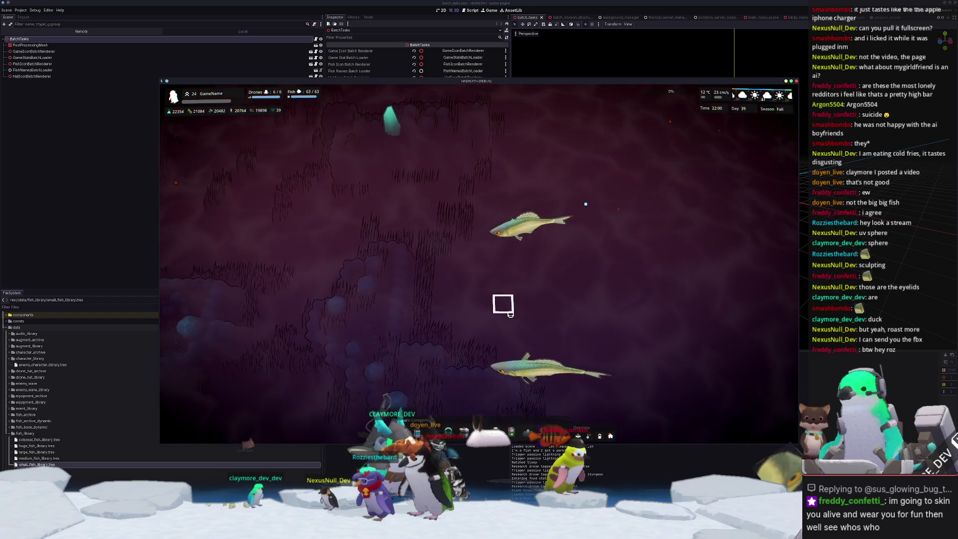
{"action": "scroll", "coordinate": [510, 314], "scroll_direction": "down", "scroll_amount": 4}
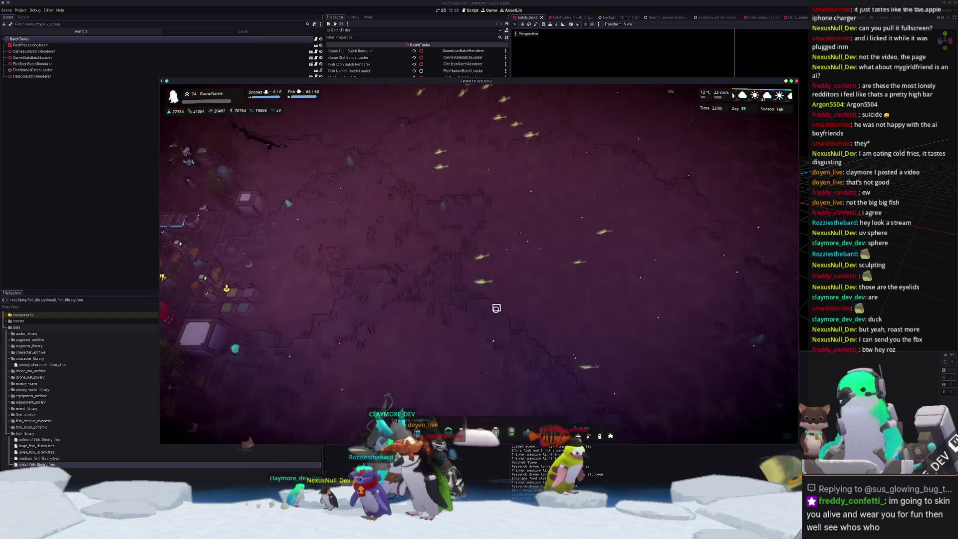
{"action": "scroll", "coordinate": [496, 321], "scroll_direction": "up", "scroll_amount": 5}
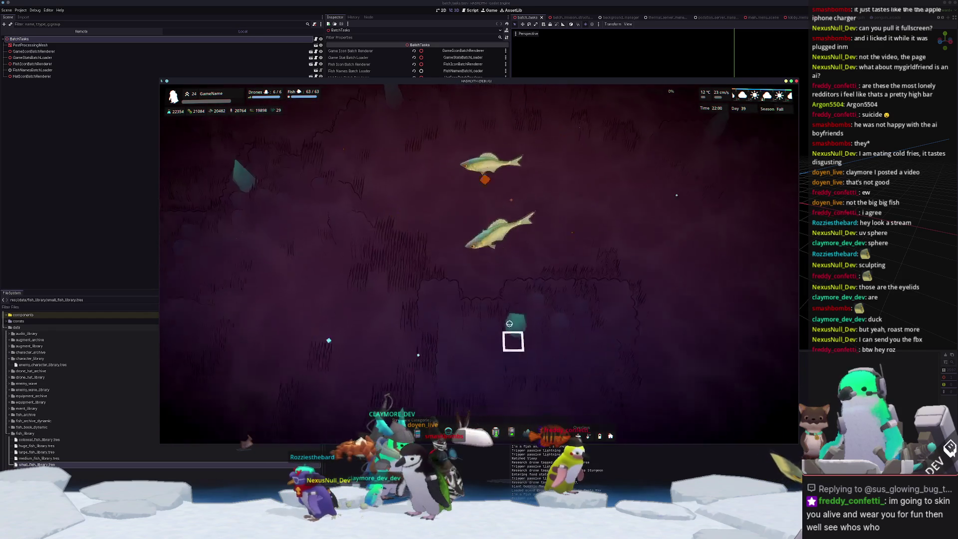
{"action": "scroll", "coordinate": [545, 329], "scroll_direction": "down", "scroll_amount": 4}
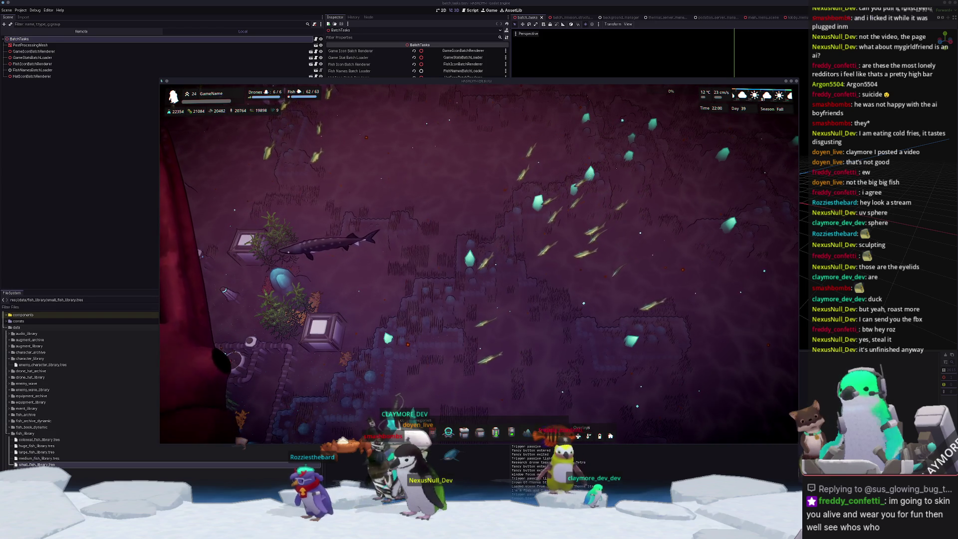
{"action": "key", "text": "F11"}
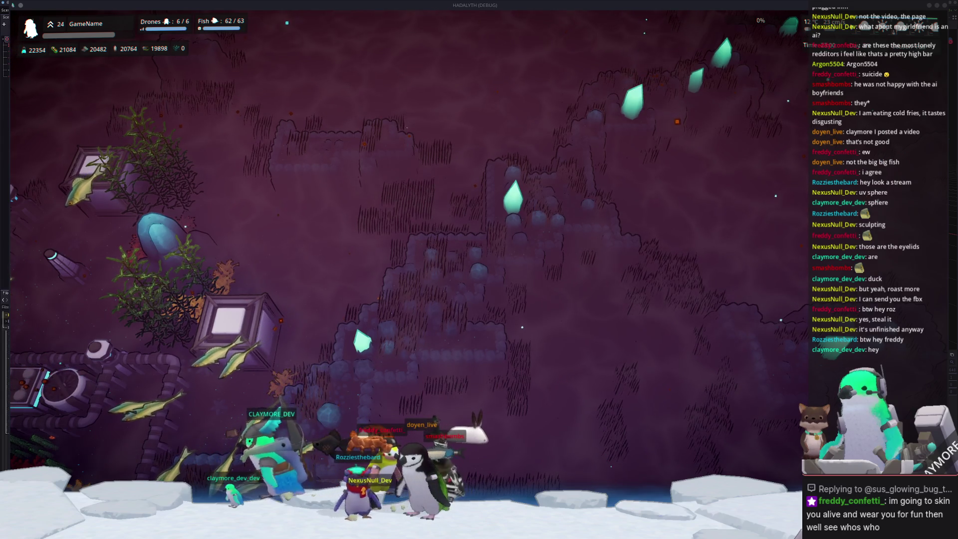
- Return to windowed mode, pan across the base, inspect a Thermal Pipe, then centre on the core
{"action": "key", "text": "F11"}
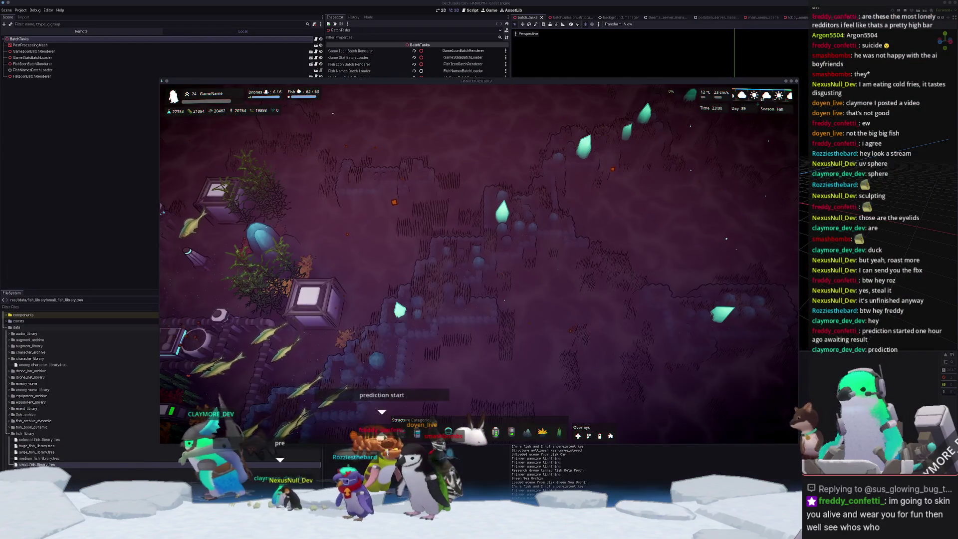
{"action": "scroll", "coordinate": [532, 324], "scroll_direction": "down", "scroll_amount": 5}
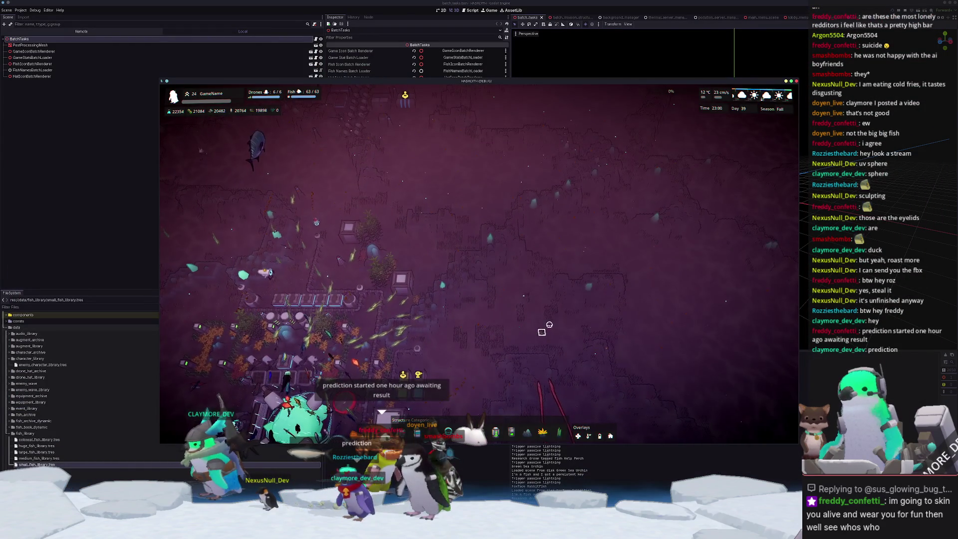
{"action": "mouse_move", "coordinate": [549, 325]}
{"action": "middle_mouse_down"}
{"action": "mouse_move", "coordinate": [572, 305]}
{"action": "mouse_move", "coordinate": [614, 299]}
{"action": "middle_mouse_up"}
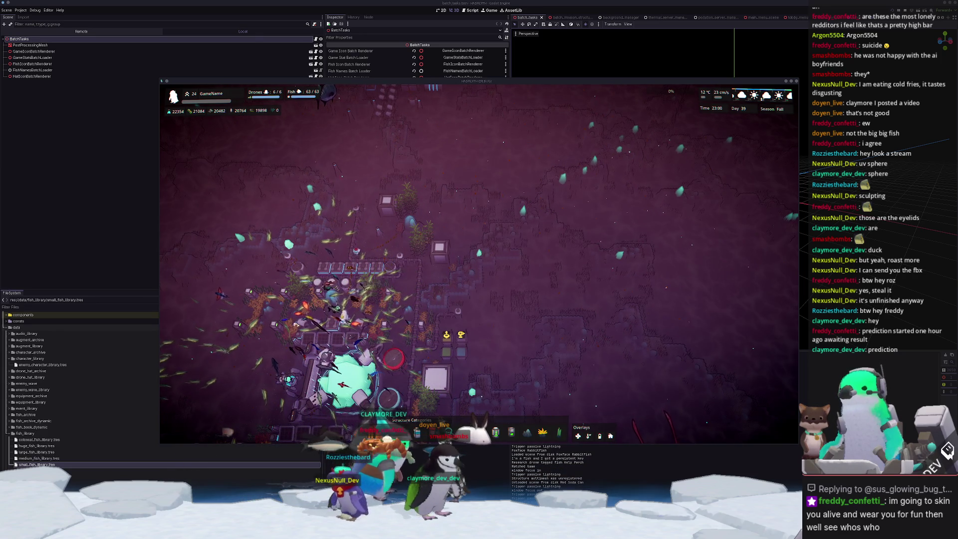
{"action": "left_click", "coordinate": [436, 355]}
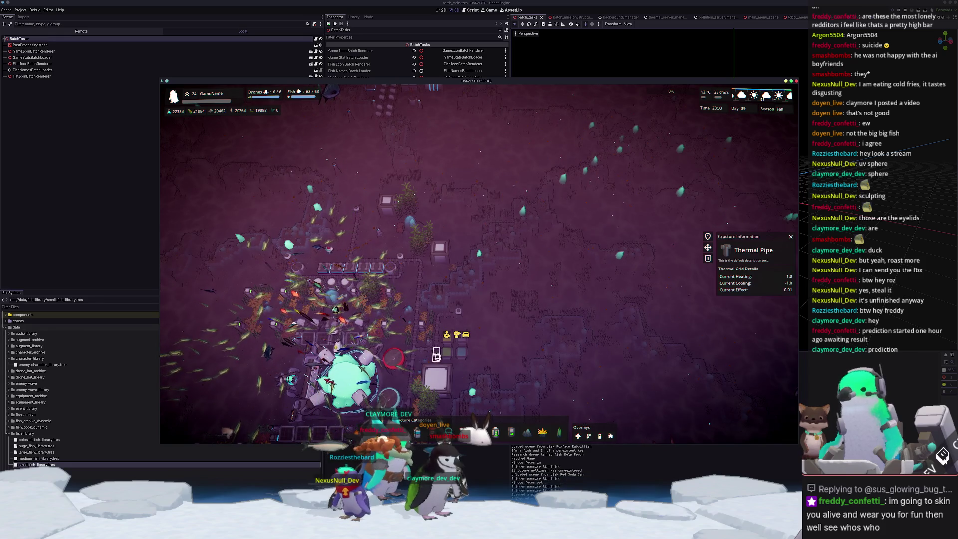
{"action": "left_click", "coordinate": [349, 374]}
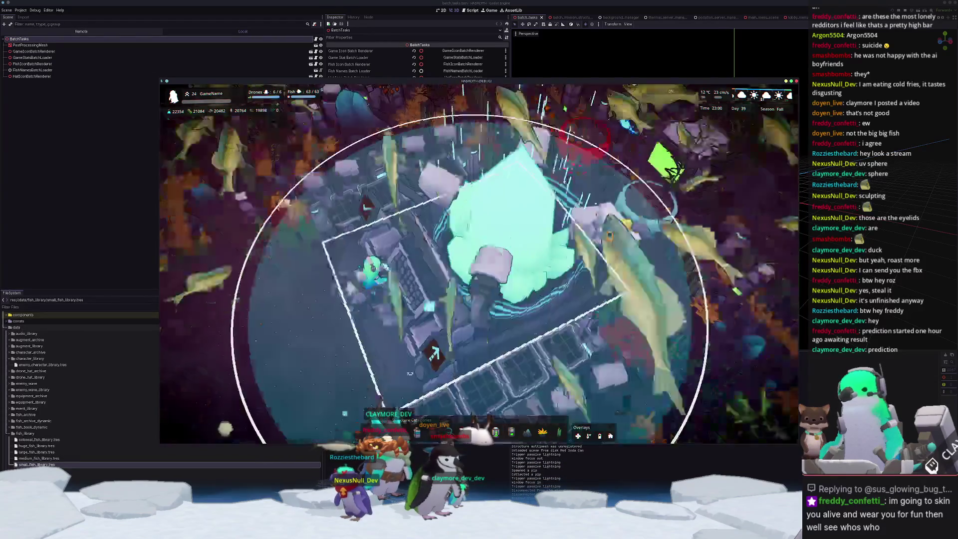
- Capture a region screenshot around the base core and the fish school
{"action": "key", "text": "Print"}
{"action": "mouse_move", "coordinate": [461, 123]}
{"action": "left_mouse_down"}
{"action": "mouse_move", "coordinate": [591, 226]}
{"action": "mouse_move", "coordinate": [594, 242]}
{"action": "left_mouse_up"}
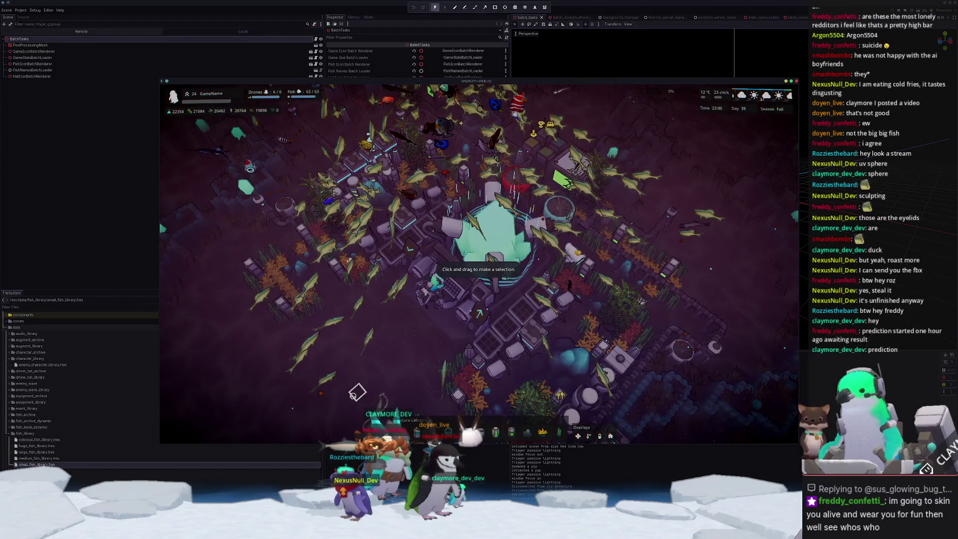
{"action": "key", "text": "Return"}
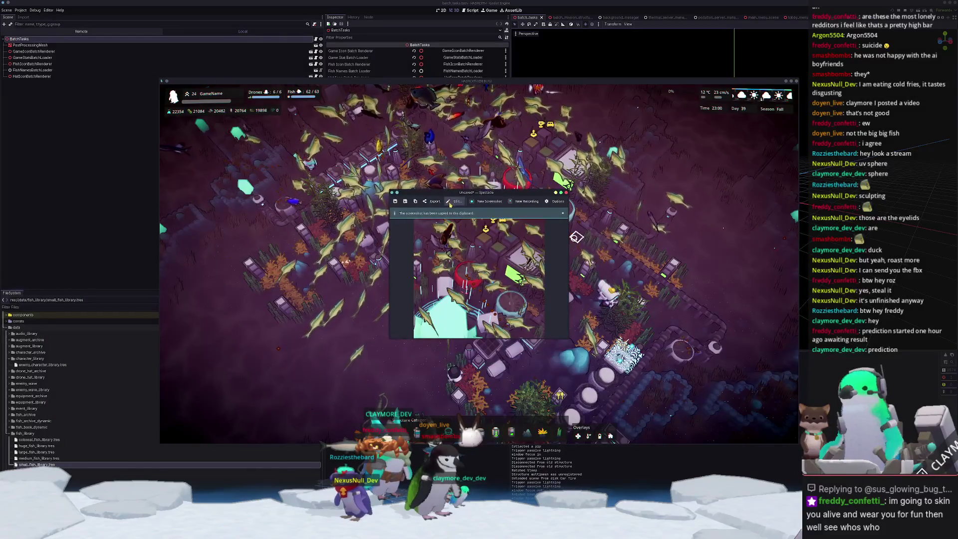
- Annotate the screenshot with red pen strokes around the scribble
{"action": "left_click", "coordinate": [453, 202]}
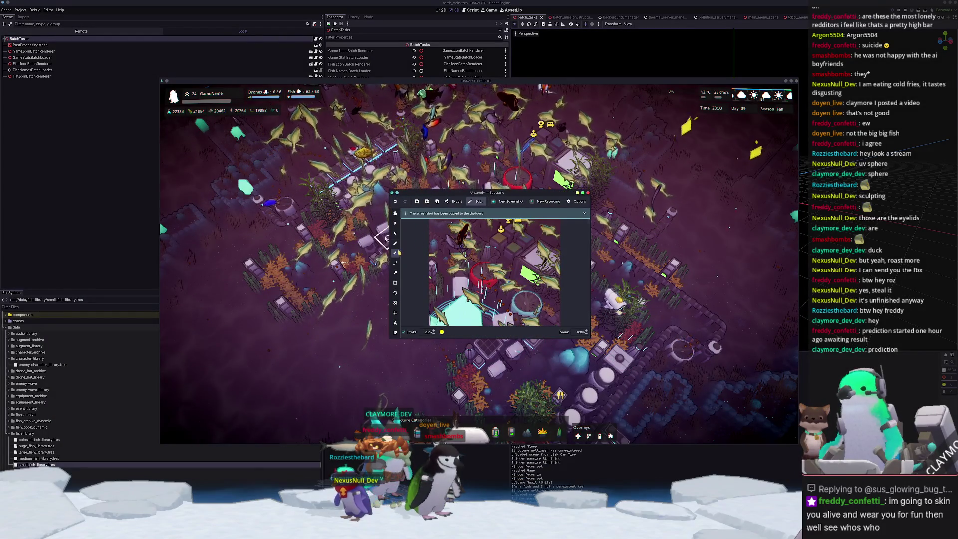
{"action": "left_click_drag", "start_coordinate": [504, 255], "coordinate": [487, 263]}
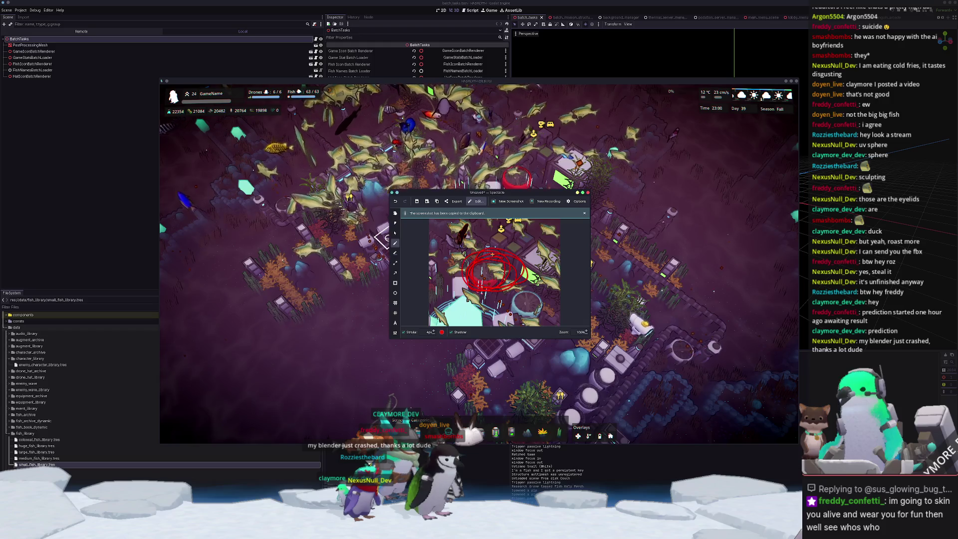
{"action": "key", "text": "ctrl+z"}
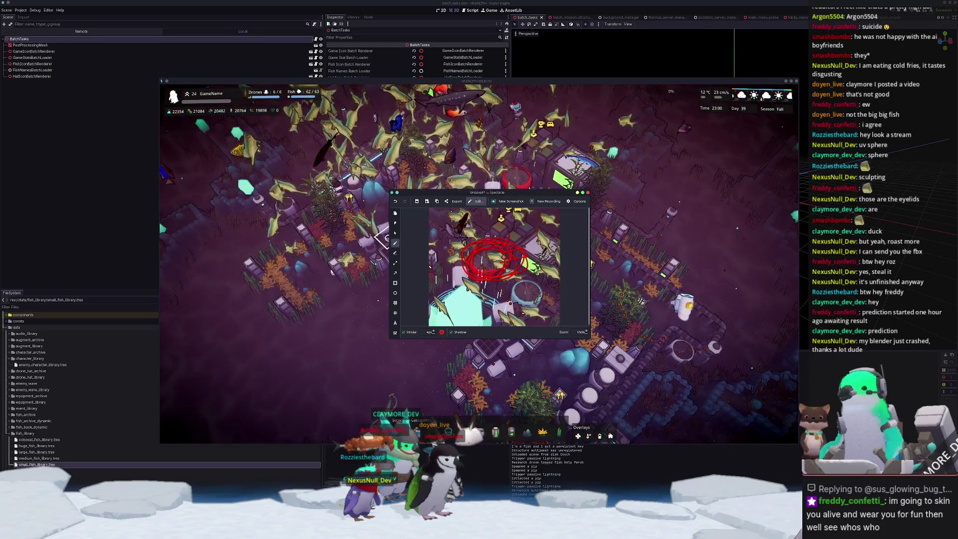
{"action": "left_click", "coordinate": [495, 252]}
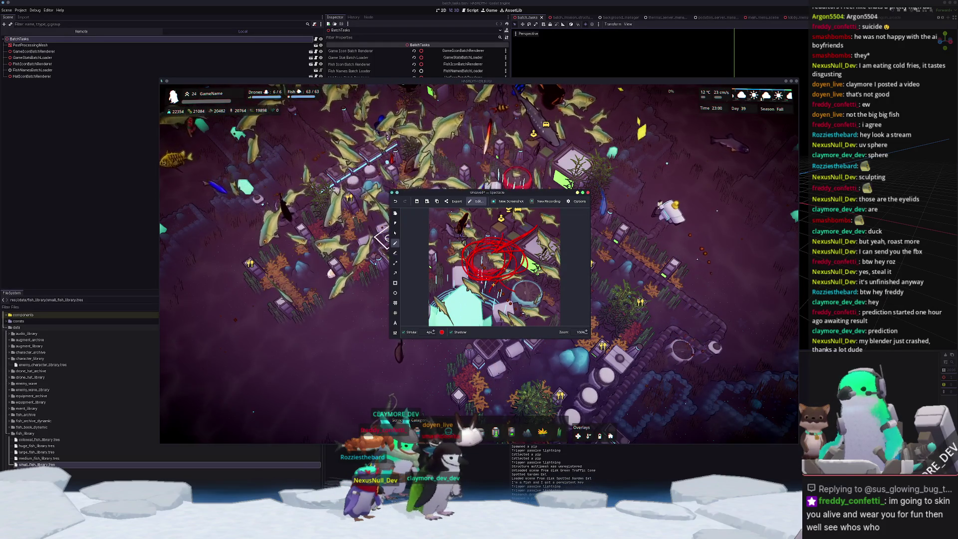
{"action": "left_click_drag", "start_coordinate": [497, 277], "coordinate": [518, 312]}
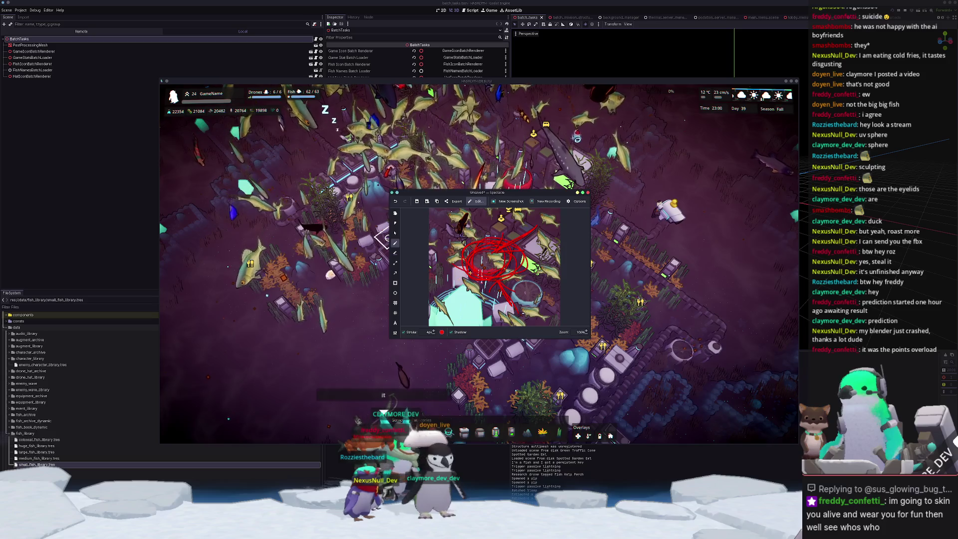
{"action": "left_click_drag", "start_coordinate": [479, 272], "coordinate": [439, 292]}
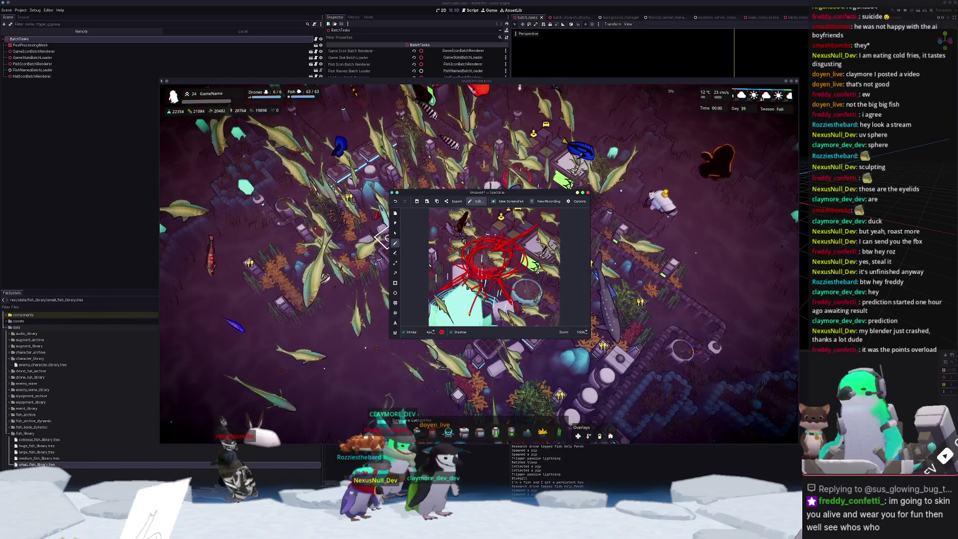
- Save the screenshot as Screenshot_20260109_231124.png and copy it to the clipboard
{"action": "key", "text": "ctrl+s"}
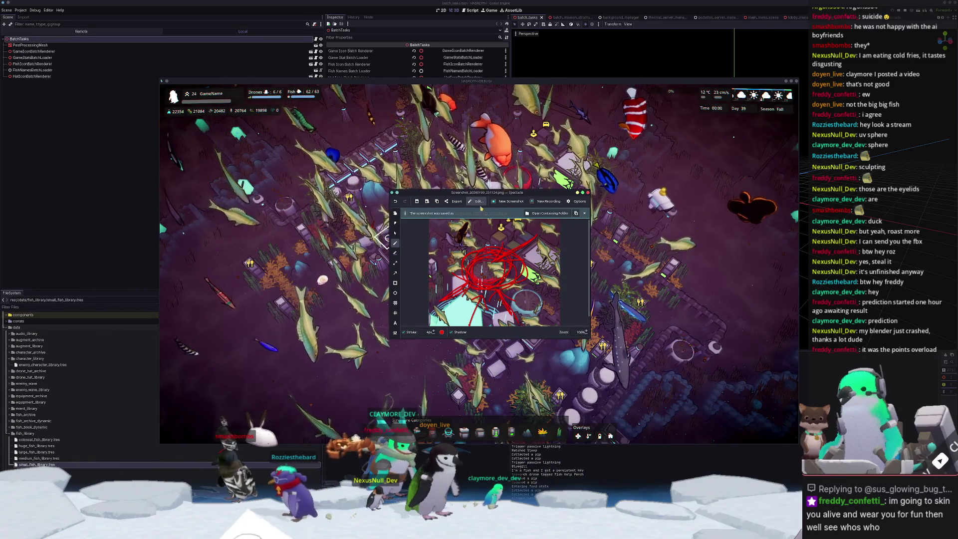
{"action": "key", "text": "ctrl+c"}
{"action": "left_click_drag", "start_coordinate": [513, 193], "coordinate": [708, 193]}
{"action": "key", "text": "super"}
- Launch Kdenlive and create a new project with the Vertical HD 30 fps profile
{"action": "type", "text": "kdenlive"}
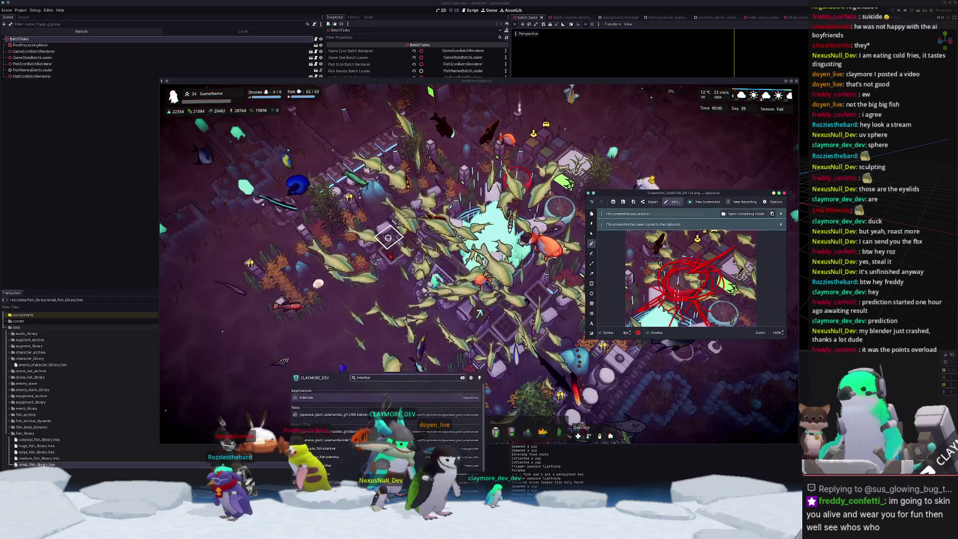
{"action": "key", "text": "Return"}
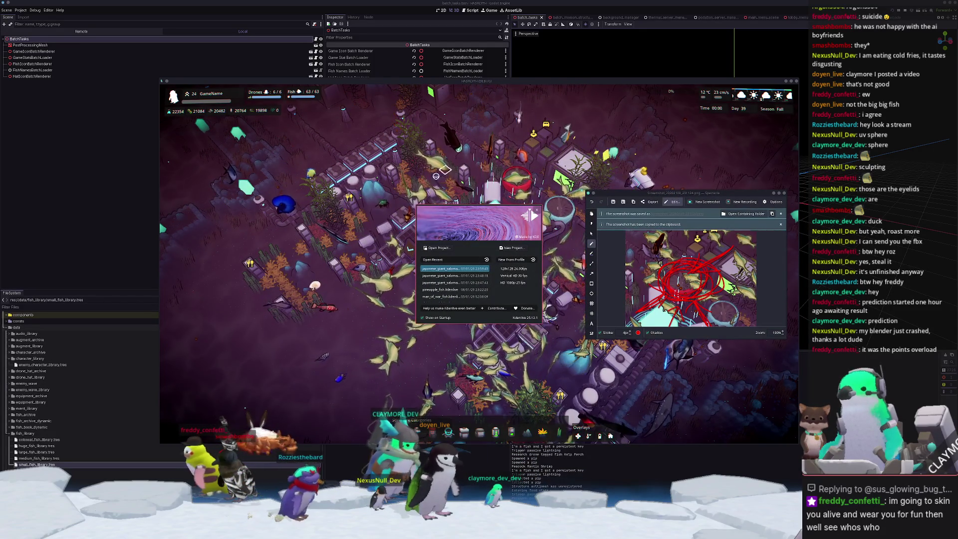
{"action": "left_click", "coordinate": [503, 276]}
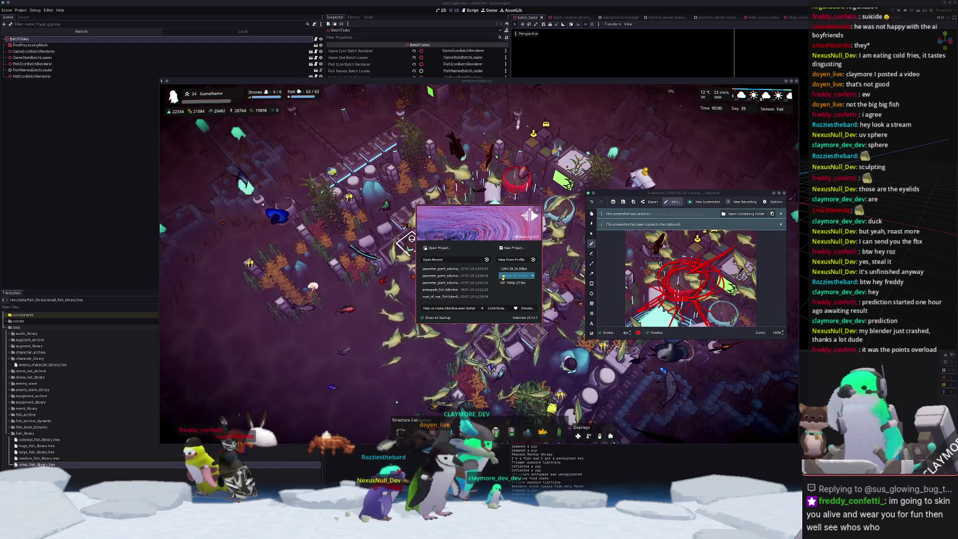
{"action": "double_click", "coordinate": [503, 276]}
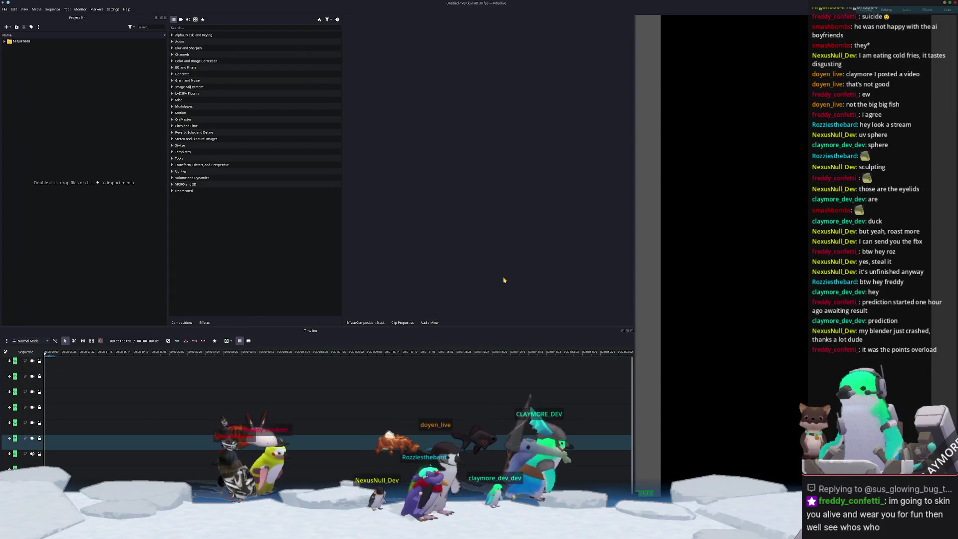
- Browse to the Pictures > Screenshots folder in the file manager
{"action": "key", "text": "alt+Tab"}
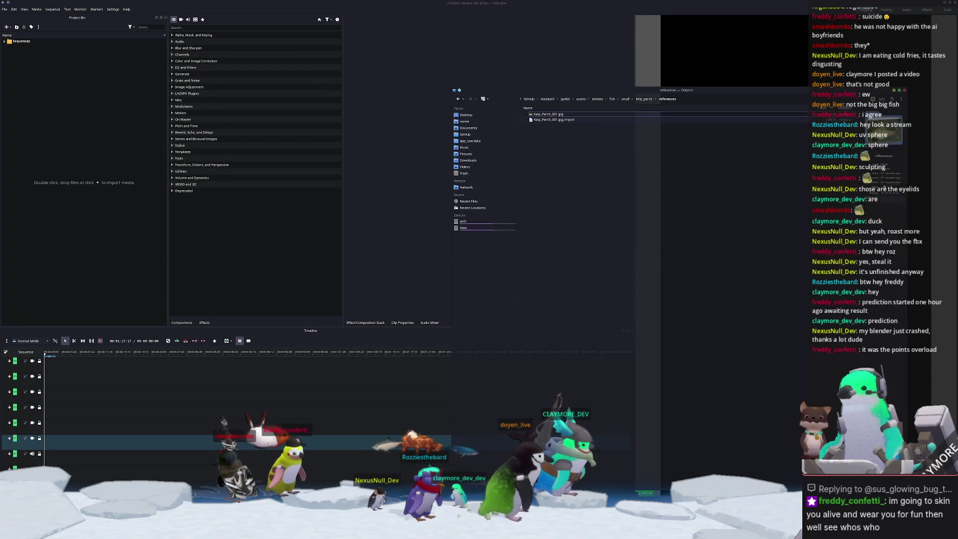
{"action": "left_click", "coordinate": [469, 154]}
{"action": "left_click", "coordinate": [525, 130]}
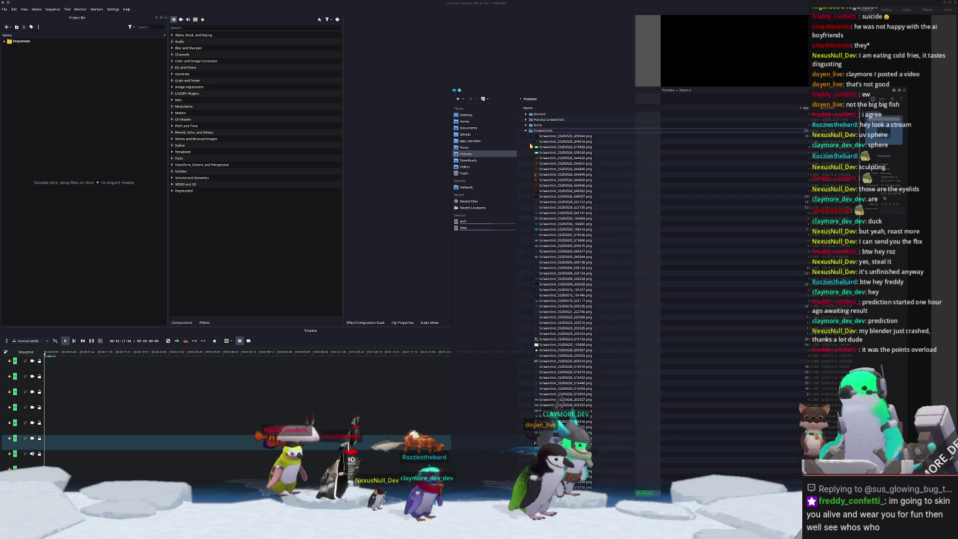
{"action": "scroll", "coordinate": [564, 319], "scroll_direction": "down", "scroll_amount": 20}
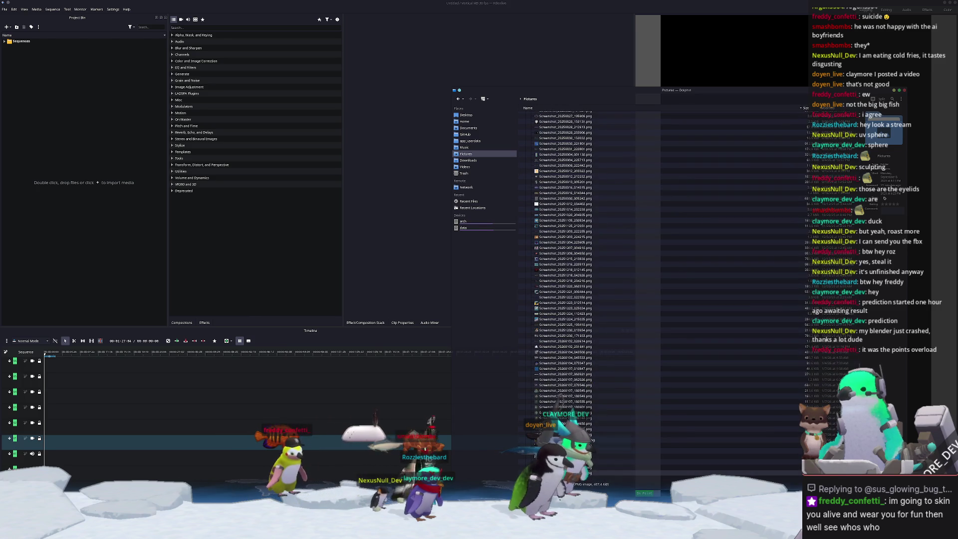
- Drag three screenshots, including Screenshot_20260109_231124.png, into the Project Bin, keeping the current profile
{"action": "mouse_move", "coordinate": [564, 470]}
{"action": "left_mouse_down"}
{"action": "mouse_move", "coordinate": [594, 471]}
{"action": "mouse_move", "coordinate": [239, 364]}
{"action": "mouse_move", "coordinate": [82, 194]}
{"action": "left_mouse_up"}
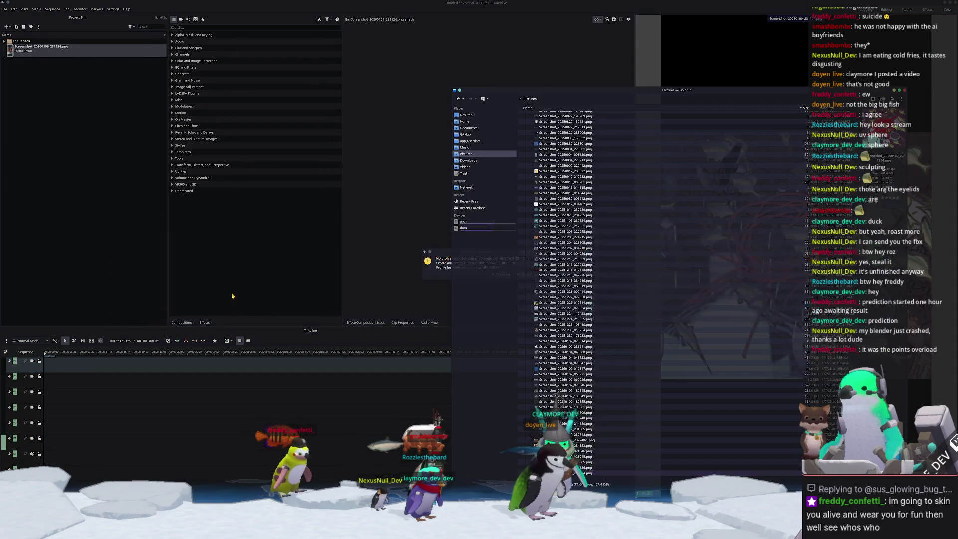
{"action": "left_click", "coordinate": [517, 274]}
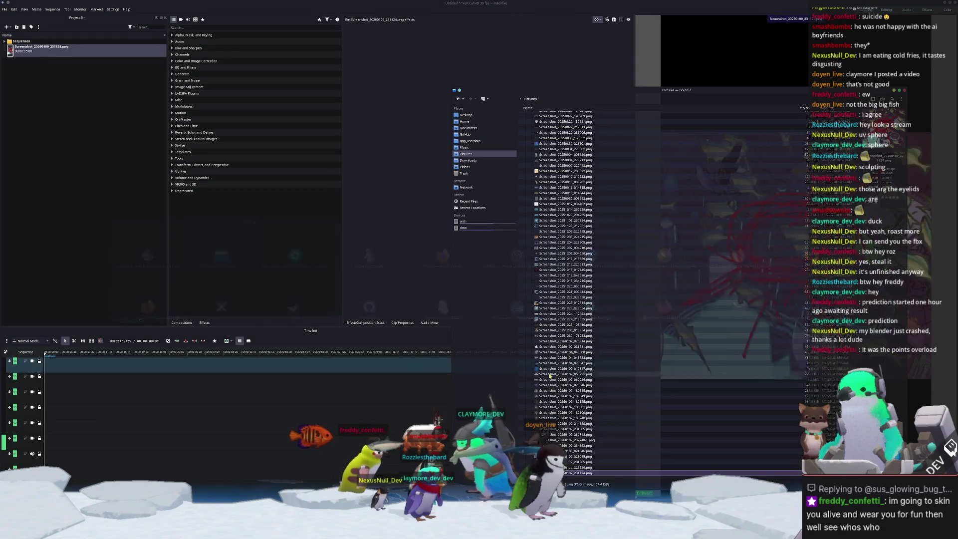
{"action": "mouse_move", "coordinate": [566, 469]}
{"action": "left_mouse_down"}
{"action": "mouse_move", "coordinate": [150, 222]}
{"action": "mouse_move", "coordinate": [98, 235]}
{"action": "left_mouse_up"}
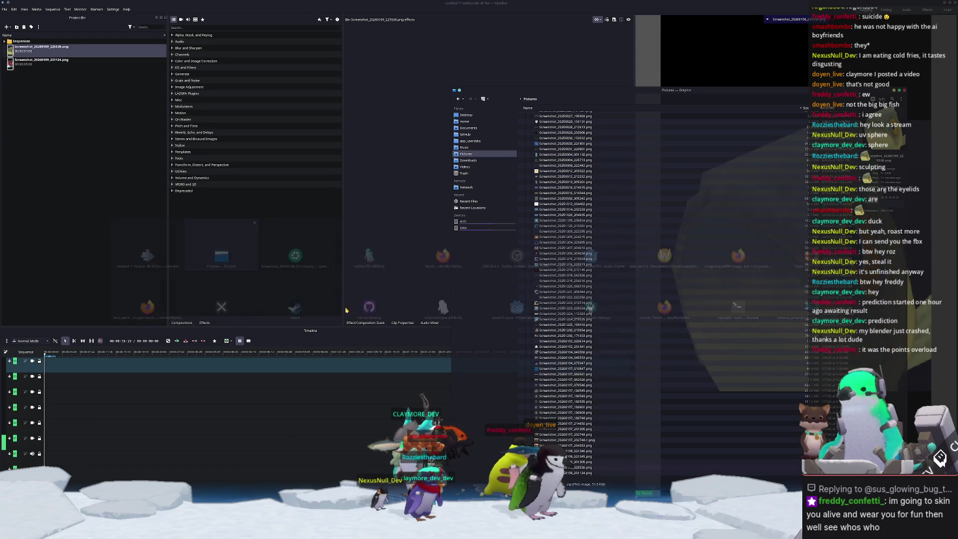
{"action": "left_click_drag", "start_coordinate": [563, 461], "coordinate": [98, 227]}
{"action": "key", "text": "alt+Tab"}
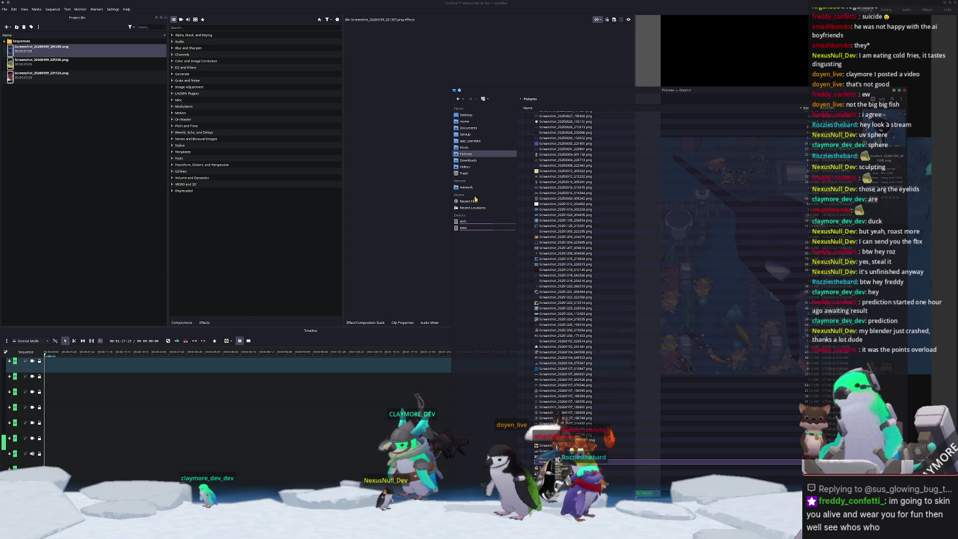
- Import the Japanese giant salamander GIF from Videos, transcoded to a 24 fps MP4
{"action": "left_click", "coordinate": [469, 167]}
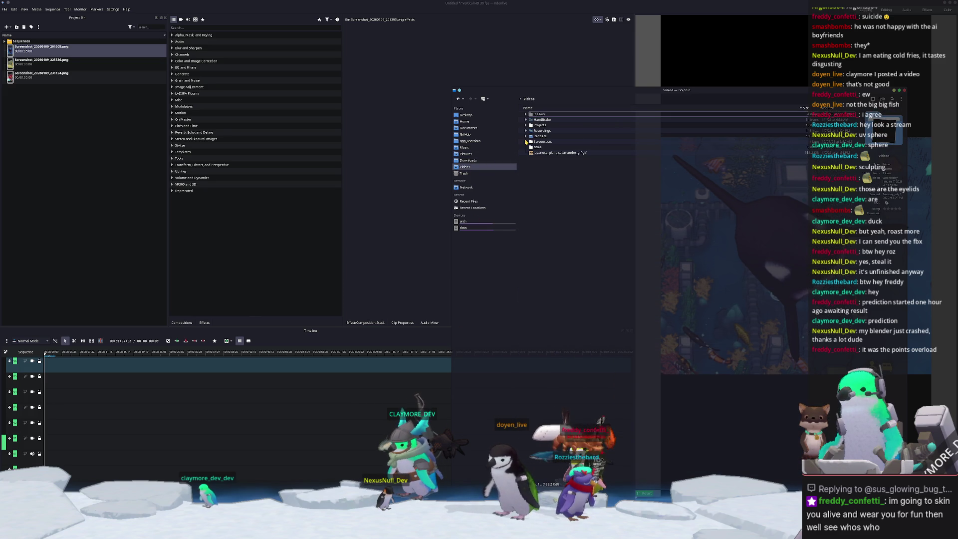
{"action": "mouse_move", "coordinate": [554, 153]}
{"action": "left_mouse_down"}
{"action": "mouse_move", "coordinate": [60, 202]}
{"action": "mouse_move", "coordinate": [256, 248]}
{"action": "left_mouse_up"}
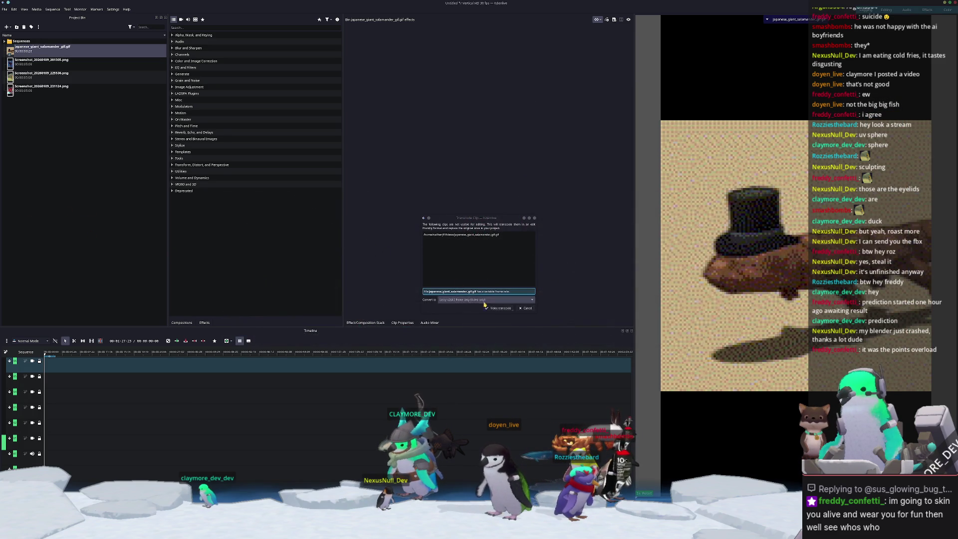
{"action": "left_click", "coordinate": [508, 309]}
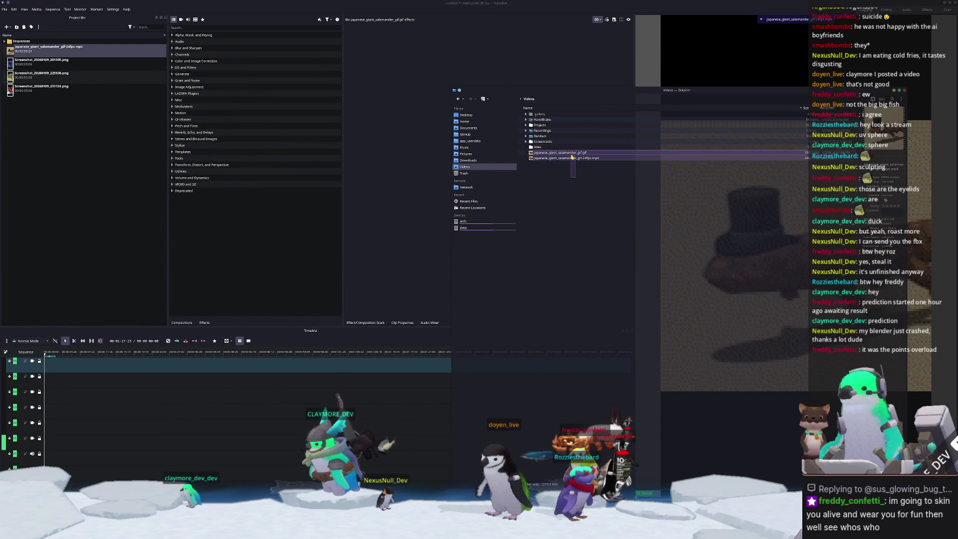
- Place the 2026-01-05 recording from the Recordings folder onto the timeline
{"action": "key", "text": "Up"}
{"action": "key", "text": "Up"}
{"action": "key", "text": "Up"}
{"action": "key", "text": "Right"}
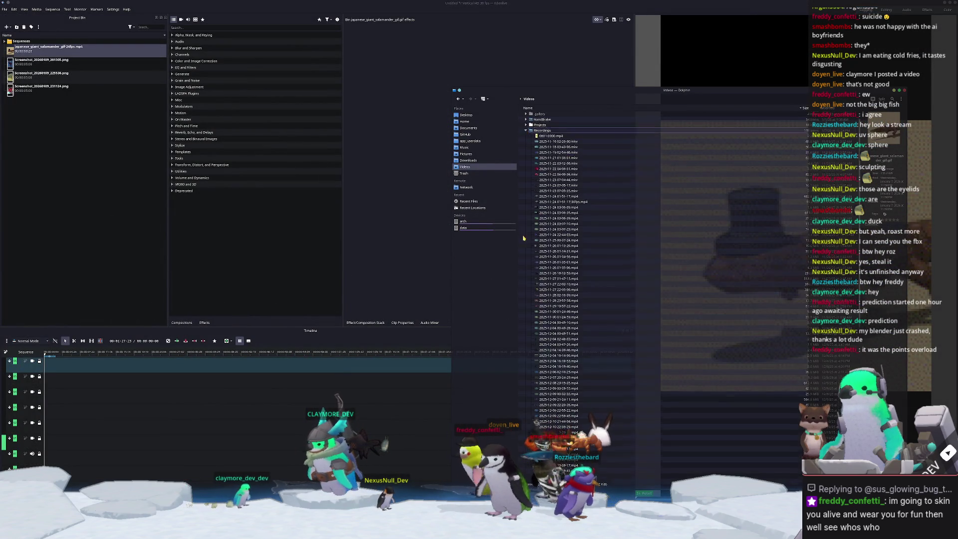
{"action": "scroll", "coordinate": [533, 206], "scroll_direction": "down", "scroll_amount": 15}
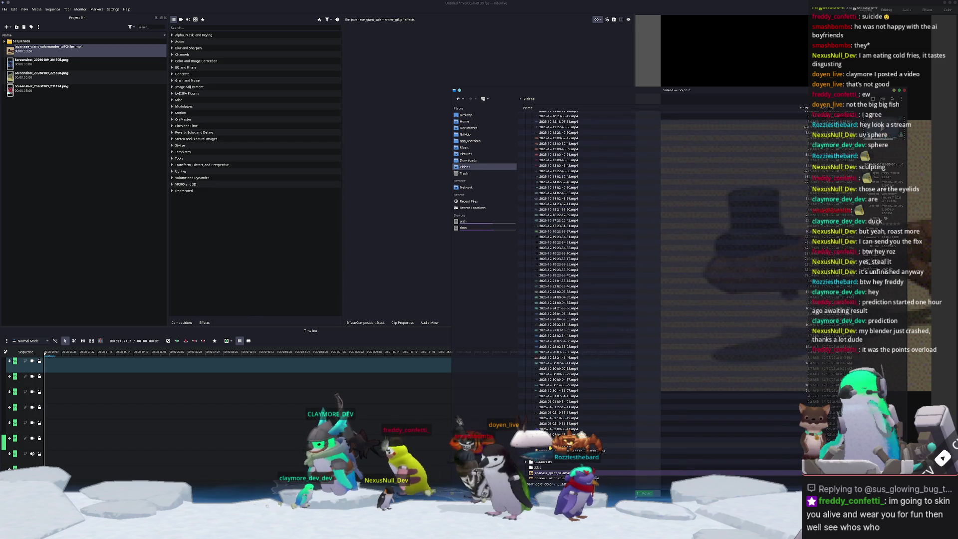
{"action": "mouse_move", "coordinate": [549, 446]}
{"action": "left_mouse_down"}
{"action": "mouse_move", "coordinate": [160, 253]}
{"action": "mouse_move", "coordinate": [47, 414]}
{"action": "left_mouse_up"}
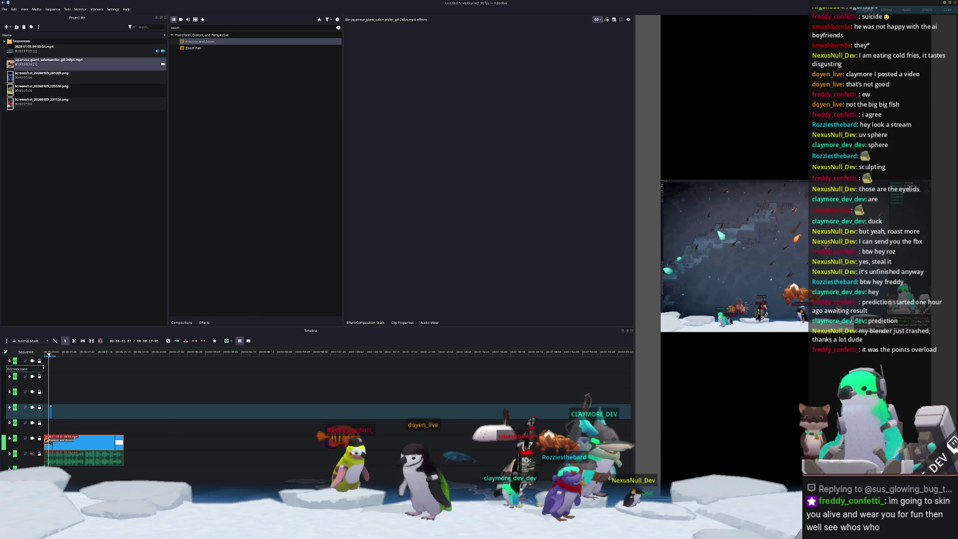
{"action": "left_click", "coordinate": [51, 356]}
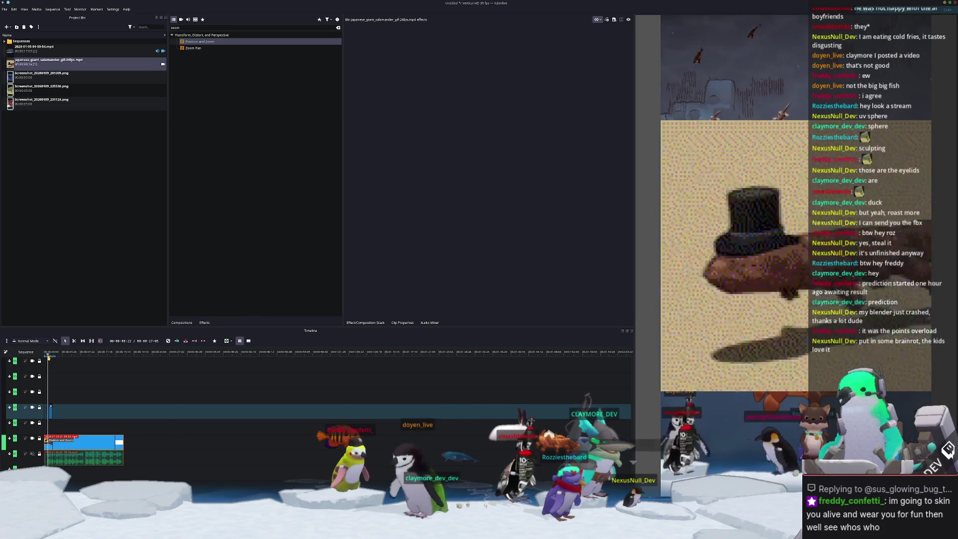
{"action": "left_click_drag", "start_coordinate": [50, 357], "coordinate": [49, 357]}
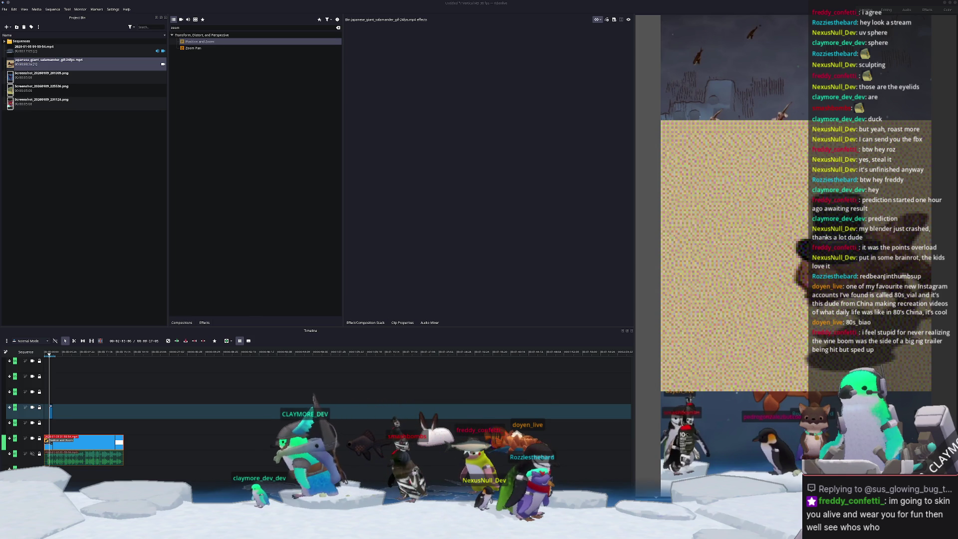
{"action": "mouse_move", "coordinate": [579, 305]}
{"action": "left_mouse_down"}
{"action": "mouse_move", "coordinate": [379, 220]}
{"action": "mouse_move", "coordinate": [68, 207]}
{"action": "left_mouse_up"}
- Drop the Dramatic Vine Boom sound onto the timeline near the start and set the playhead there
{"action": "mouse_move", "coordinate": [43, 117]}
{"action": "left_mouse_down"}
{"action": "mouse_move", "coordinate": [120, 259]}
{"action": "mouse_move", "coordinate": [50, 428]}
{"action": "left_mouse_up"}
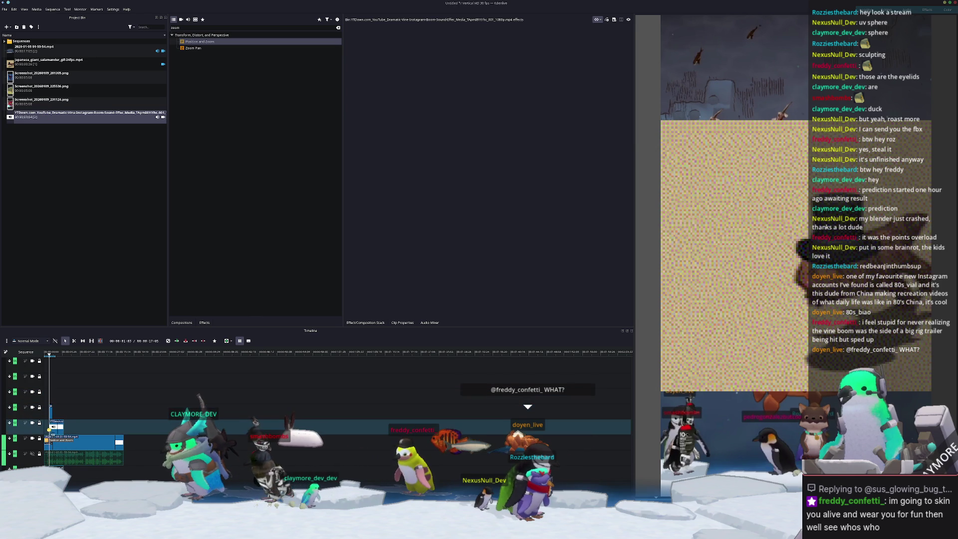
{"action": "scroll", "coordinate": [91, 465], "scroll_direction": "up", "scroll_amount": 3, "text": "ctrl"}
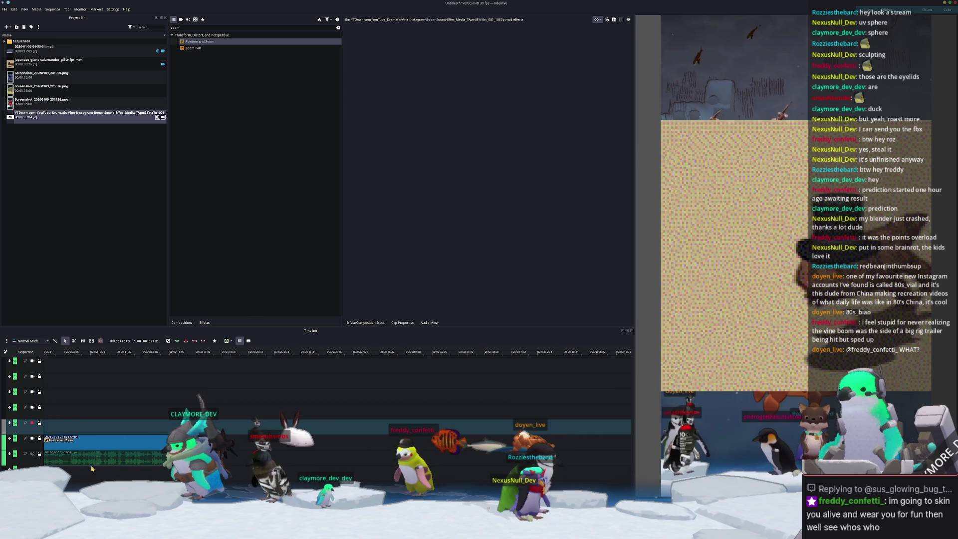
{"action": "scroll", "coordinate": [105, 480], "scroll_direction": "up", "scroll_amount": 3}
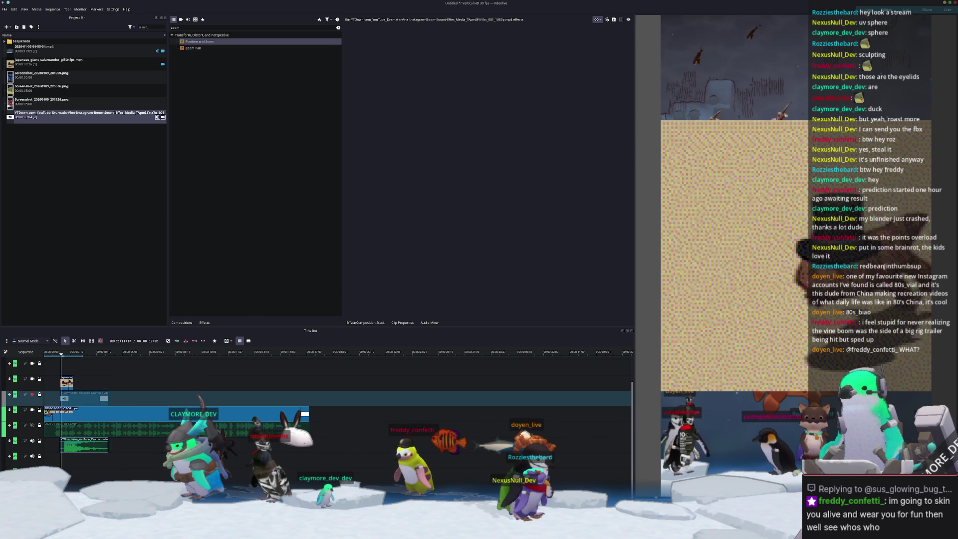
{"action": "left_click", "coordinate": [49, 354]}
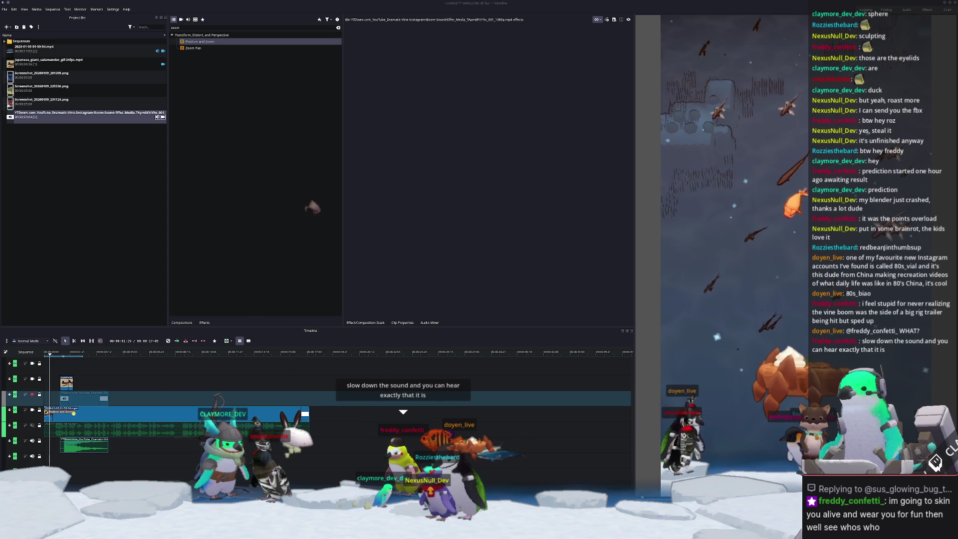
{"action": "left_click_drag", "start_coordinate": [58, 359], "coordinate": [65, 360]}
- Set the boom clip's speed to 50% and play the sequence to hear it
{"action": "left_click", "coordinate": [70, 446]}
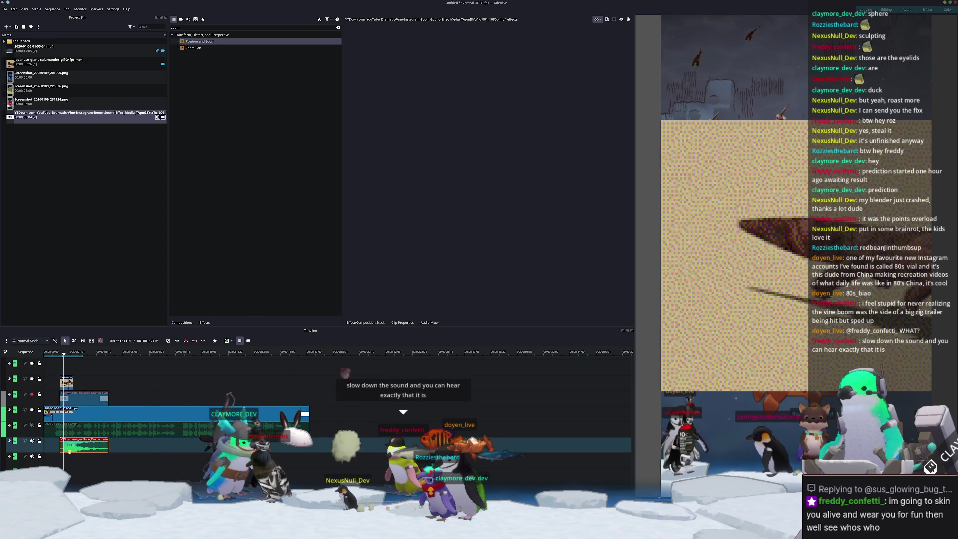
{"action": "right_click", "coordinate": [70, 446]}
{"action": "left_click", "coordinate": [97, 410]}
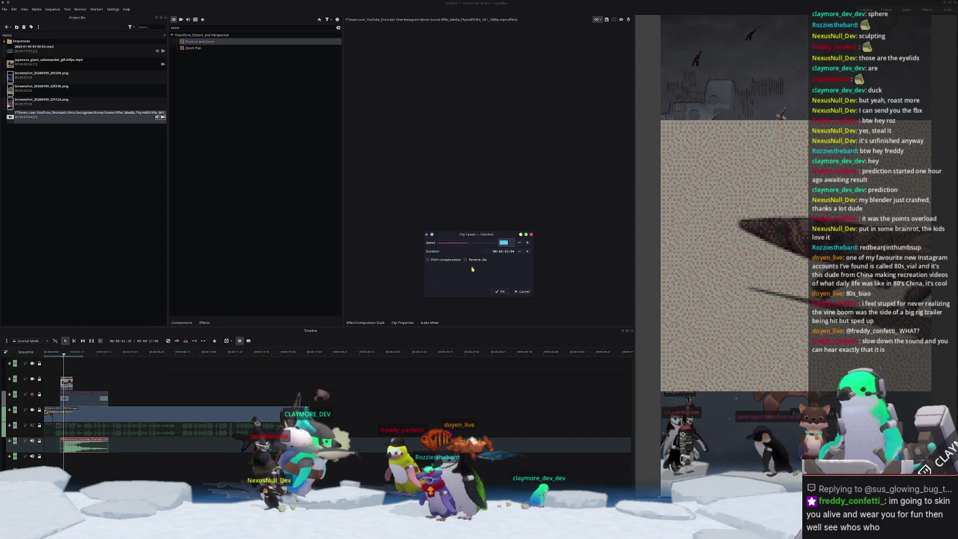
{"action": "type", "text": "50"}
{"action": "left_click", "coordinate": [497, 284]}
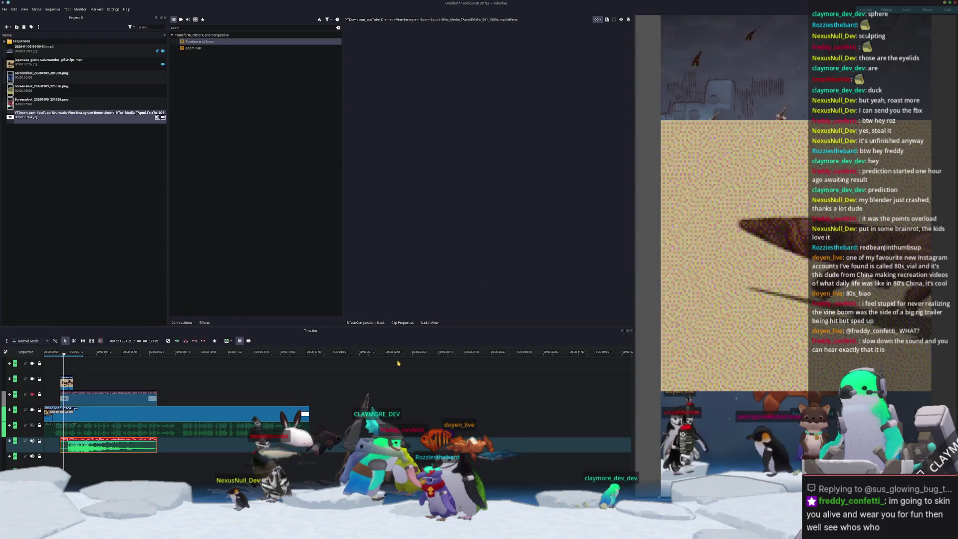
{"action": "key", "text": "space"}
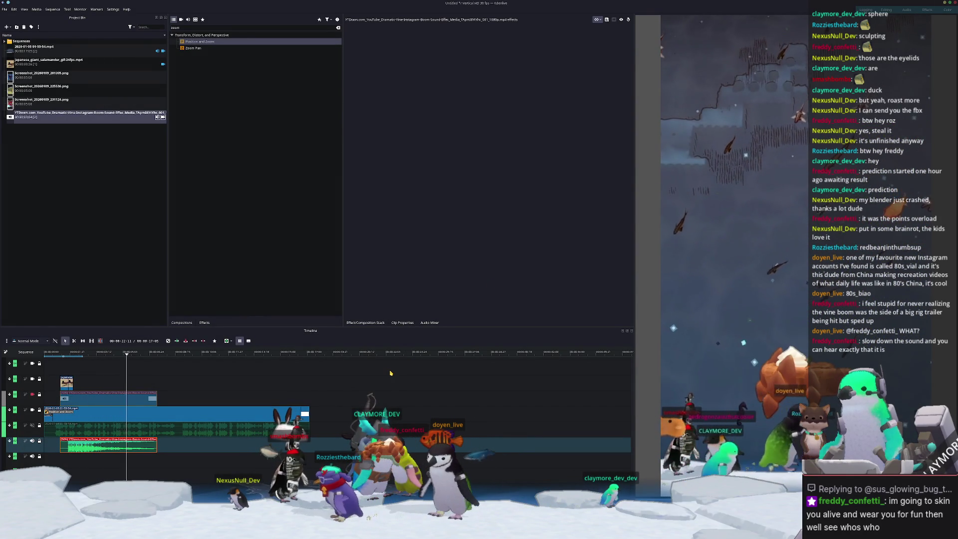
- Undo the speed change and shift the boom clip slightly earlier
{"action": "key", "text": "ctrl+z"}
{"action": "key", "text": "Home"}
{"action": "left_click_drag", "start_coordinate": [75, 447], "coordinate": [69, 451]}
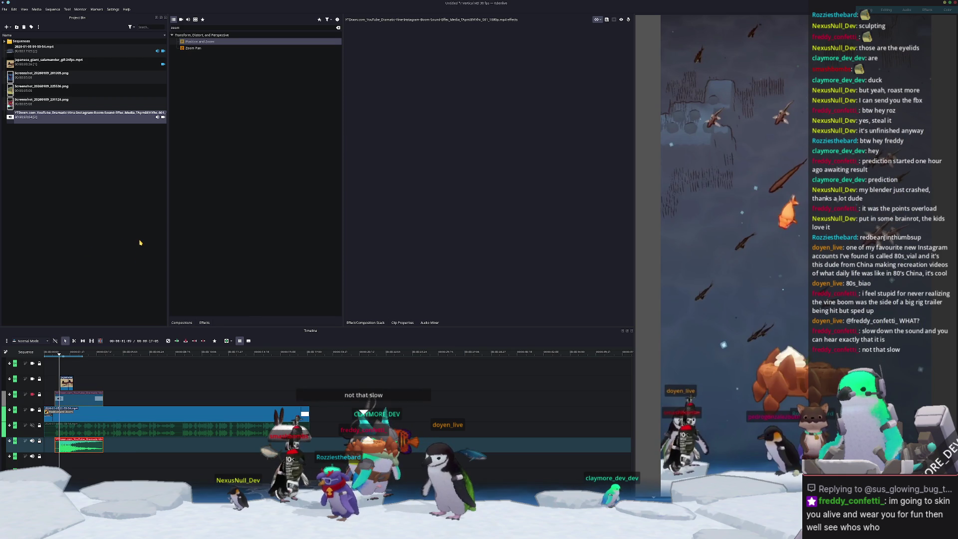
{"action": "scroll", "coordinate": [188, 399], "scroll_direction": "up", "scroll_amount": 2}
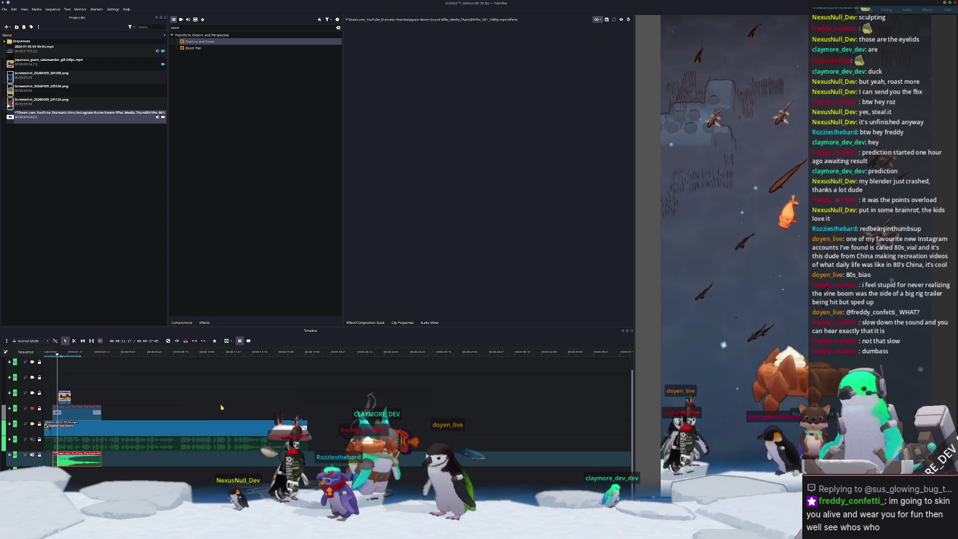
- Put Screenshot_20260109_201305.png on an upper track and add another vine-boom clip near 3 s
{"action": "left_click", "coordinate": [27, 78]}
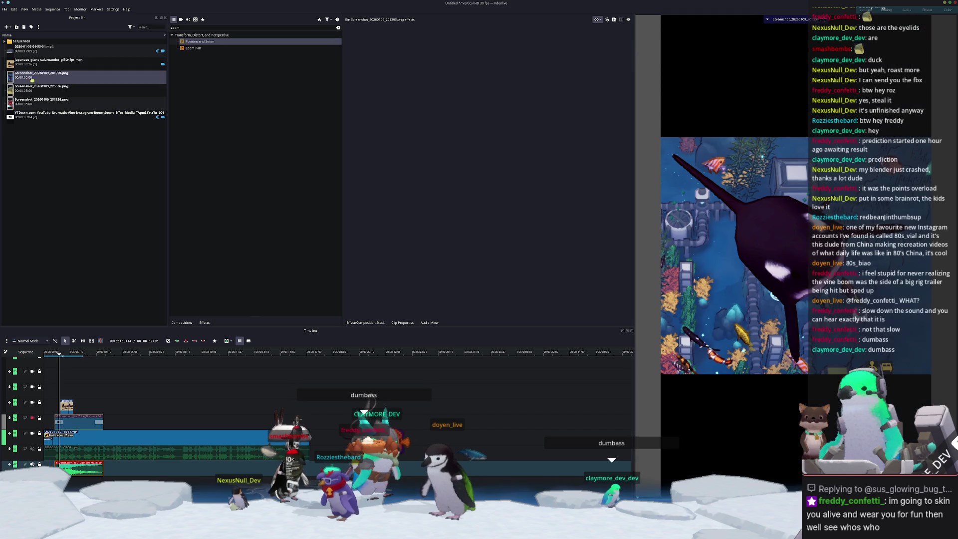
{"action": "mouse_move", "coordinate": [75, 335]}
{"action": "left_mouse_down"}
{"action": "mouse_move", "coordinate": [67, 394]}
{"action": "mouse_move", "coordinate": [67, 380]}
{"action": "left_mouse_up"}
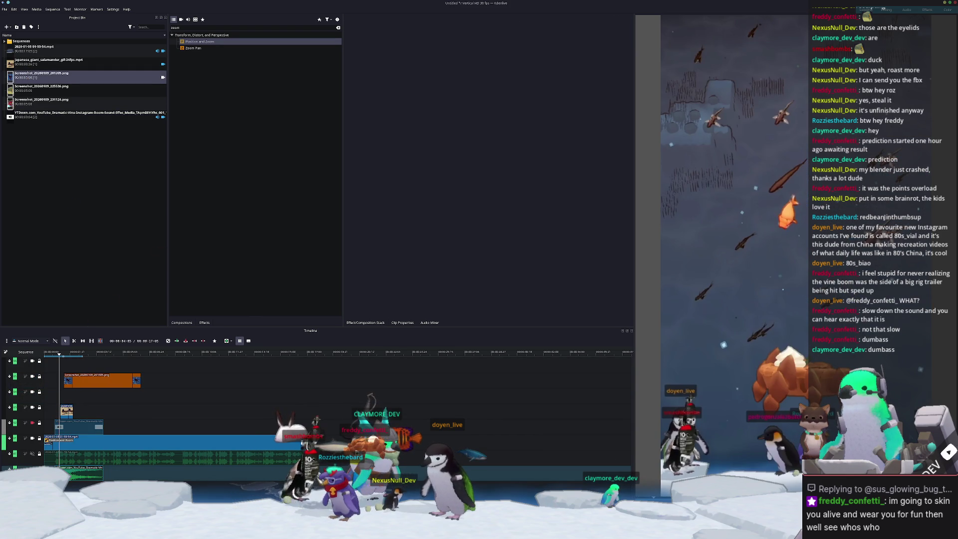
{"action": "left_click", "coordinate": [177, 373]}
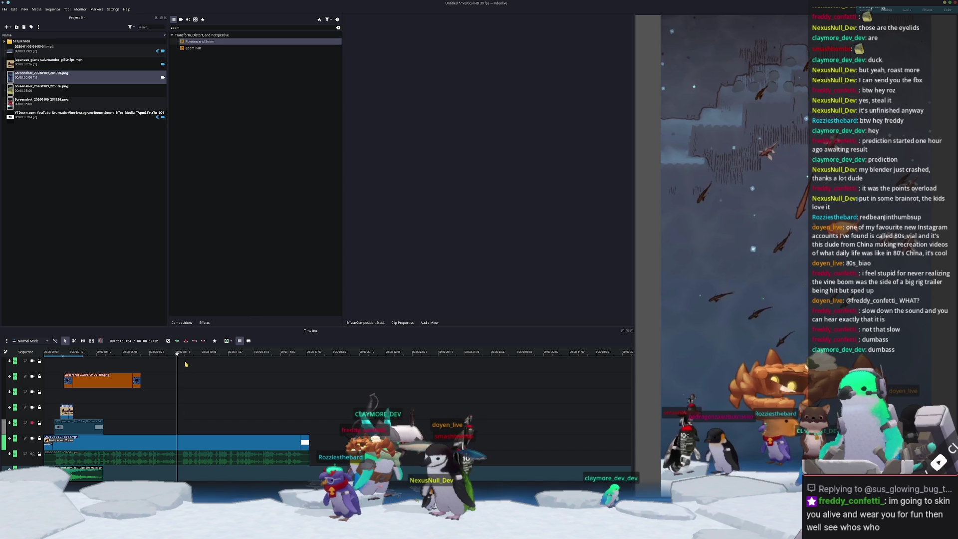
{"action": "left_click", "coordinate": [185, 477]}
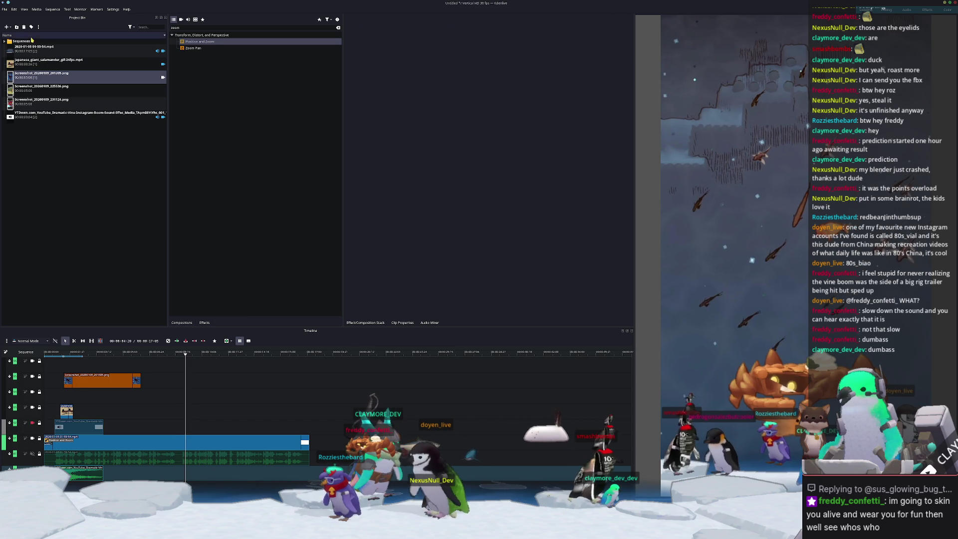
{"action": "mouse_move", "coordinate": [40, 114]}
{"action": "left_mouse_down"}
{"action": "mouse_move", "coordinate": [125, 380]}
{"action": "mouse_move", "coordinate": [121, 428]}
{"action": "mouse_move", "coordinate": [185, 425]}
{"action": "left_mouse_up"}
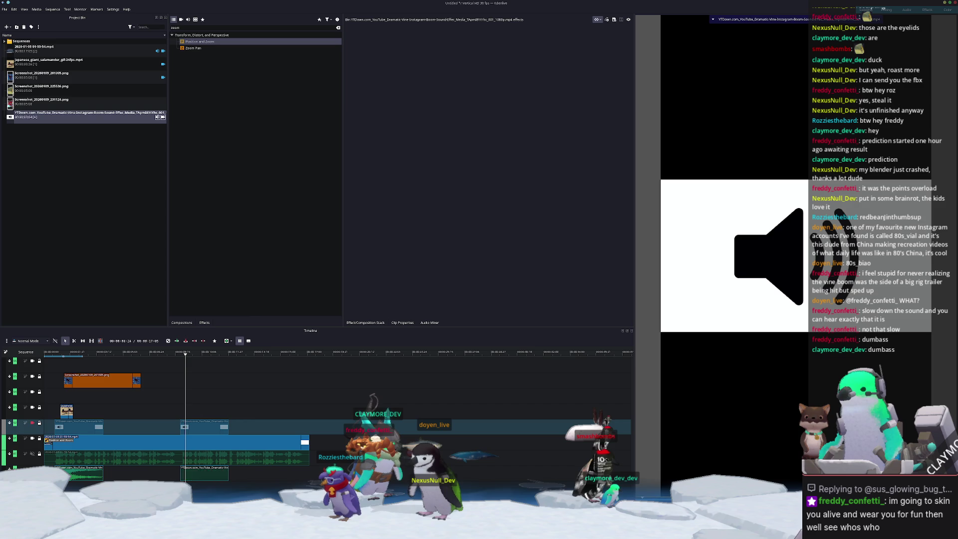
- Ungroup the second vine-boom clip and select its audio part on the bottom track
{"action": "right_click", "coordinate": [203, 427]}
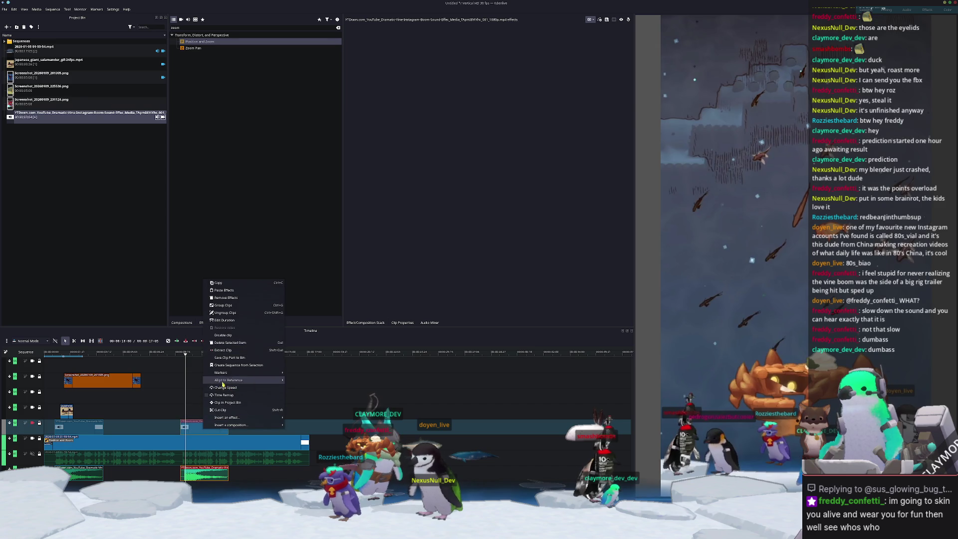
{"action": "left_click", "coordinate": [234, 313]}
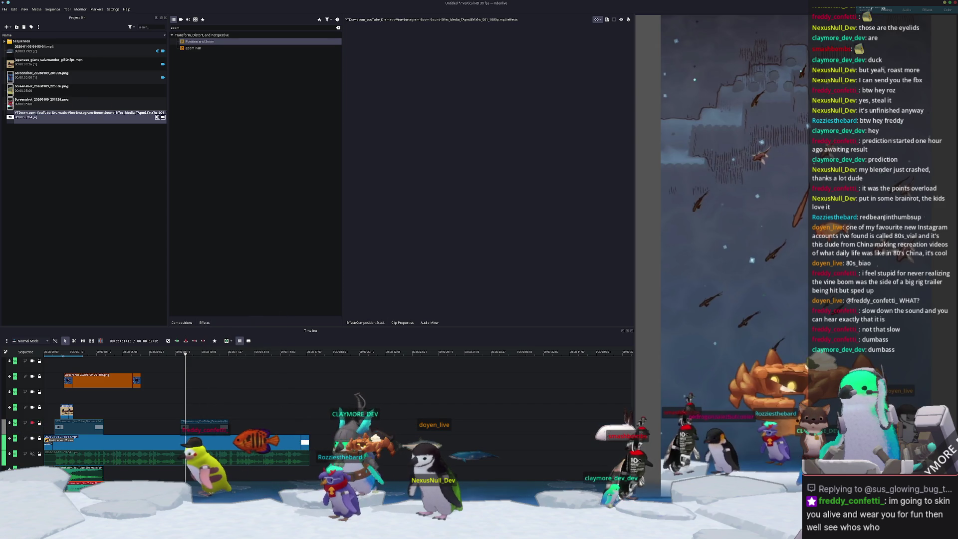
{"action": "scroll", "coordinate": [319, 423], "scroll_direction": "down", "scroll_amount": 2}
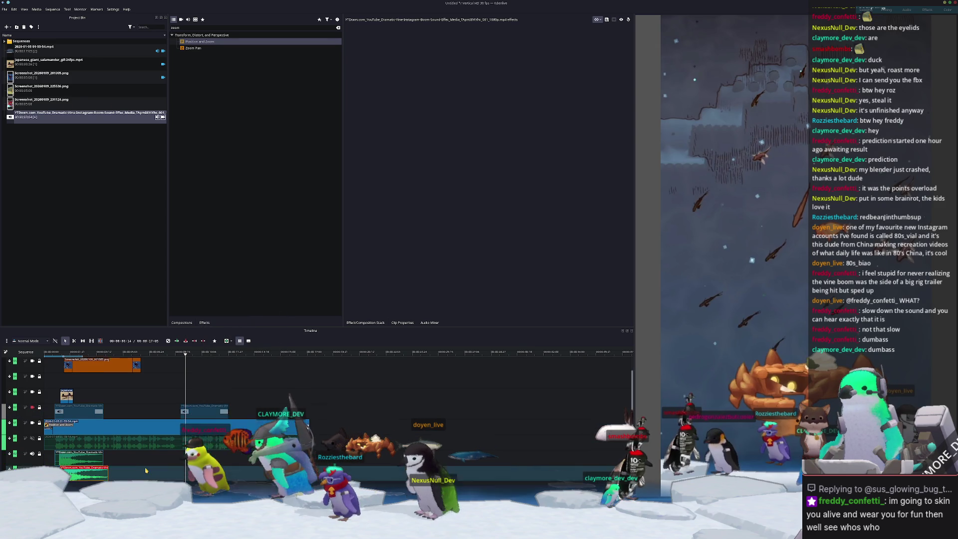
{"action": "scroll", "coordinate": [319, 424], "scroll_direction": "up", "scroll_amount": 3, "text": "ctrl"}
{"action": "scroll", "coordinate": [297, 422], "scroll_direction": "down", "scroll_amount": 3, "text": "ctrl"}
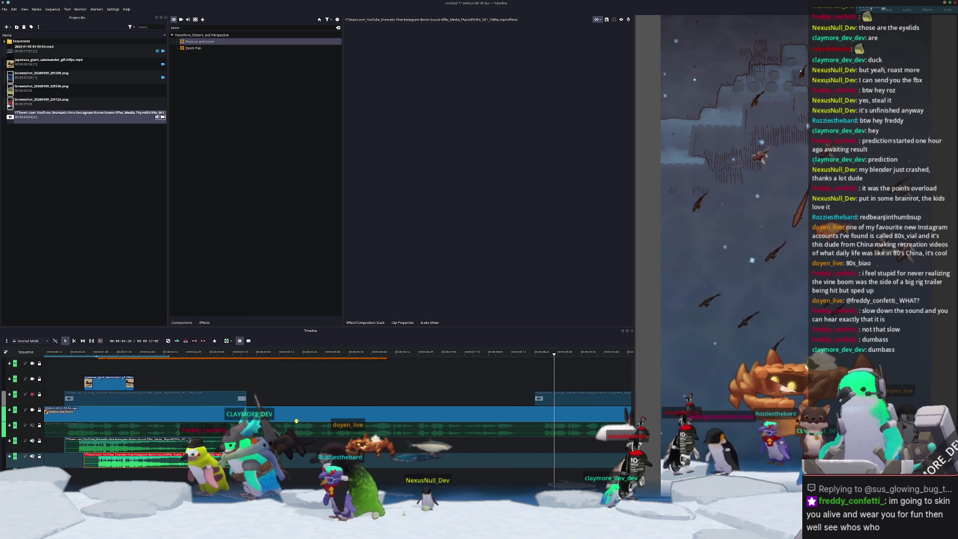
{"action": "scroll", "coordinate": [299, 414], "scroll_direction": "up", "scroll_amount": 1}
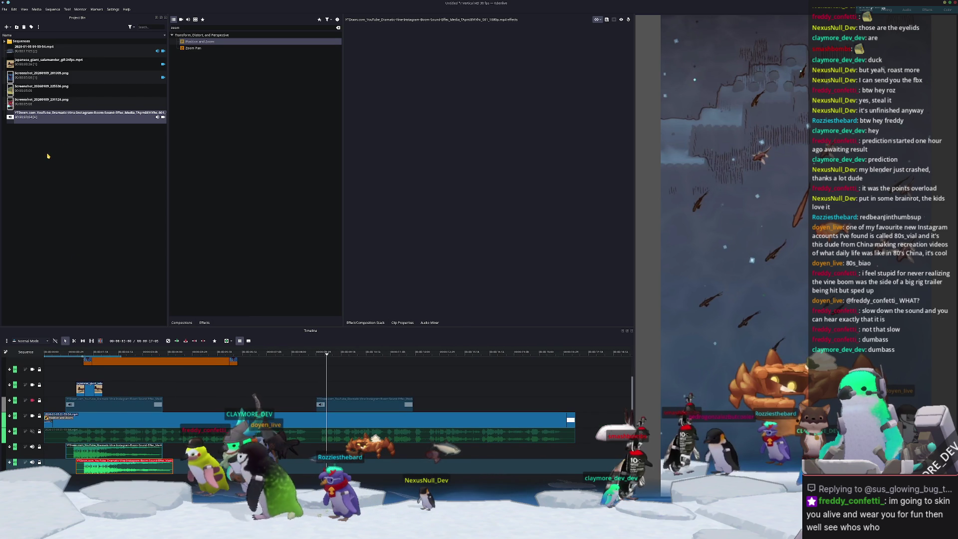
{"action": "scroll", "coordinate": [319, 404], "scroll_direction": "up", "scroll_amount": 1}
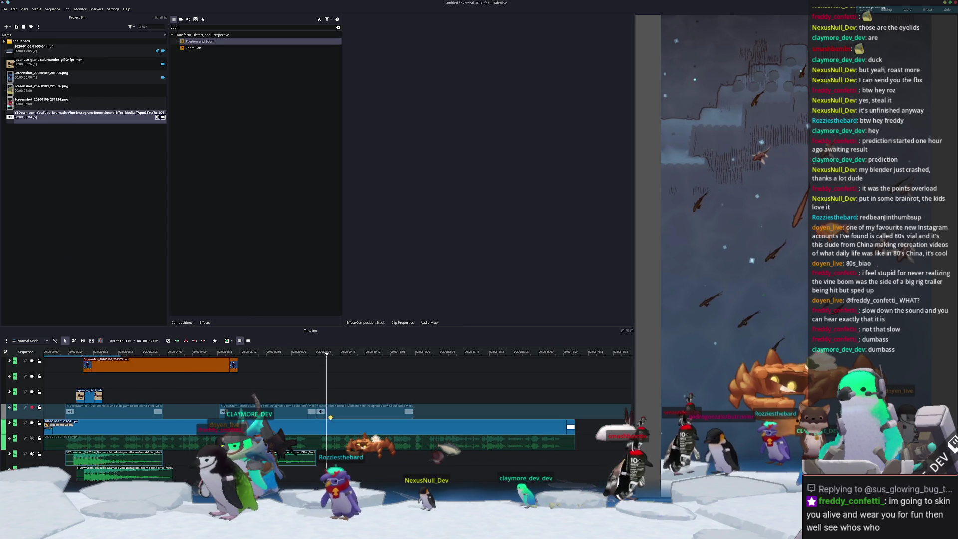
{"action": "left_click", "coordinate": [145, 476]}
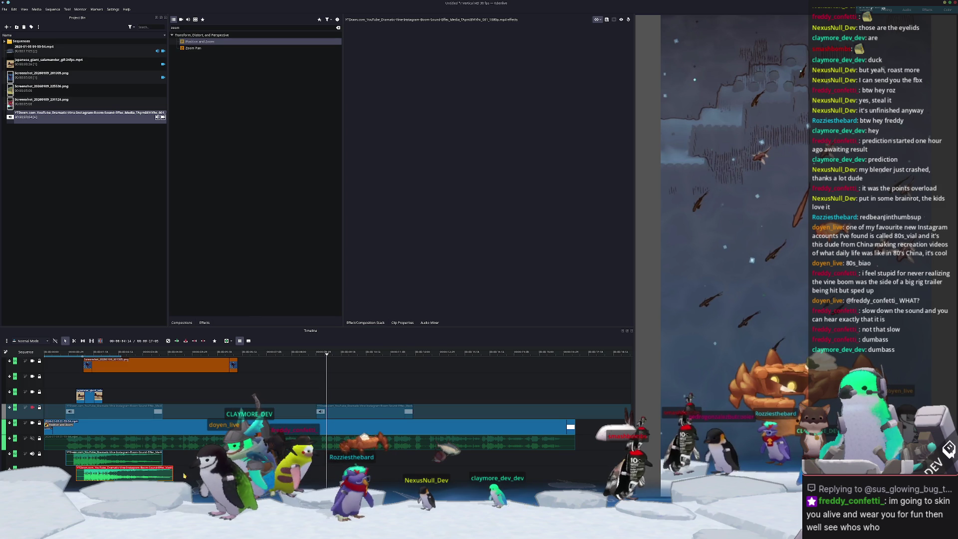
{"action": "scroll", "coordinate": [178, 477], "scroll_direction": "down", "scroll_amount": 5, "text": "ctrl"}
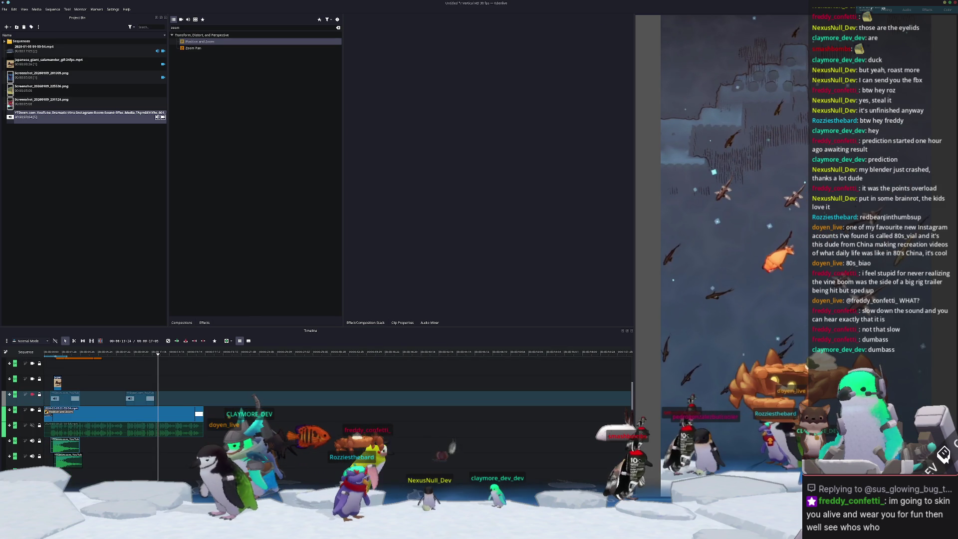
{"action": "scroll", "coordinate": [106, 415], "scroll_direction": "up", "scroll_amount": 3}
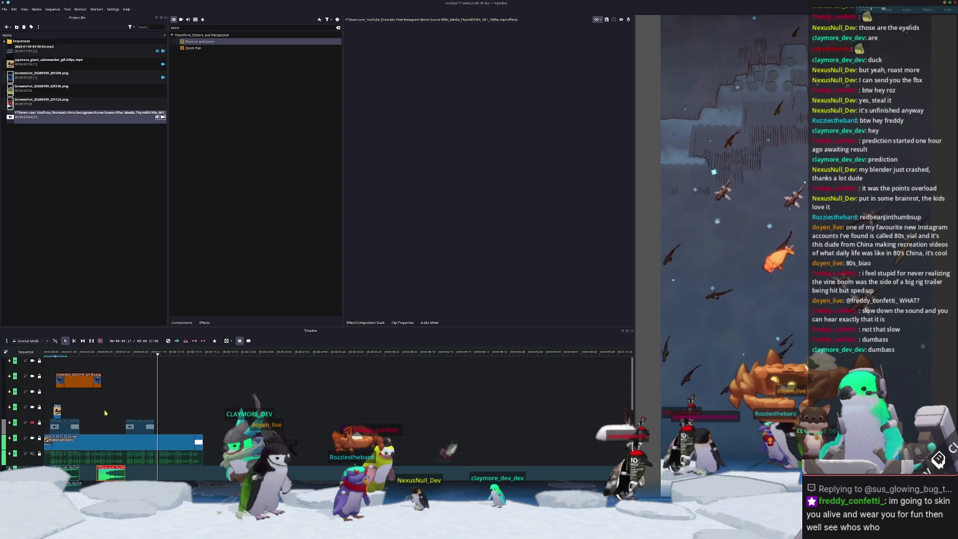
{"action": "left_click", "coordinate": [29, 89]}
- Place the 225536 and 231124 screenshots on empty timeline tracks
{"action": "left_click_drag", "start_coordinate": [205, 168], "coordinate": [104, 412]}
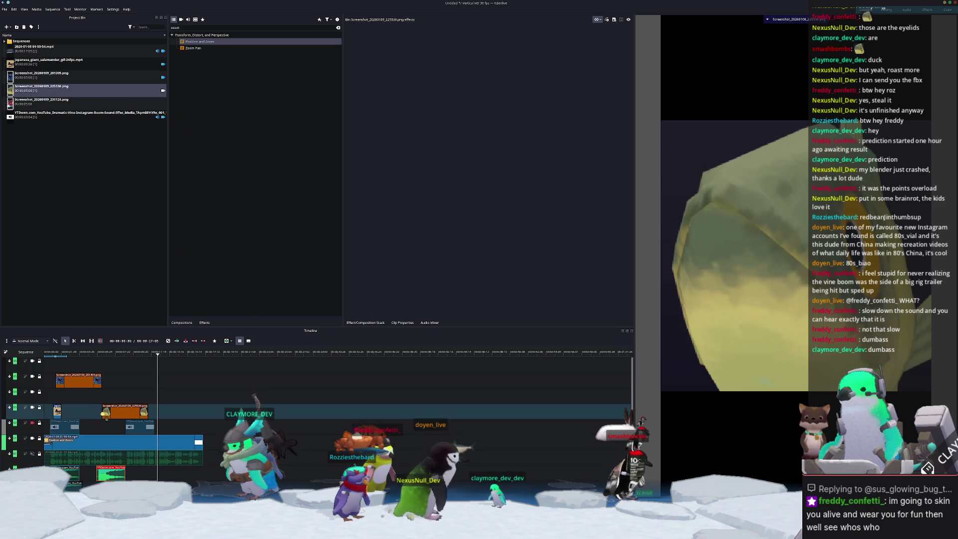
{"action": "left_click", "coordinate": [31, 102]}
{"action": "mouse_move", "coordinate": [32, 102]}
{"action": "left_mouse_down"}
{"action": "mouse_move", "coordinate": [99, 225]}
{"action": "mouse_move", "coordinate": [172, 394]}
{"action": "mouse_move", "coordinate": [226, 395]}
{"action": "left_mouse_up"}
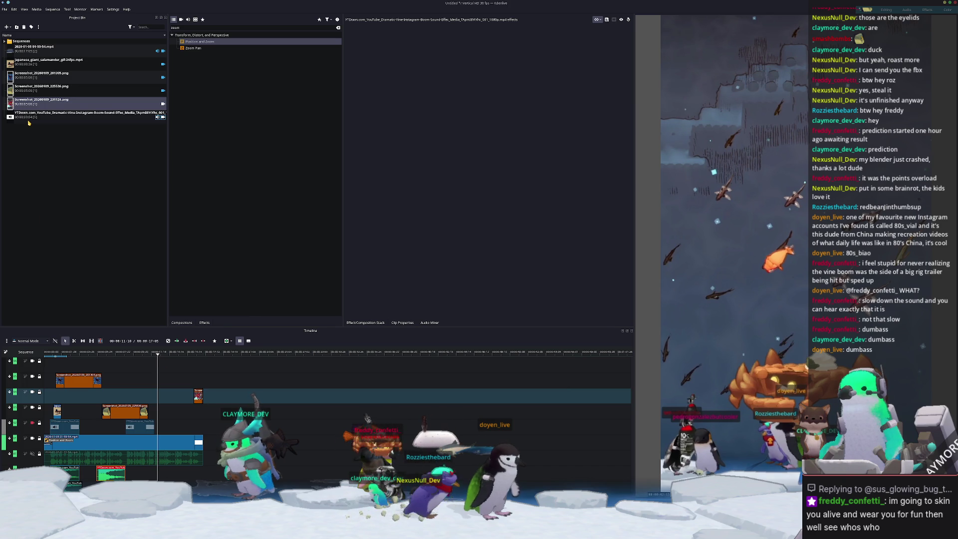
- Shift the vine-boom audio clip later and play the sequence from the start
{"action": "left_click_drag", "start_coordinate": [107, 473], "coordinate": [198, 473]}
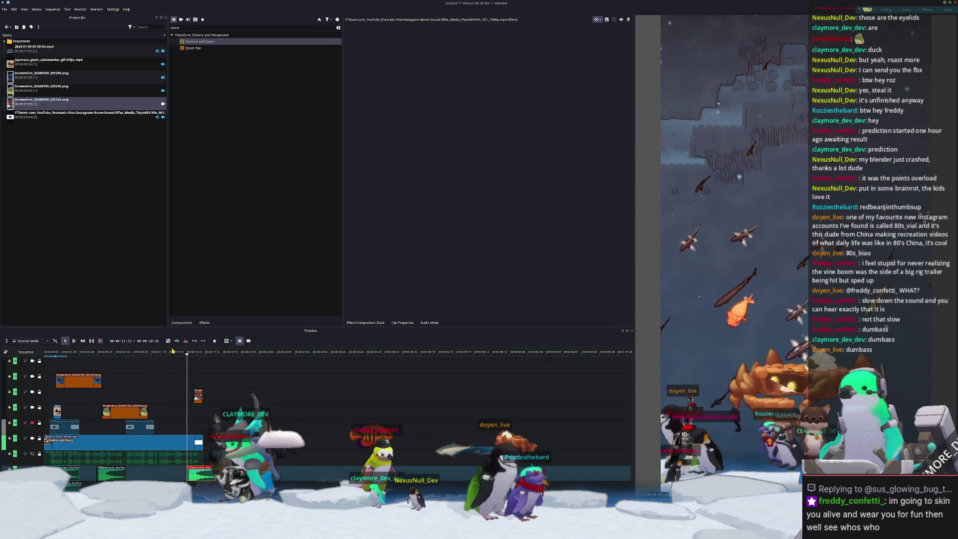
{"action": "key", "text": "Home"}
{"action": "key", "text": "space"}
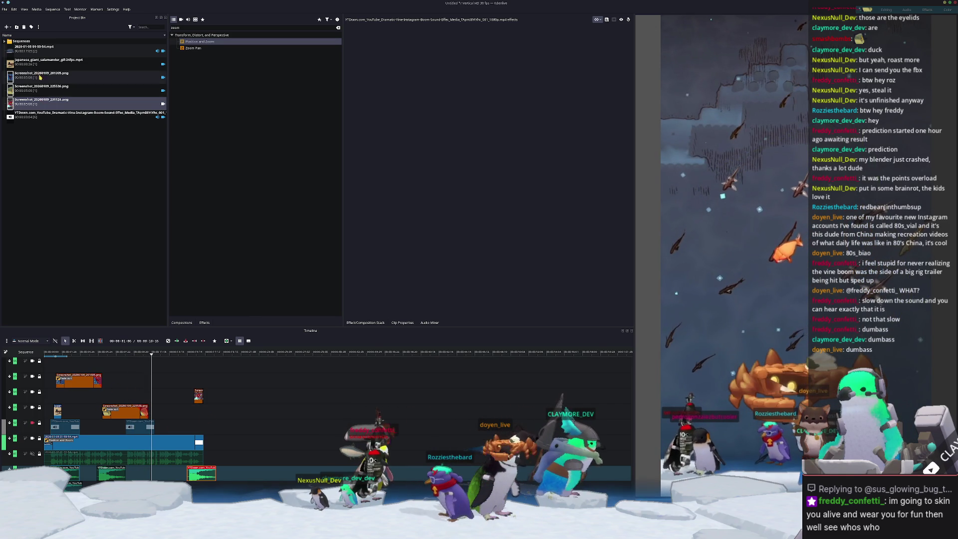
- Add the giant salamander clip to track 4 and preview it
{"action": "mouse_move", "coordinate": [47, 61]}
{"action": "left_mouse_down"}
{"action": "mouse_move", "coordinate": [94, 156]}
{"action": "mouse_move", "coordinate": [164, 399]}
{"action": "left_mouse_up"}
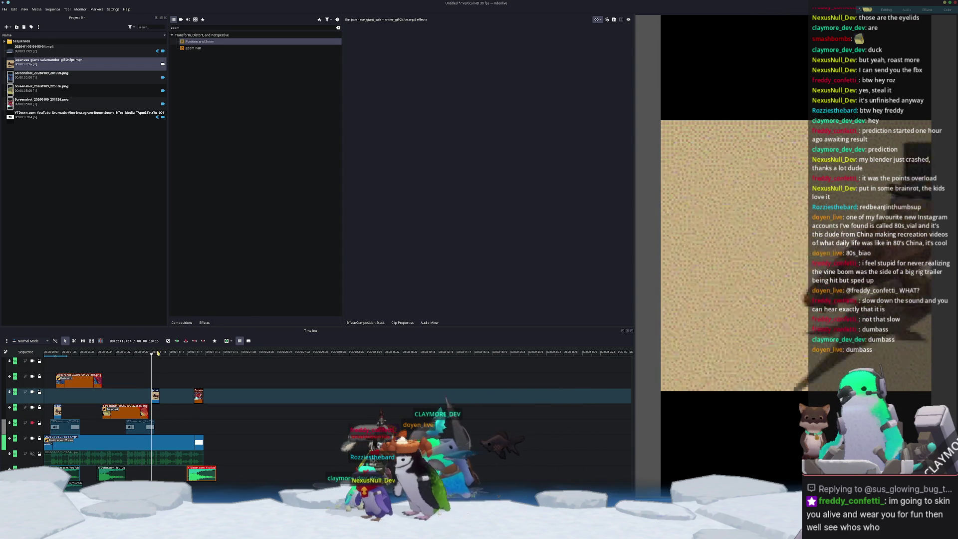
{"action": "left_click", "coordinate": [155, 357]}
{"action": "key", "text": "space"}
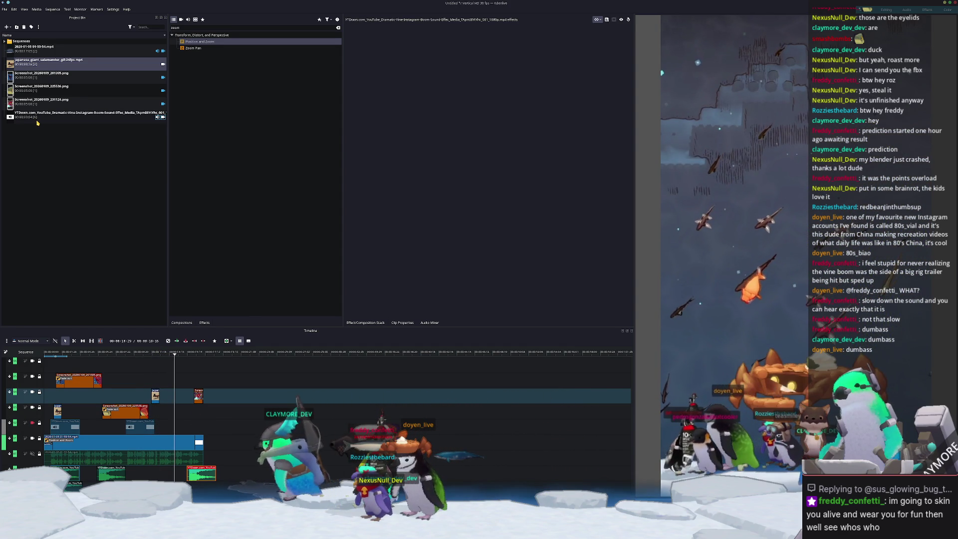
- Select the vine-boom sound, make the top track active, and pick the small bottom-track vine-boom clip
{"action": "left_click", "coordinate": [60, 114]}
{"action": "key", "text": "Up"}
{"action": "key", "text": "Up"}
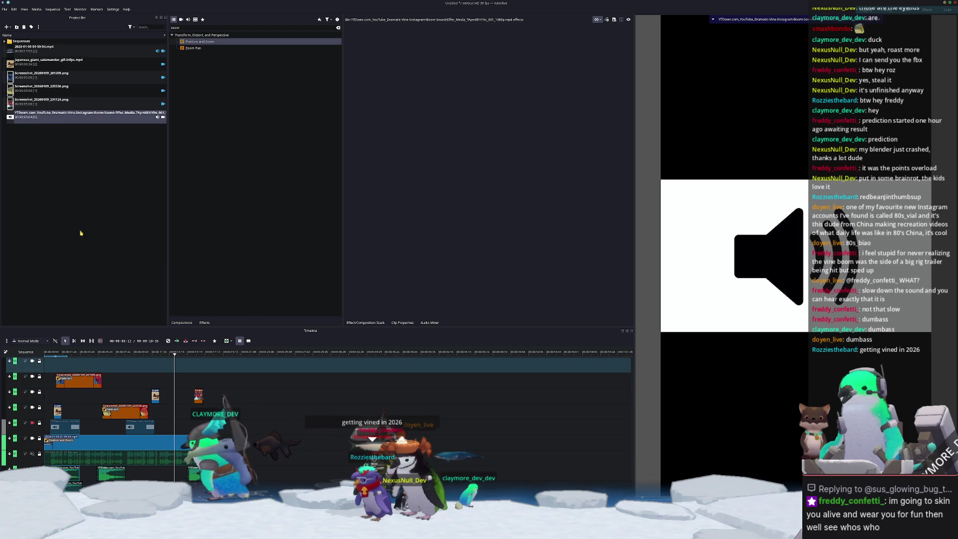
{"action": "left_click", "coordinate": [399, 472]}
{"action": "scroll", "coordinate": [372, 438], "scroll_direction": "down", "scroll_amount": 6, "text": "ctrl"}
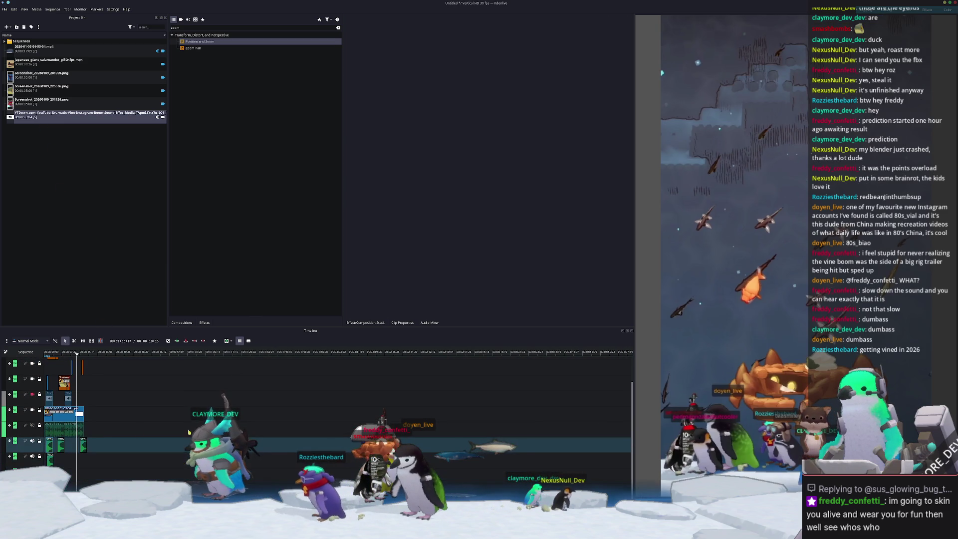
{"action": "left_click", "coordinate": [83, 445]}
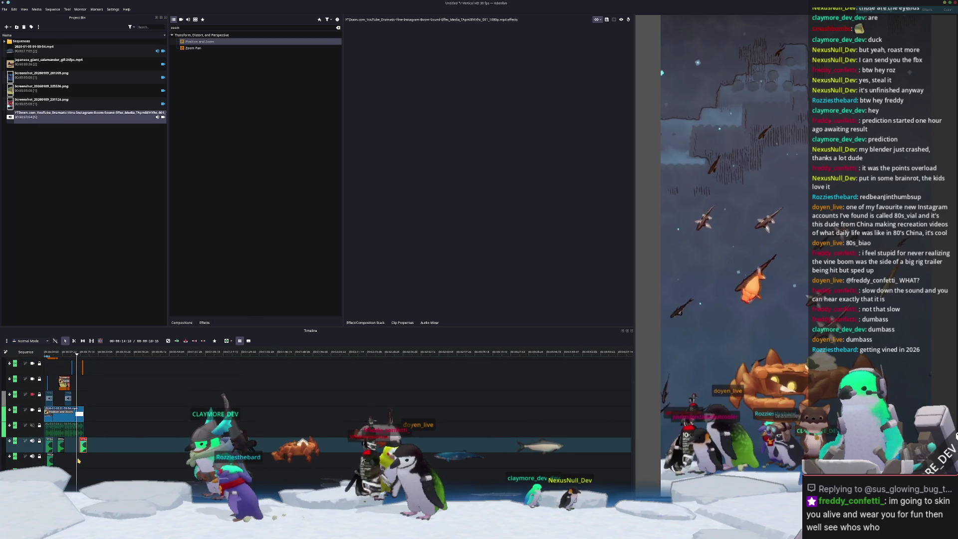
{"action": "left_click", "coordinate": [76, 479]}
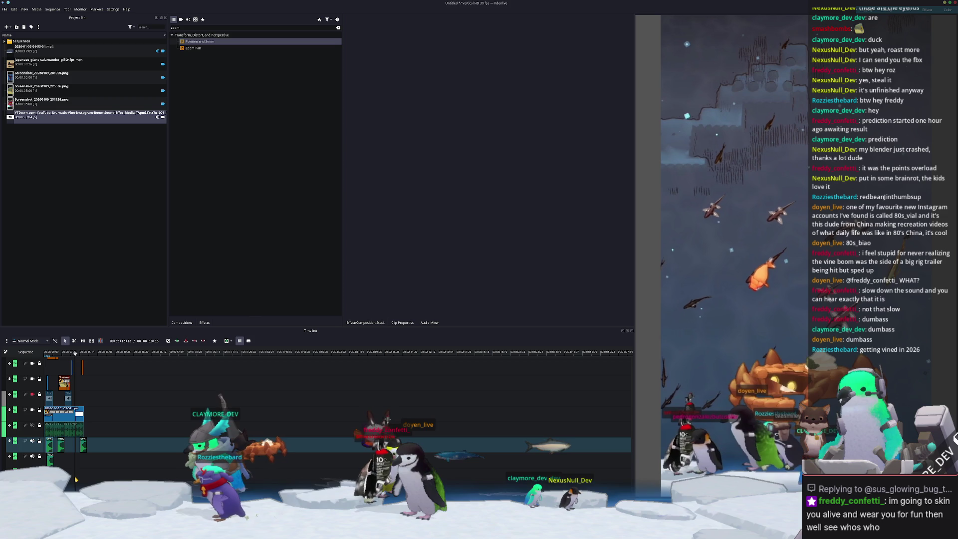
{"action": "left_click", "coordinate": [84, 444]}
- Nudge the bottom-track vine-boom clip slightly earlier and show the Audio Mixer
{"action": "left_click", "coordinate": [132, 434]}
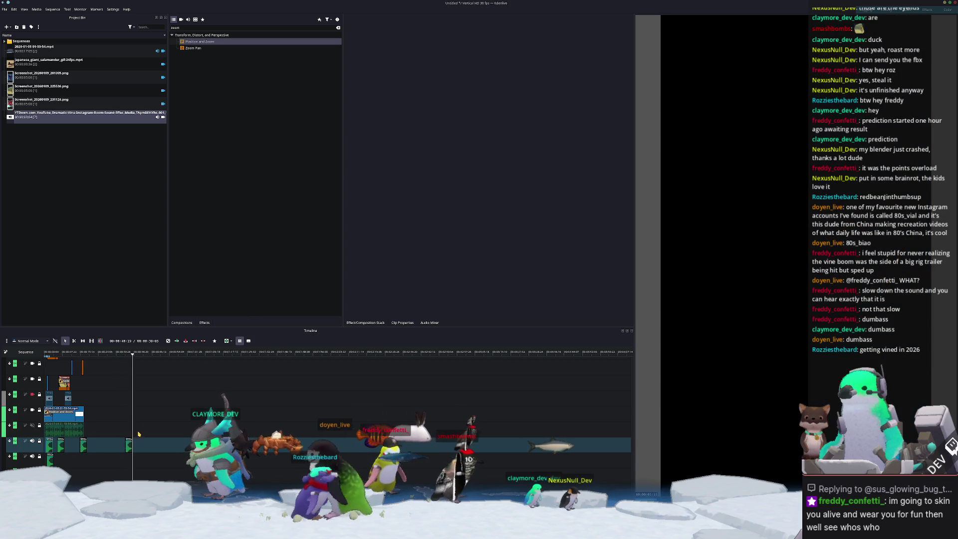
{"action": "scroll", "coordinate": [98, 456], "scroll_direction": "up", "scroll_amount": 3, "text": "ctrl"}
{"action": "left_click", "coordinate": [175, 478]}
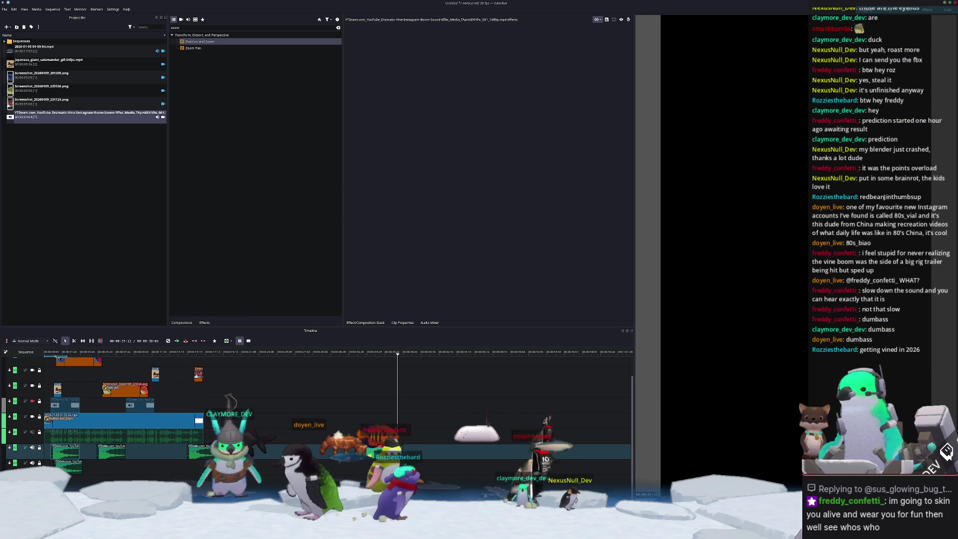
{"action": "left_click_drag", "start_coordinate": [175, 478], "coordinate": [172, 477]}
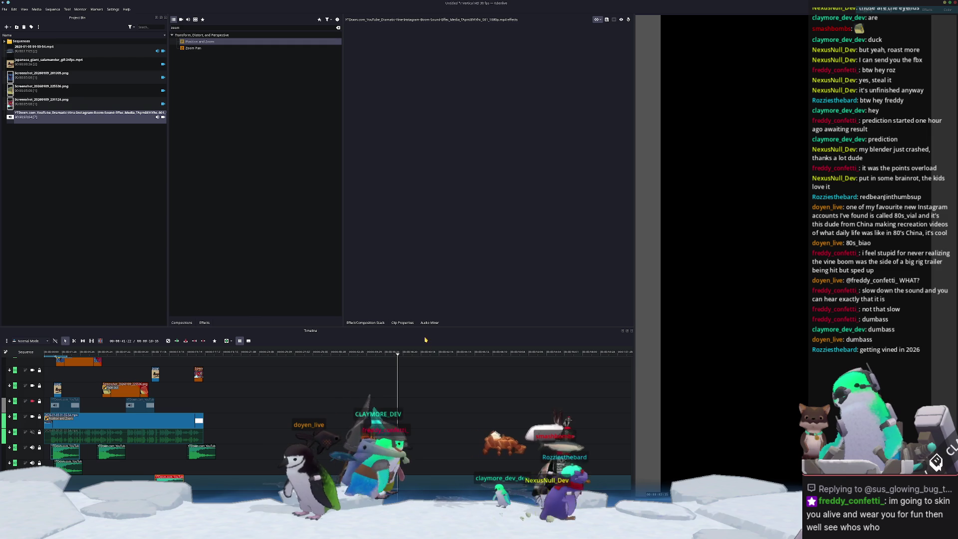
{"action": "left_click", "coordinate": [429, 322]}
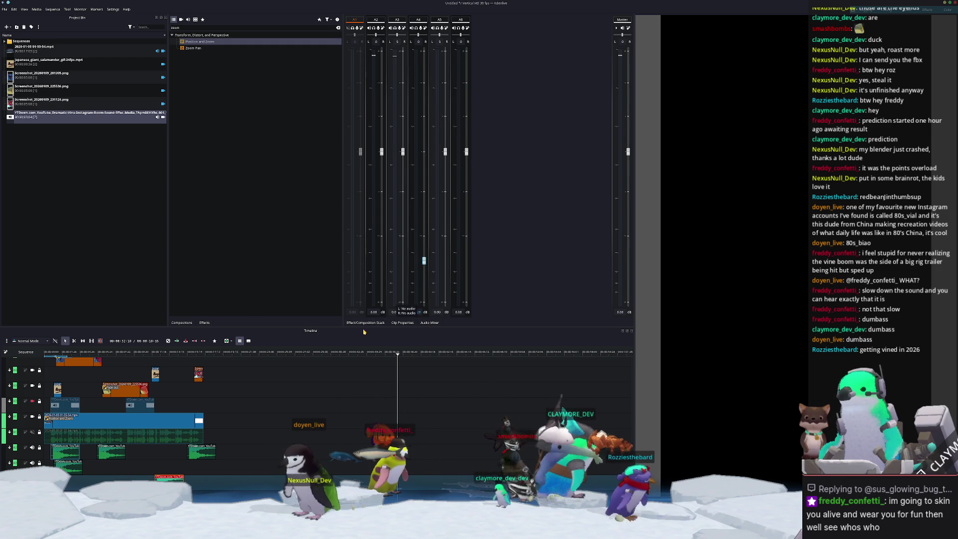
- Replay the mix from an earlier point, then load japanese_giant_salamander in the Clip Monitor
{"action": "left_click", "coordinate": [148, 359]}
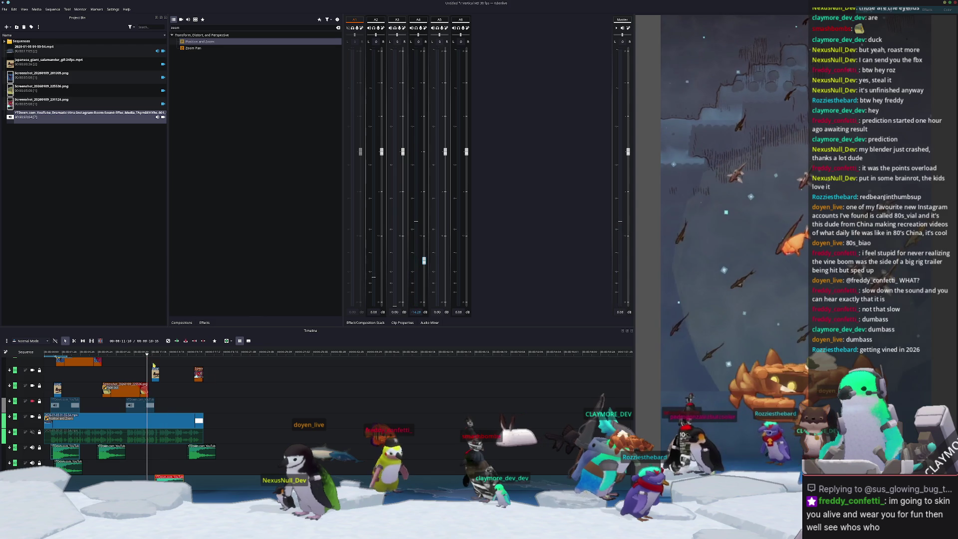
{"action": "scroll", "coordinate": [246, 398], "scroll_direction": "down", "scroll_amount": 2, "text": "ctrl"}
{"action": "scroll", "coordinate": [229, 406], "scroll_direction": "up", "scroll_amount": 1}
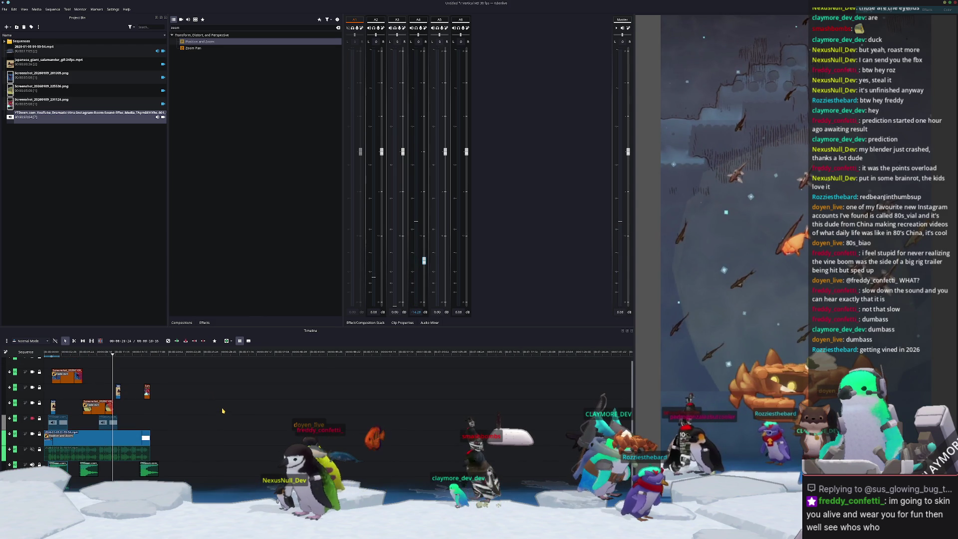
{"action": "key", "text": "space"}
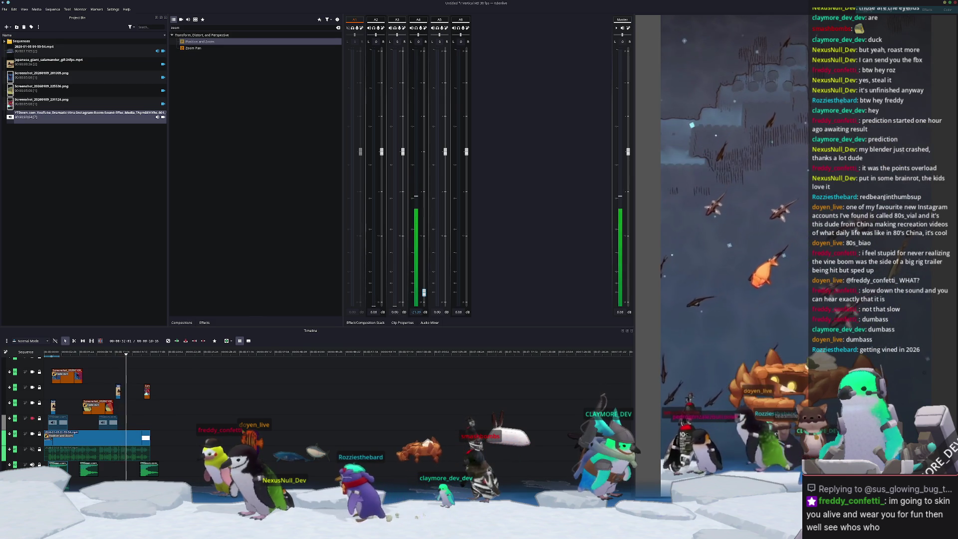
{"action": "left_click", "coordinate": [37, 63]}
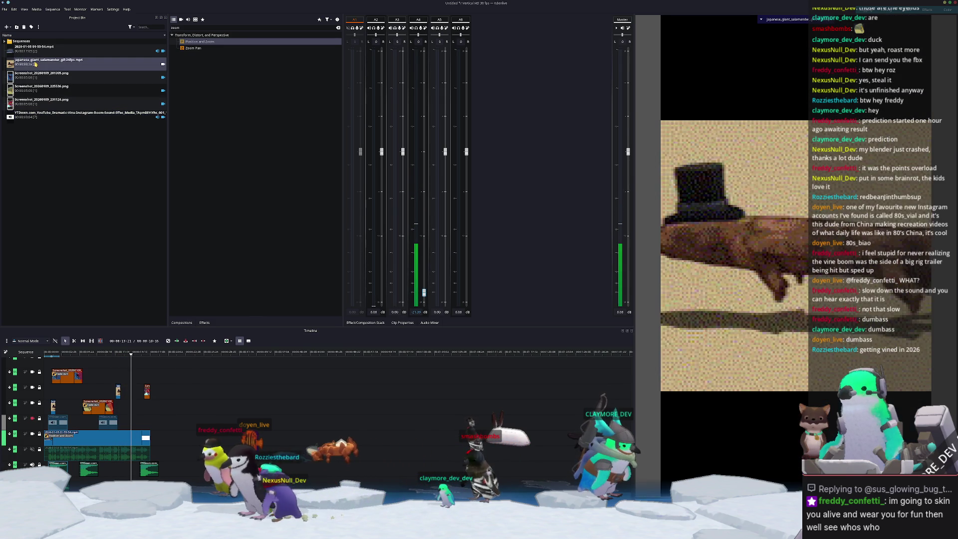
- Place the giant salamander clip on the top video track
{"action": "mouse_move", "coordinate": [128, 289]}
{"action": "left_mouse_down"}
{"action": "mouse_move", "coordinate": [134, 397]}
{"action": "mouse_move", "coordinate": [134, 378]}
{"action": "left_mouse_up"}
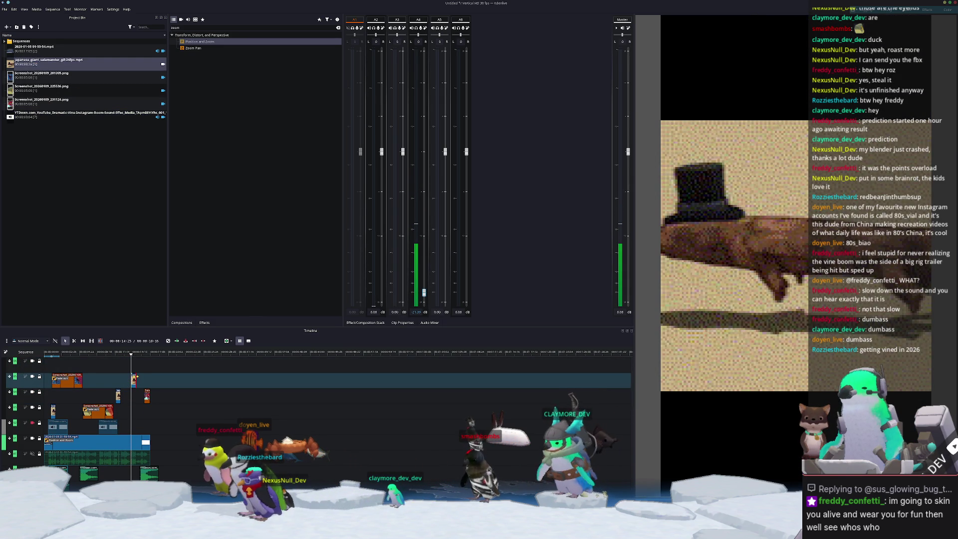
{"action": "scroll", "coordinate": [134, 378], "scroll_direction": "up", "scroll_amount": 5, "text": "ctrl"}
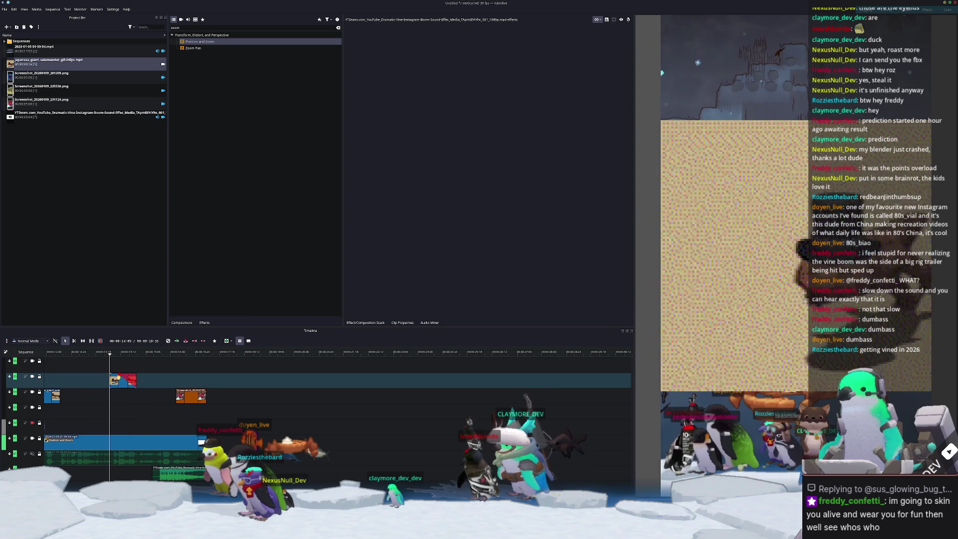
{"action": "mouse_move", "coordinate": [102, 226]}
{"action": "left_mouse_down"}
{"action": "mouse_move", "coordinate": [133, 364]}
{"action": "mouse_move", "coordinate": [123, 364]}
{"action": "left_mouse_up"}
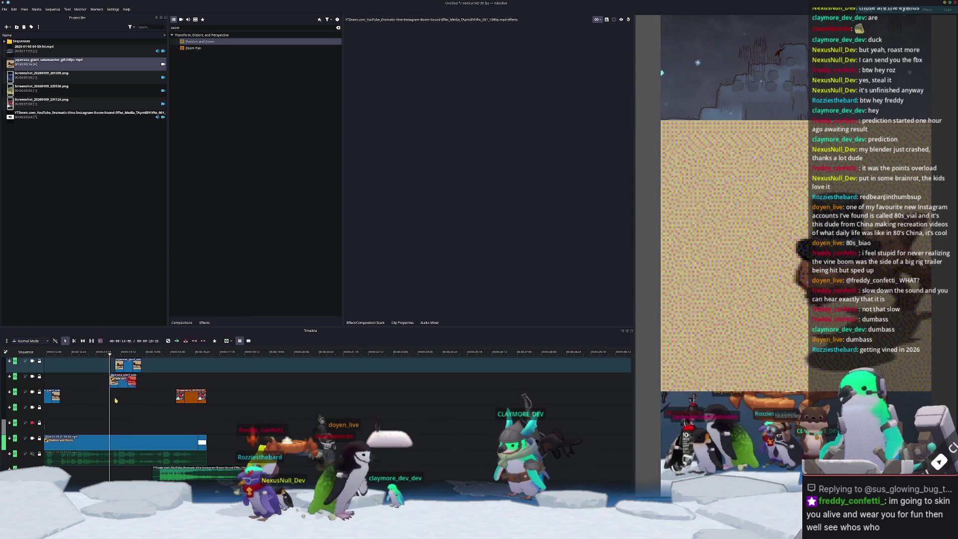
{"action": "scroll", "coordinate": [133, 412], "scroll_direction": "left", "scroll_amount": 2}
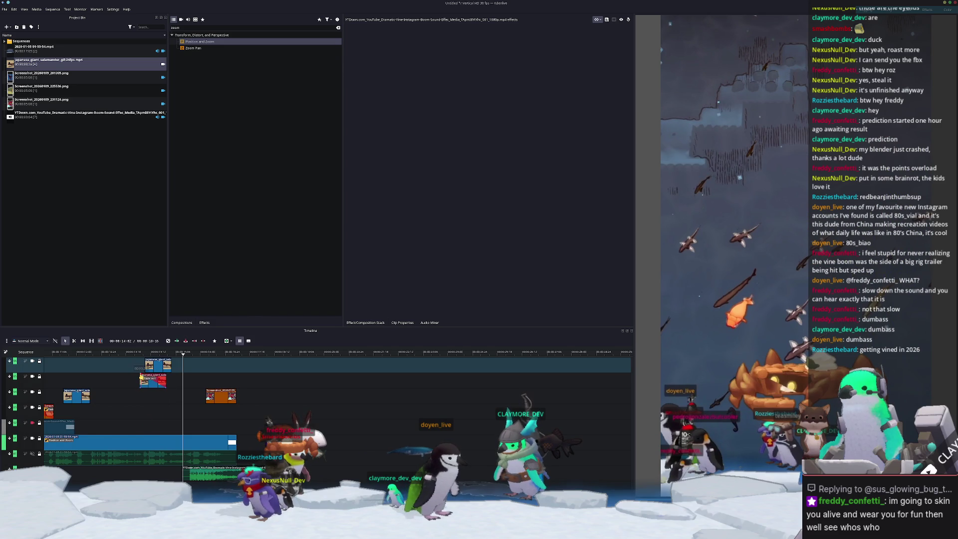
- Scrub back to review the salamander clip, then switch to Blender's File menu
{"action": "left_click", "coordinate": [143, 368]}
{"action": "left_click", "coordinate": [163, 414]}
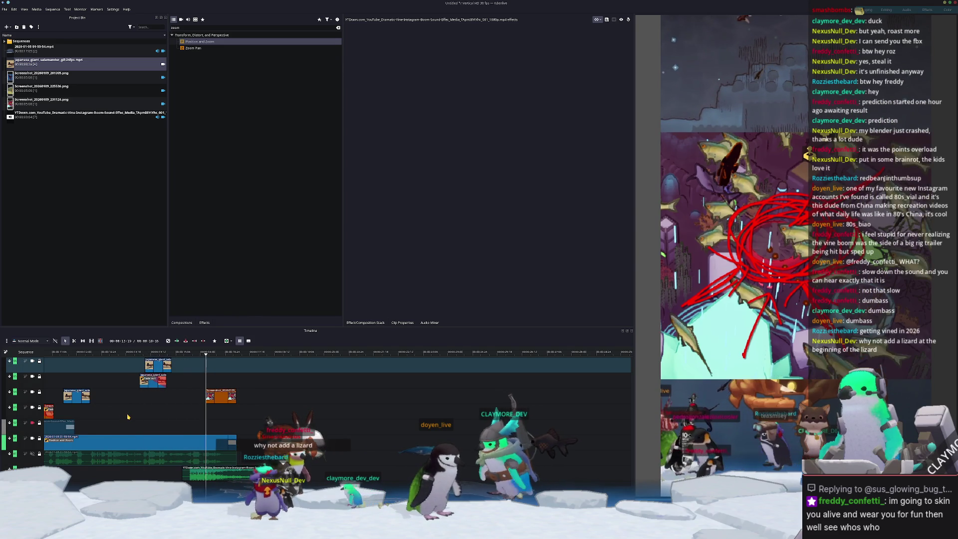
{"action": "scroll", "coordinate": [128, 416], "scroll_direction": "down", "scroll_amount": 1, "text": "ctrl"}
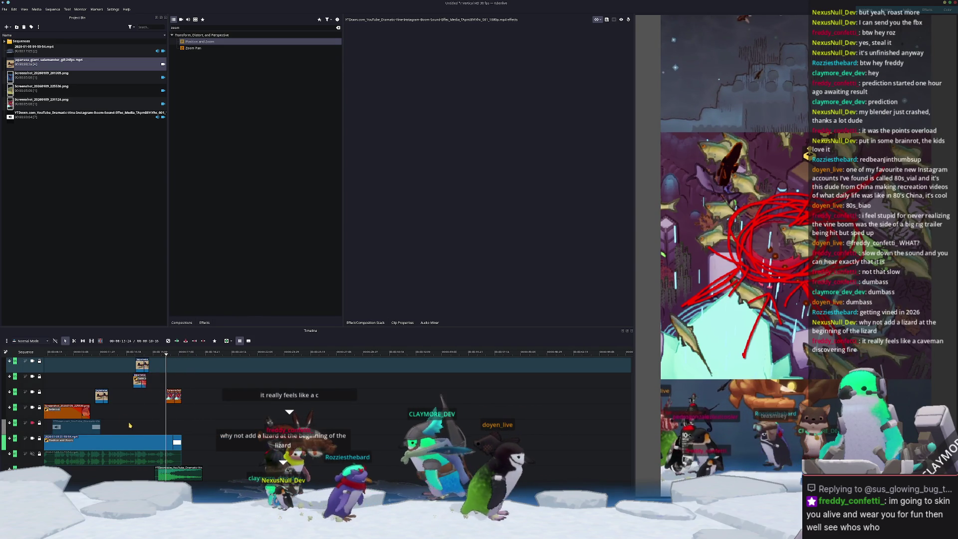
{"action": "scroll", "coordinate": [130, 425], "scroll_direction": "up", "scroll_amount": 2}
{"action": "scroll", "coordinate": [104, 394], "scroll_direction": "up", "scroll_amount": 6}
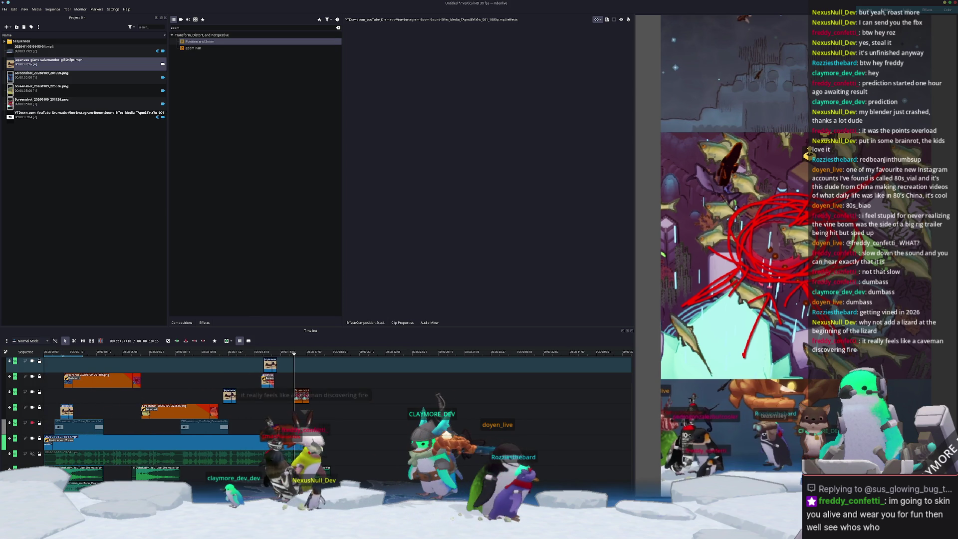
{"action": "key", "text": "alt+Tab"}
{"action": "left_click", "coordinate": [10, 9]}
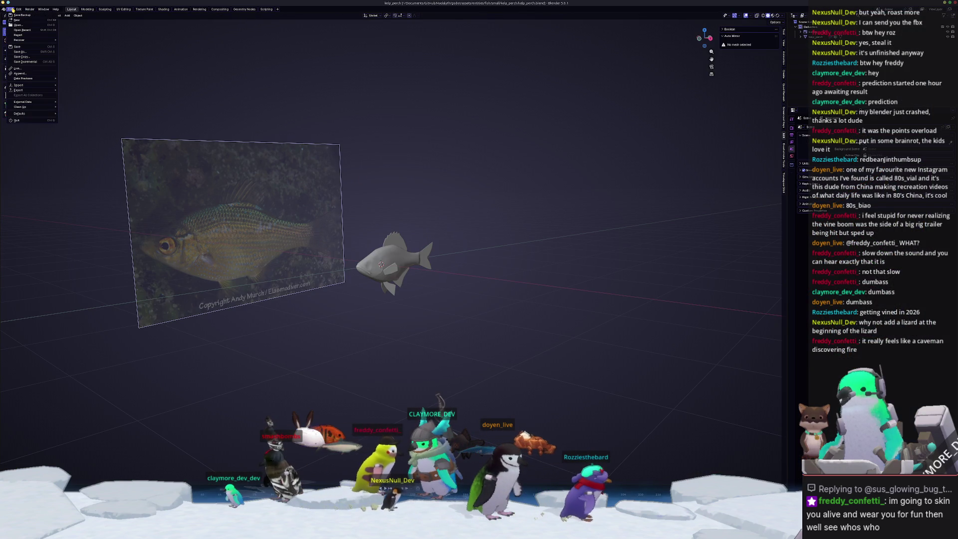
- Open the recent salamander.blend without saving and hide its armature bones
{"action": "mouse_move", "coordinate": [27, 29]}
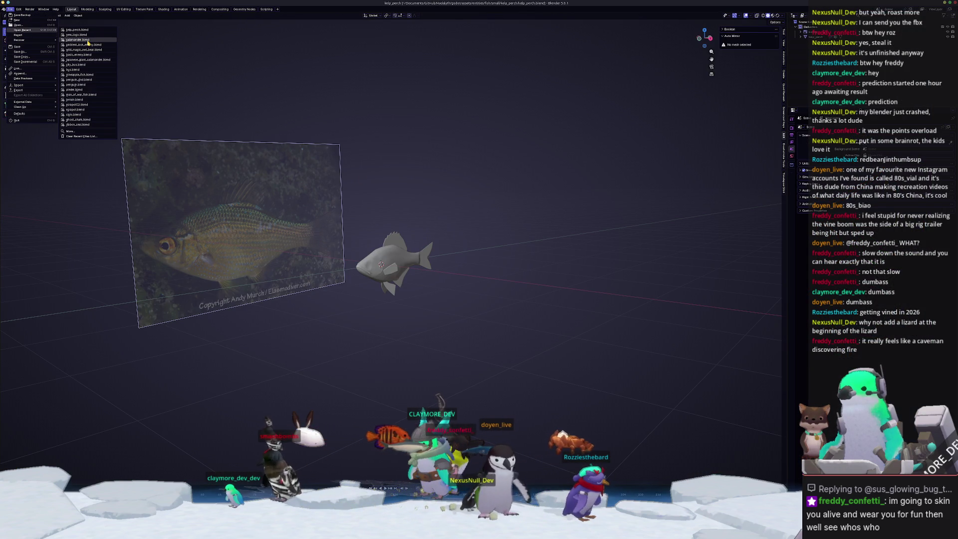
{"action": "left_click", "coordinate": [88, 40]}
{"action": "left_click", "coordinate": [520, 279]}
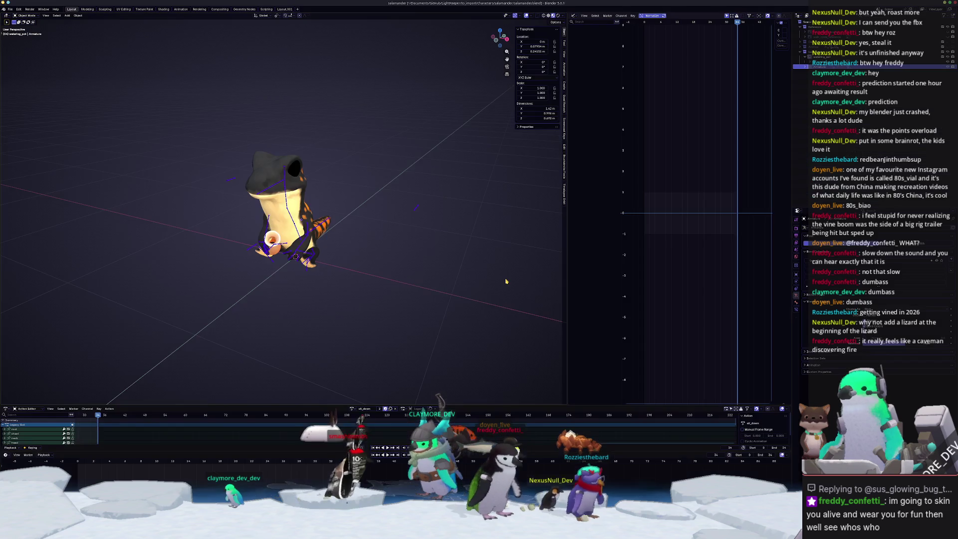
{"action": "scroll", "coordinate": [383, 258], "scroll_direction": "up", "scroll_amount": 3}
{"action": "scroll", "coordinate": [377, 268], "scroll_direction": "down", "scroll_amount": 1}
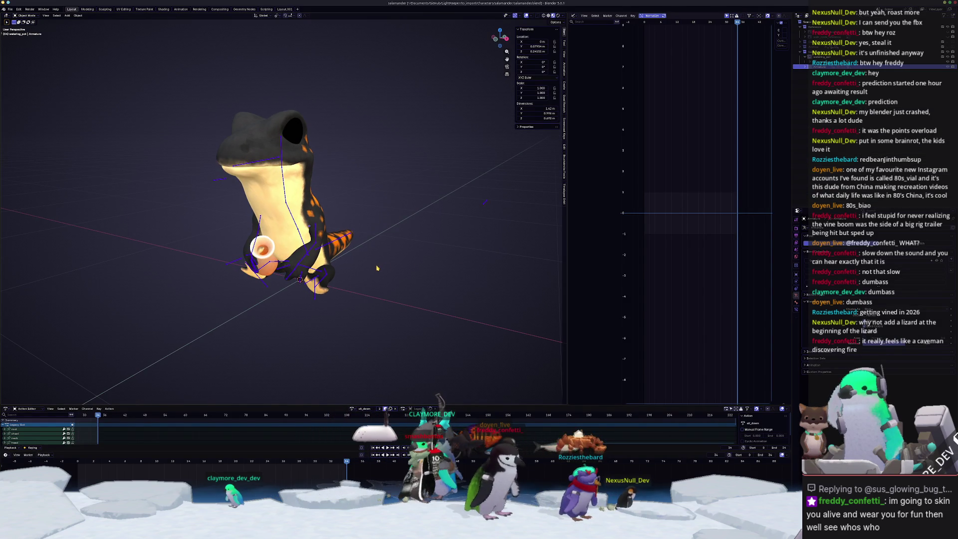
{"action": "left_click", "coordinate": [339, 294]}
{"action": "left_click", "coordinate": [313, 299]}
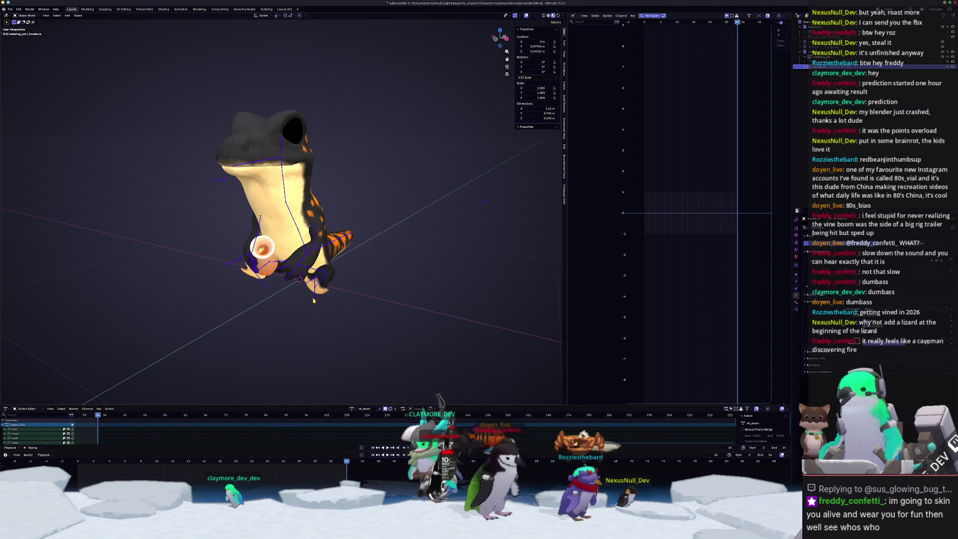
{"action": "key", "text": "h"}
- Capture a Spectacle region screenshot of the salamander model and return to Kdenlive
{"action": "middle_click_drag", "start_coordinate": [322, 306], "coordinate": [326, 314]}
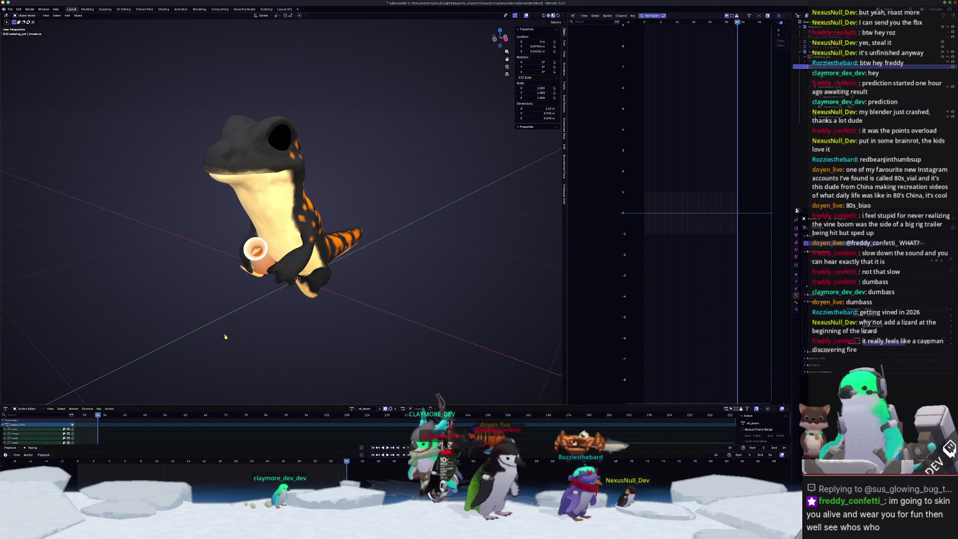
{"action": "key", "text": "Print"}
{"action": "left_click_drag", "start_coordinate": [175, 98], "coordinate": [396, 317]}
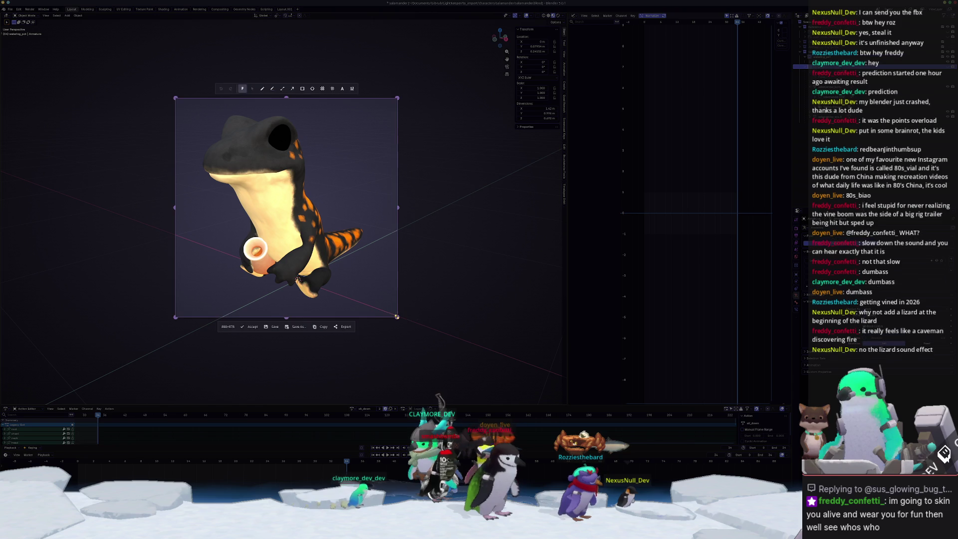
{"action": "key", "text": "Return"}
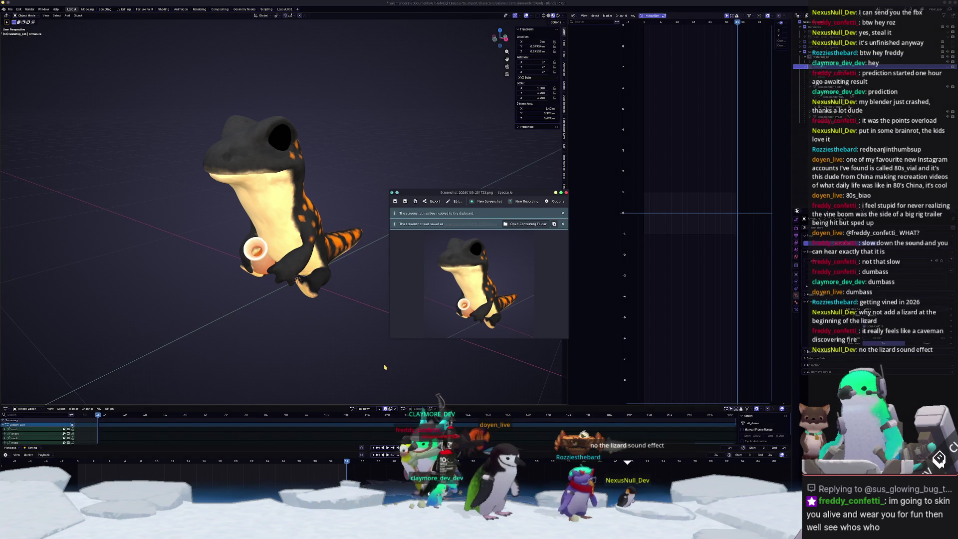
{"action": "key", "text": "Escape"}
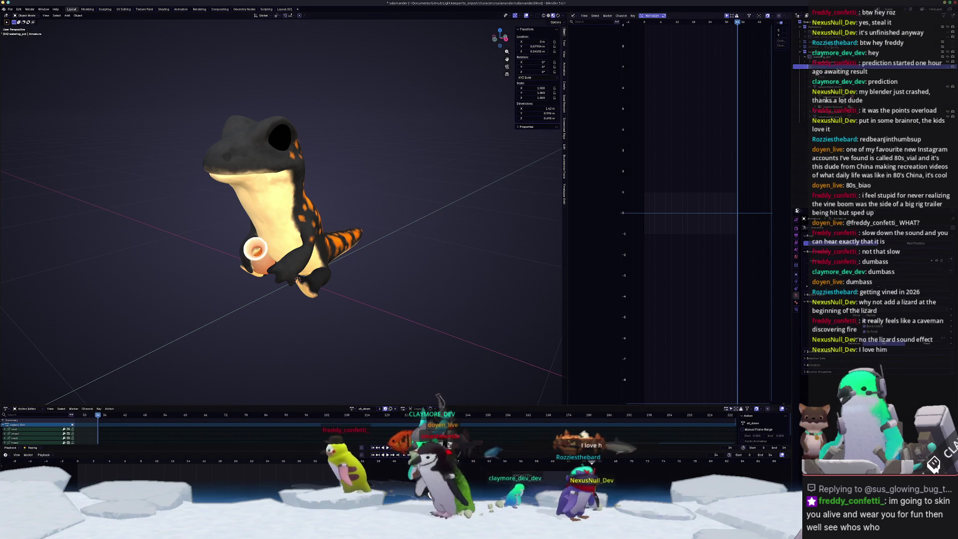
{"action": "key", "text": "alt+Tab"}
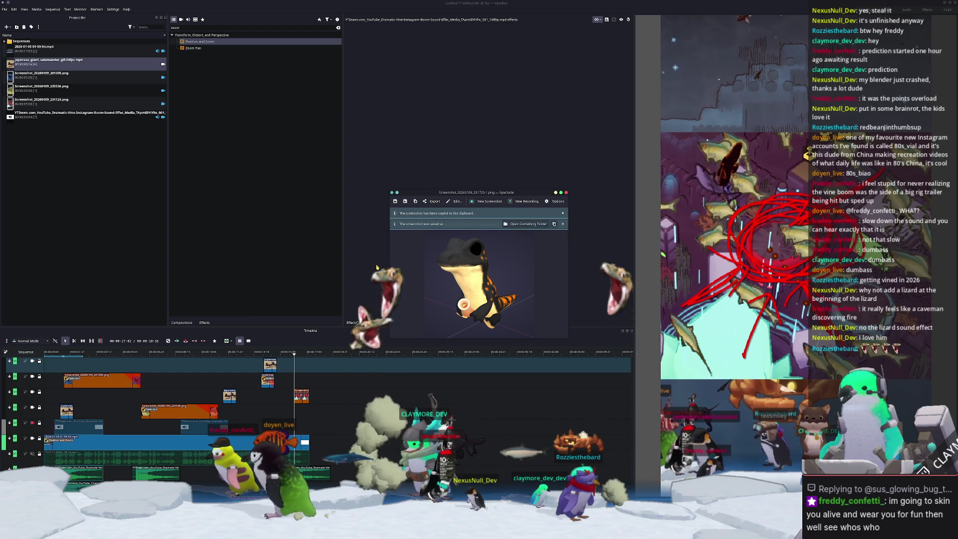
- Import the new salamander screenshot into the Project Bin and place it on the timeline
{"action": "left_click", "coordinate": [511, 225]}
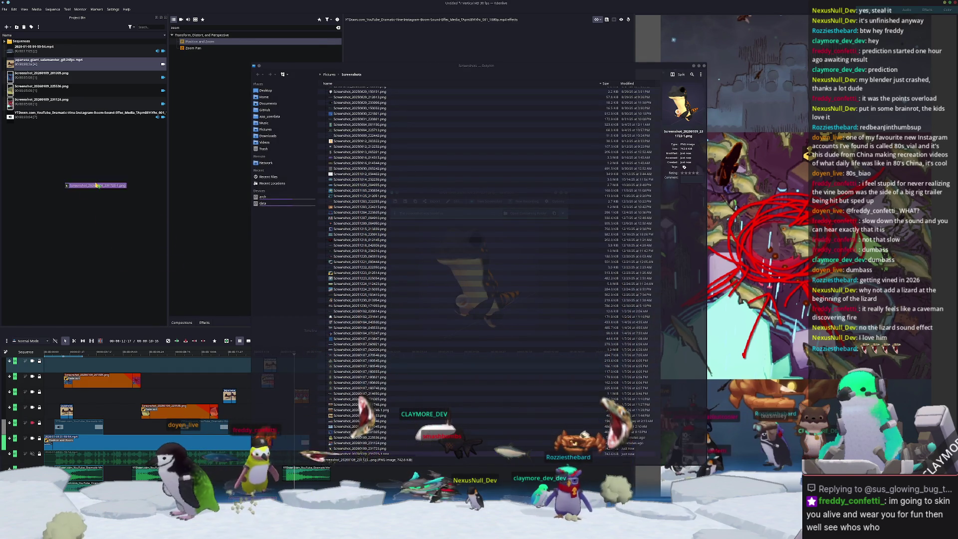
{"action": "left_click", "coordinate": [59, 137]}
{"action": "left_click_drag", "start_coordinate": [59, 128], "coordinate": [243, 411]}
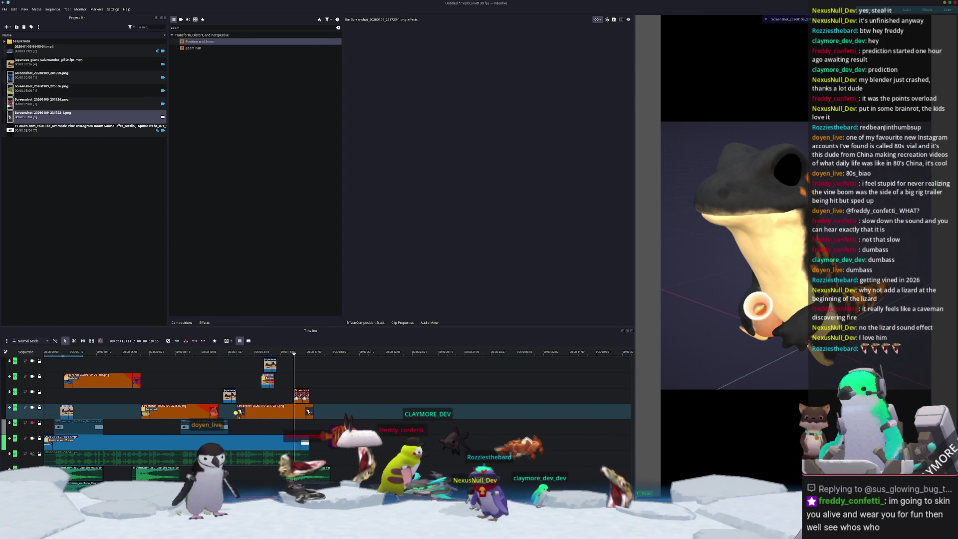
- Play the edit back from the lizard shot
{"action": "left_click", "coordinate": [309, 413]}
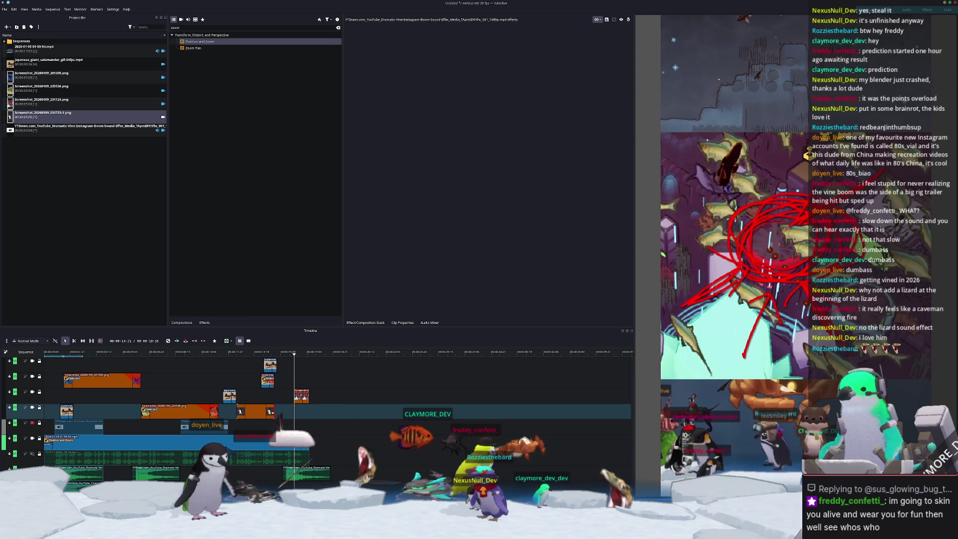
{"action": "left_click", "coordinate": [258, 353]}
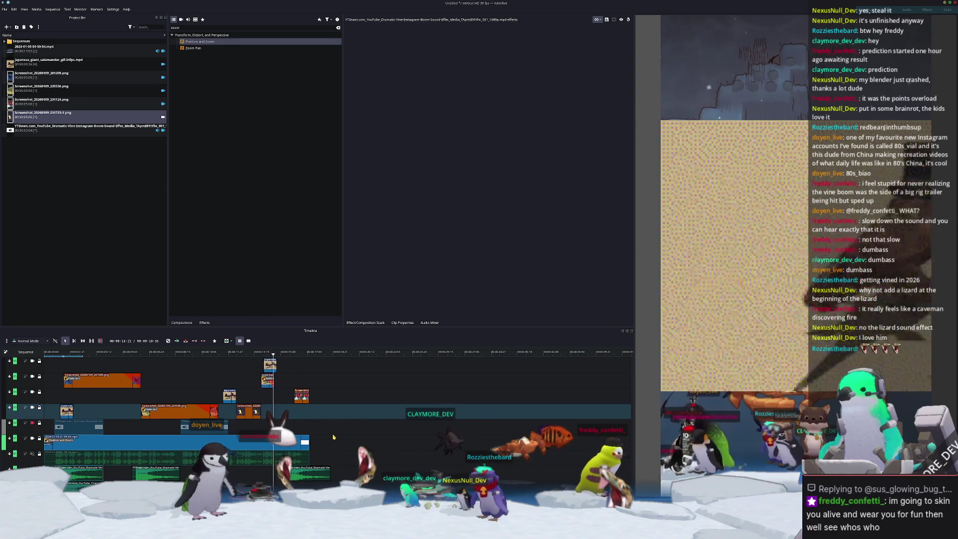
{"action": "key", "text": "space"}
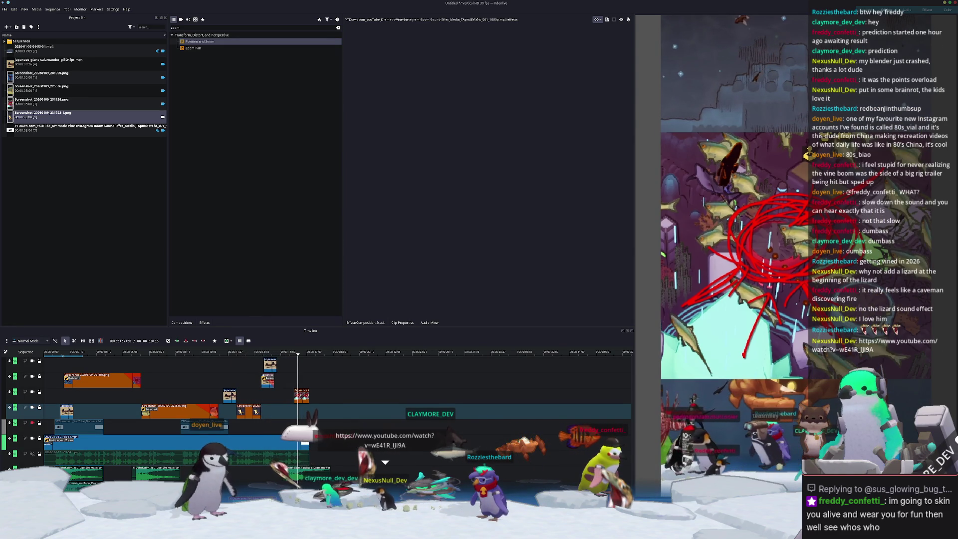
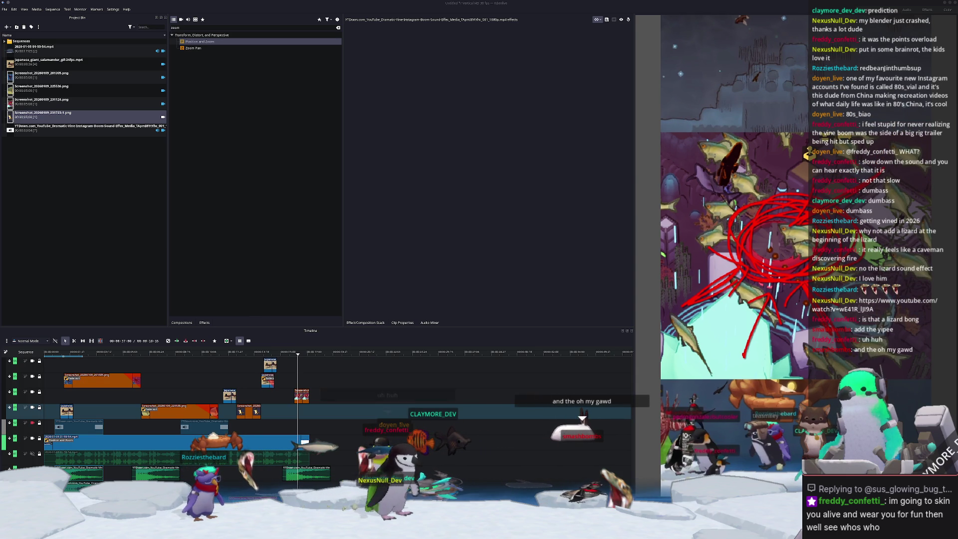
- Import the Elio Lizard clip into the Project Bin, place it on the video track and play it
{"action": "mouse_move", "coordinate": [359, 210]}
{"action": "left_mouse_down"}
{"action": "mouse_move", "coordinate": [80, 222]}
{"action": "mouse_move", "coordinate": [118, 246]}
{"action": "left_mouse_up"}
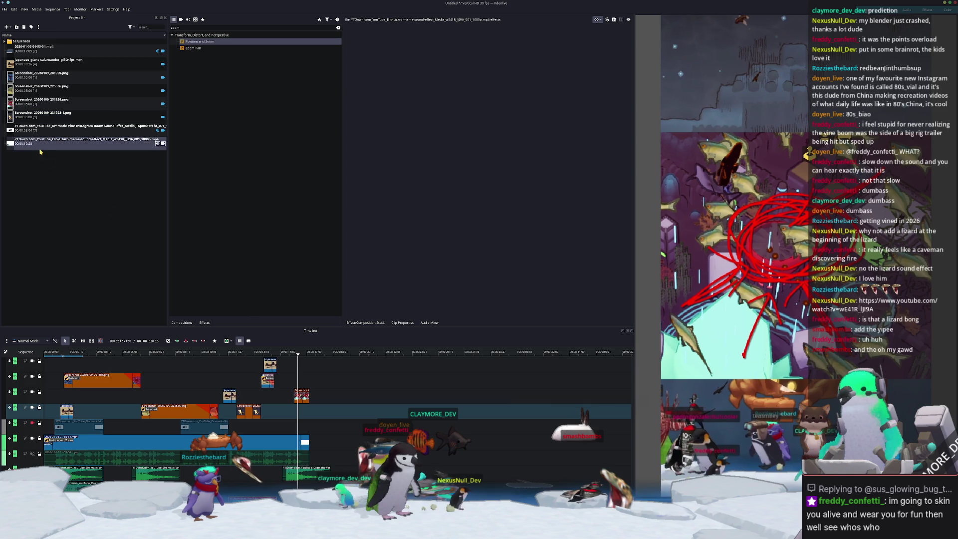
{"action": "left_click_drag", "start_coordinate": [203, 364], "coordinate": [292, 417]}
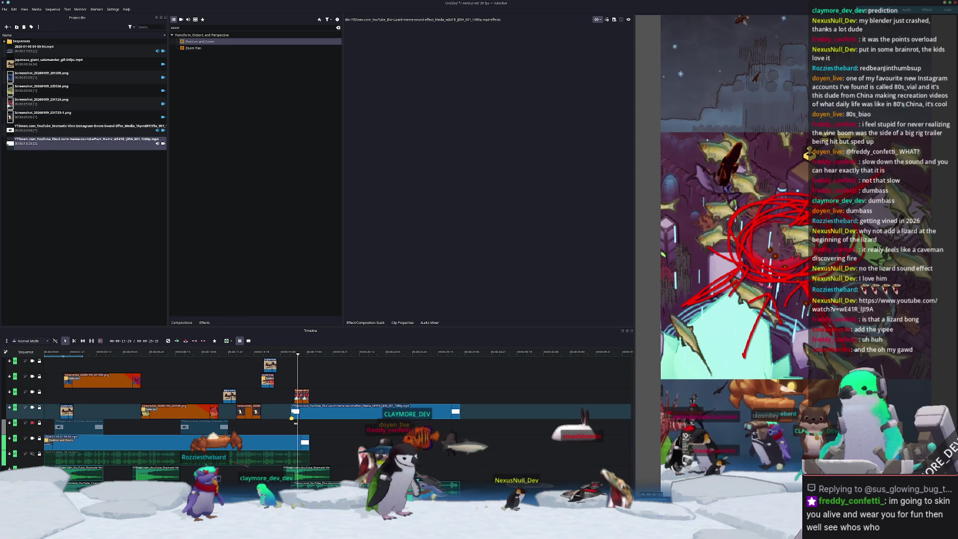
{"action": "key", "text": "space"}
- Split the lizard clip with the Razor tool and delete the unwanted pieces
{"action": "left_click", "coordinate": [359, 413]}
{"action": "right_click", "coordinate": [358, 413]}
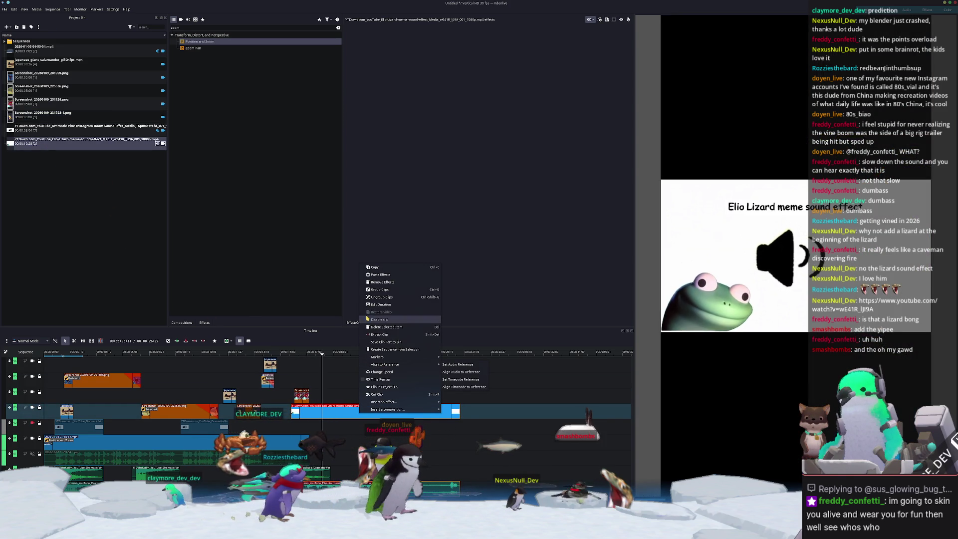
{"action": "left_click", "coordinate": [353, 413]}
{"action": "key", "text": "x"}
{"action": "left_click", "coordinate": [360, 413]}
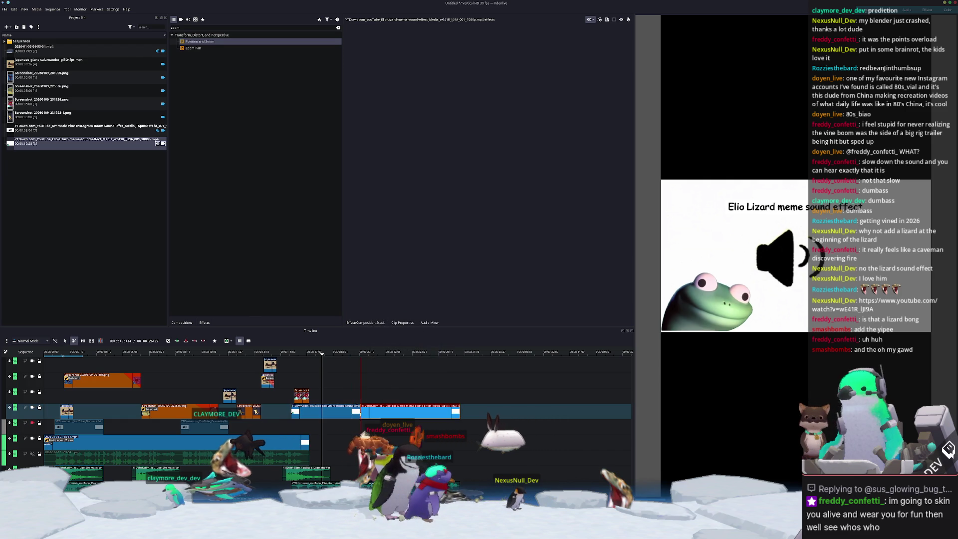
{"action": "key", "text": "Delete"}
{"action": "left_click", "coordinate": [349, 413]}
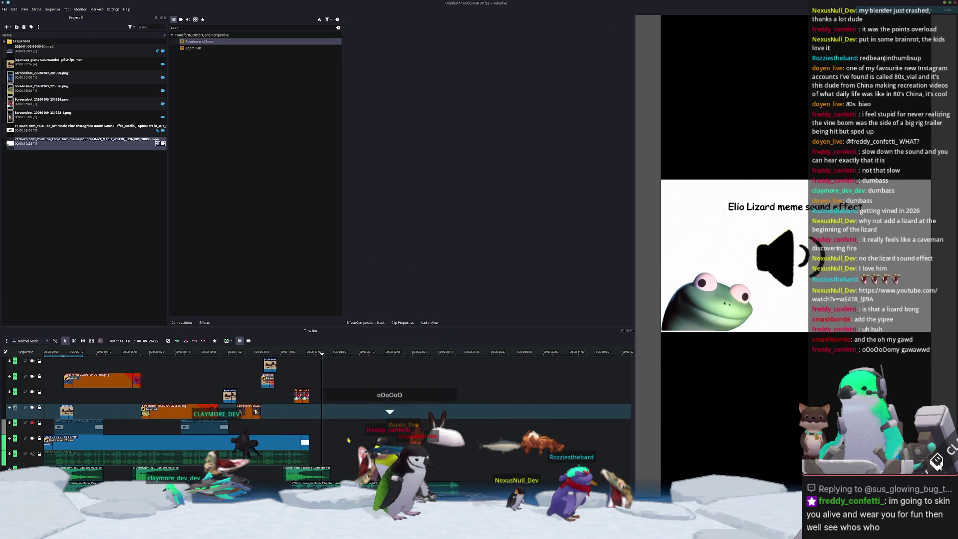
{"action": "key", "text": "Delete"}
{"action": "scroll", "coordinate": [320, 414], "scroll_direction": "down", "scroll_amount": 2}
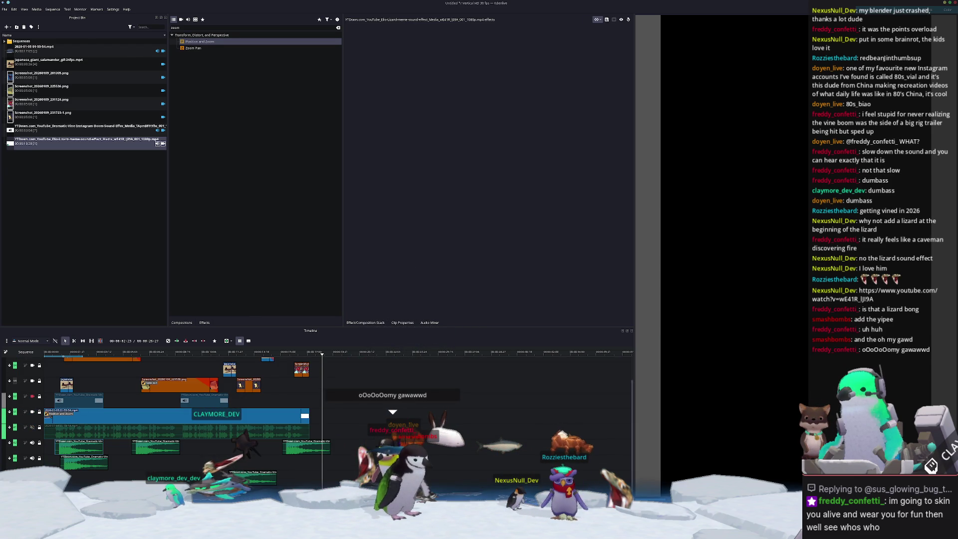
- Rewind the playhead to the montage start and play the whole montage through
{"action": "left_click_drag", "start_coordinate": [120, 357], "coordinate": [45, 355]}
{"action": "key", "text": "space"}
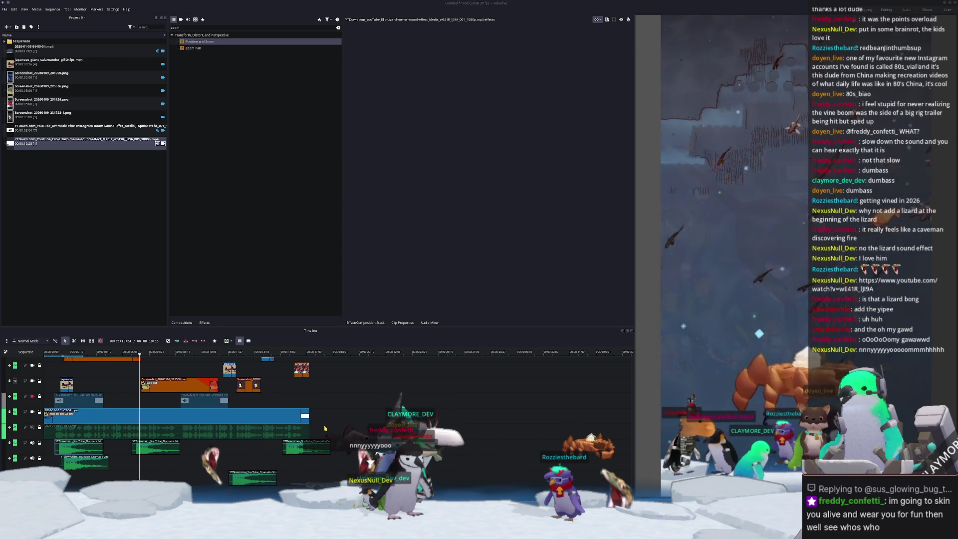
{"action": "scroll", "coordinate": [360, 421], "scroll_direction": "up", "scroll_amount": 1}
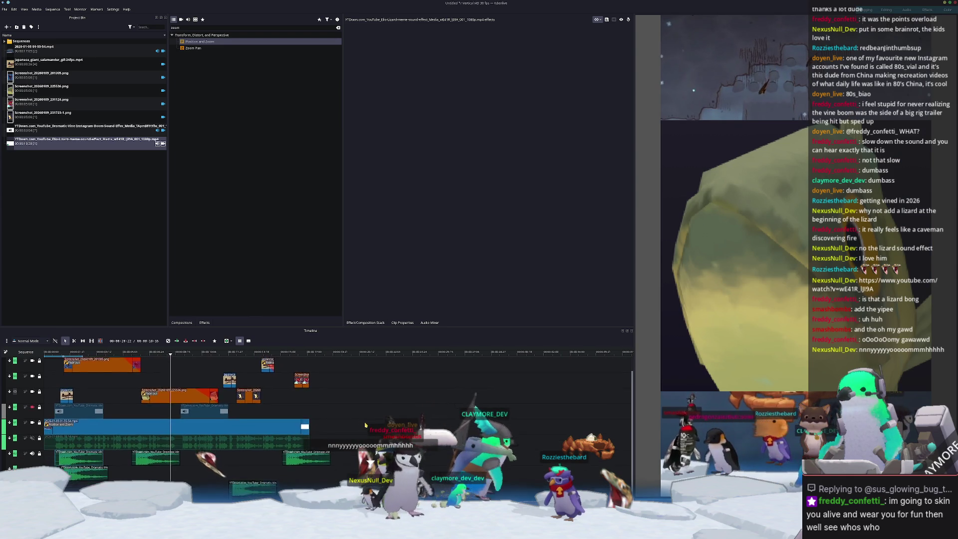
{"action": "scroll", "coordinate": [308, 416], "scroll_direction": "down", "scroll_amount": 3, "text": "ctrl"}
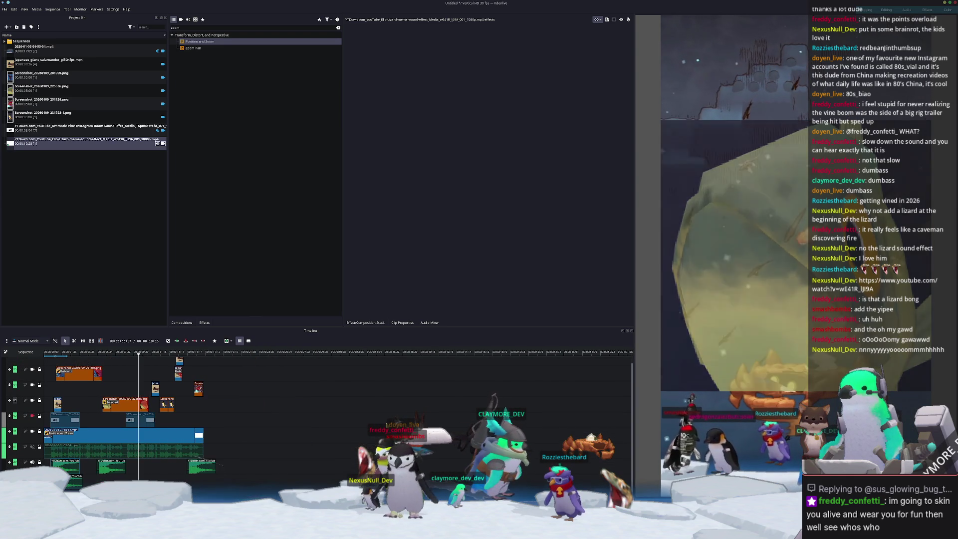
{"action": "scroll", "coordinate": [308, 416], "scroll_direction": "down", "scroll_amount": 1}
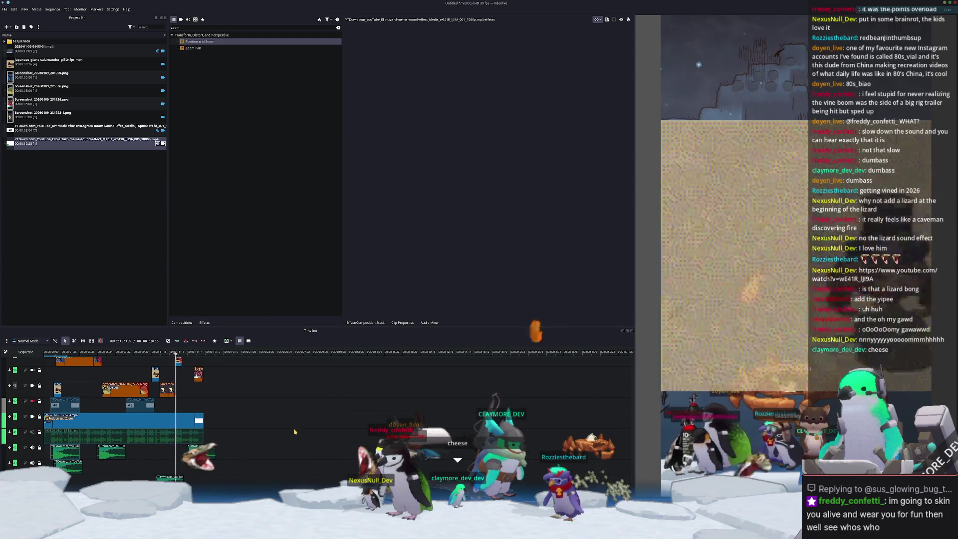
{"action": "scroll", "coordinate": [293, 439], "scroll_direction": "up", "scroll_amount": 1}
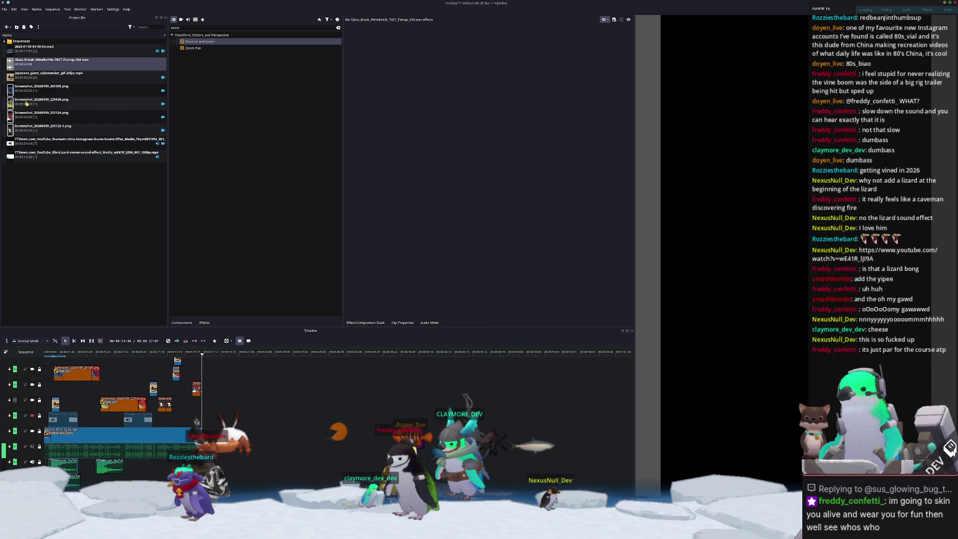
- Place the WineBottle glass-break sound on the timeline and play back that section
{"action": "left_click_drag", "start_coordinate": [50, 60], "coordinate": [189, 469]}
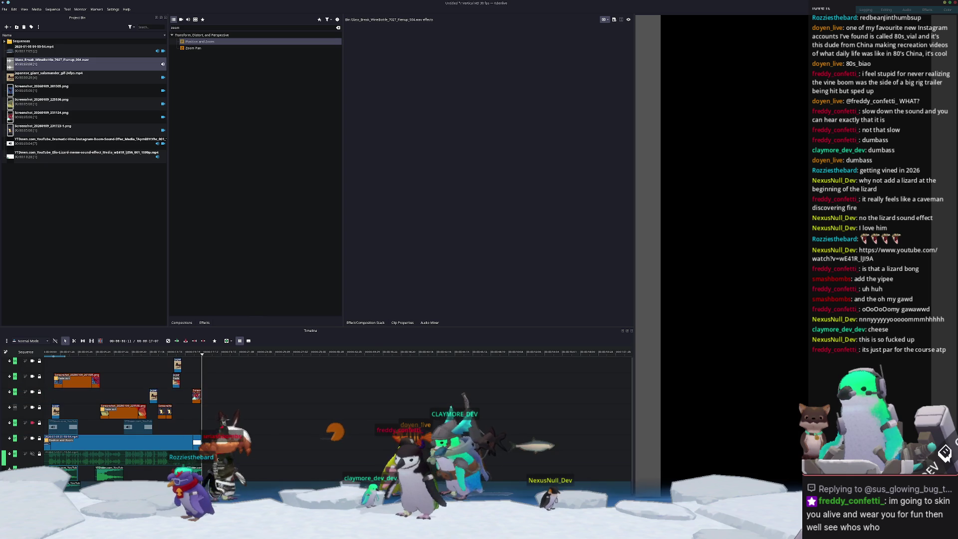
{"action": "left_click", "coordinate": [114, 353]}
{"action": "key", "text": "space"}
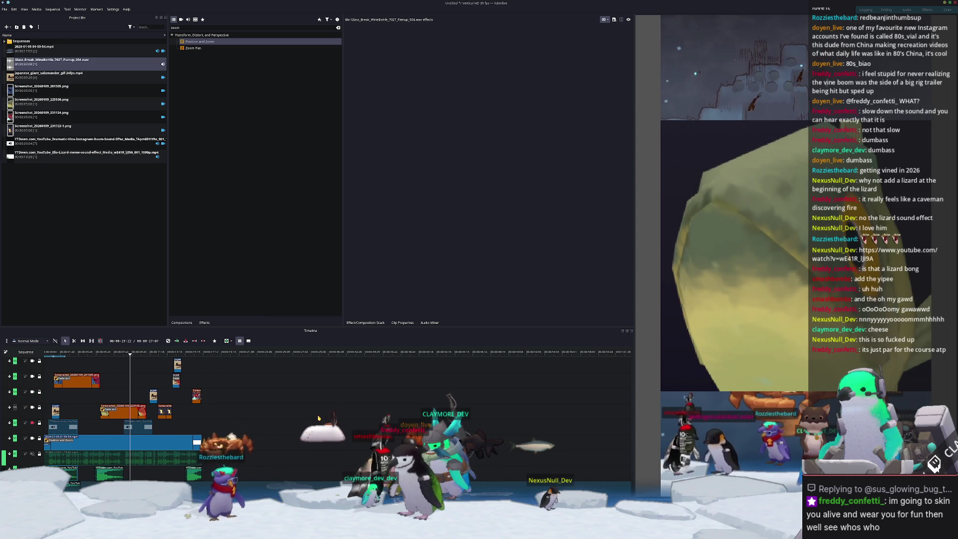
- Import the Elevator_Shaft and EFX Debris glass sounds, placing the debris sound on the bottom audio track
{"action": "key", "text": "alt+Tab"}
{"action": "mouse_move", "coordinate": [549, 426]}
{"action": "left_mouse_down"}
{"action": "mouse_move", "coordinate": [418, 409]}
{"action": "mouse_move", "coordinate": [57, 246]}
{"action": "mouse_move", "coordinate": [31, 64]}
{"action": "left_mouse_up"}
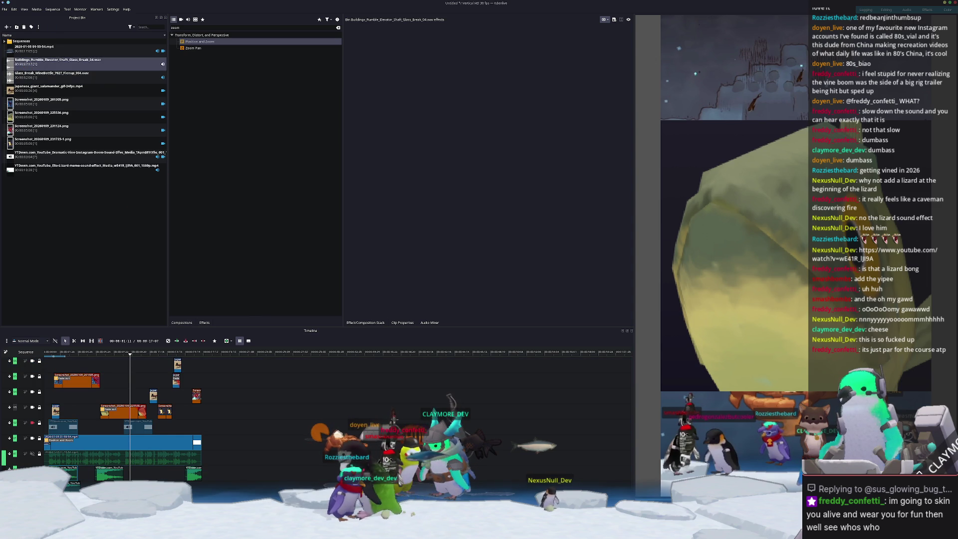
{"action": "key", "text": "alt+Tab"}
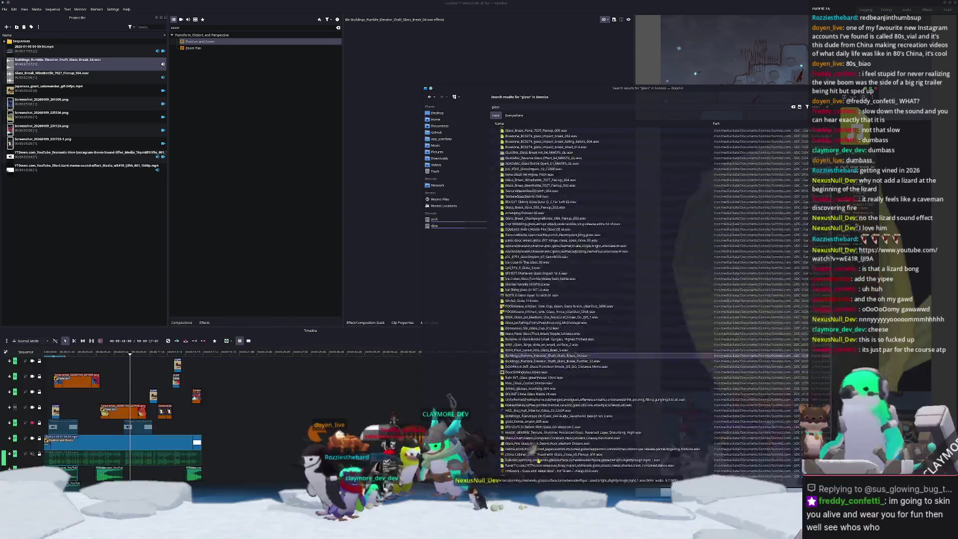
{"action": "mouse_move", "coordinate": [540, 428]}
{"action": "left_mouse_down"}
{"action": "mouse_move", "coordinate": [299, 364]}
{"action": "mouse_move", "coordinate": [43, 127]}
{"action": "left_mouse_up"}
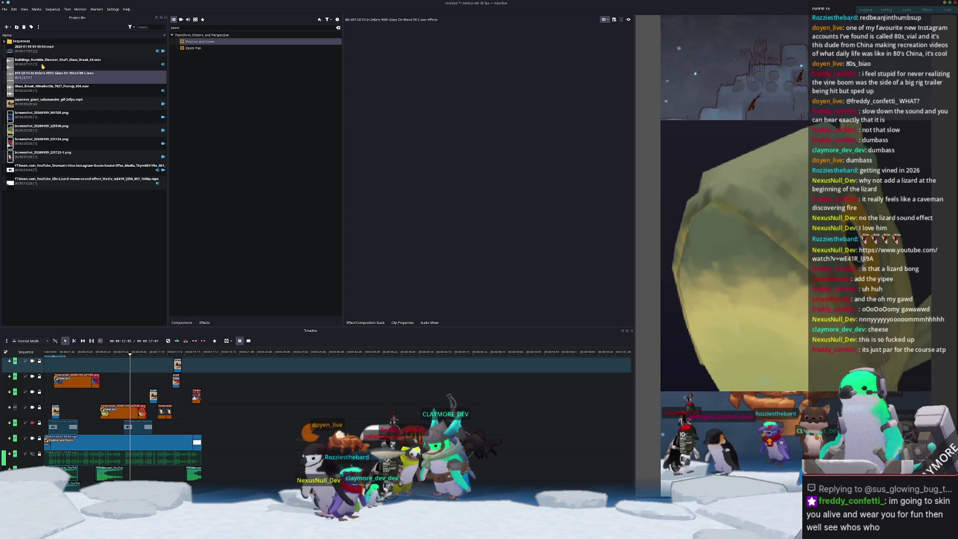
{"action": "mouse_move", "coordinate": [68, 85]}
{"action": "left_mouse_down"}
{"action": "mouse_move", "coordinate": [234, 479]}
{"action": "mouse_move", "coordinate": [194, 483]}
{"action": "left_mouse_up"}
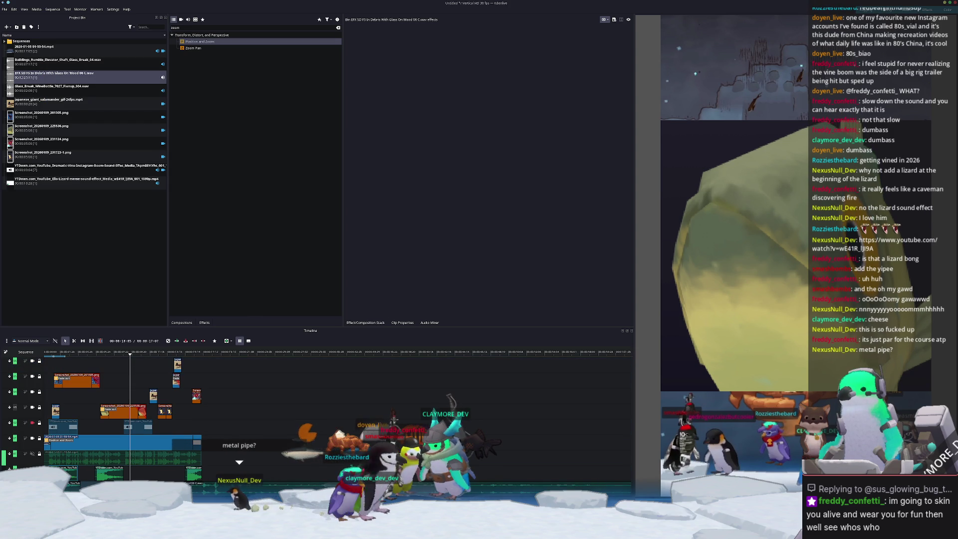
{"action": "scroll", "coordinate": [339, 414], "scroll_direction": "down", "scroll_amount": 5, "text": "ctrl"}
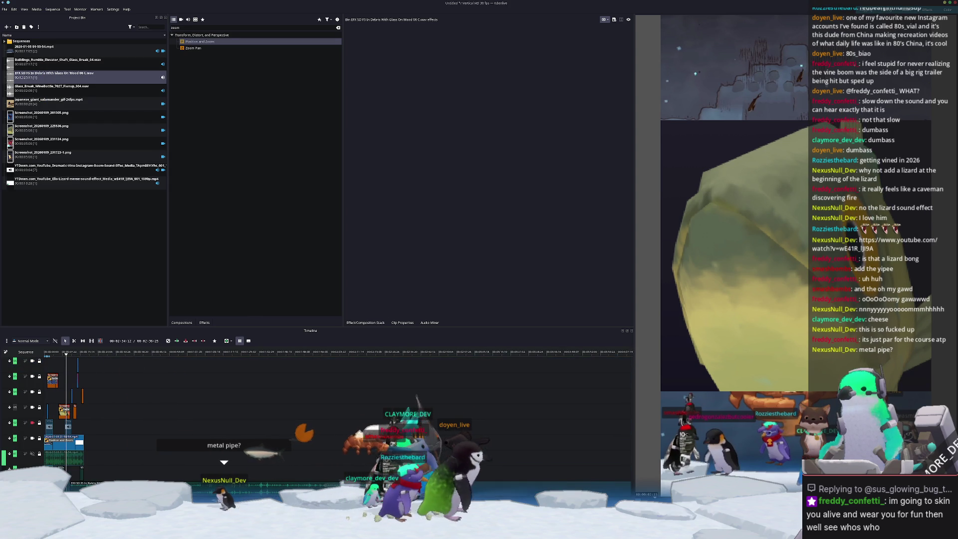
- Drag the EFX Debris clip down to the lower audio track and set the playhead near it
{"action": "scroll", "coordinate": [123, 445], "scroll_direction": "down", "scroll_amount": 2}
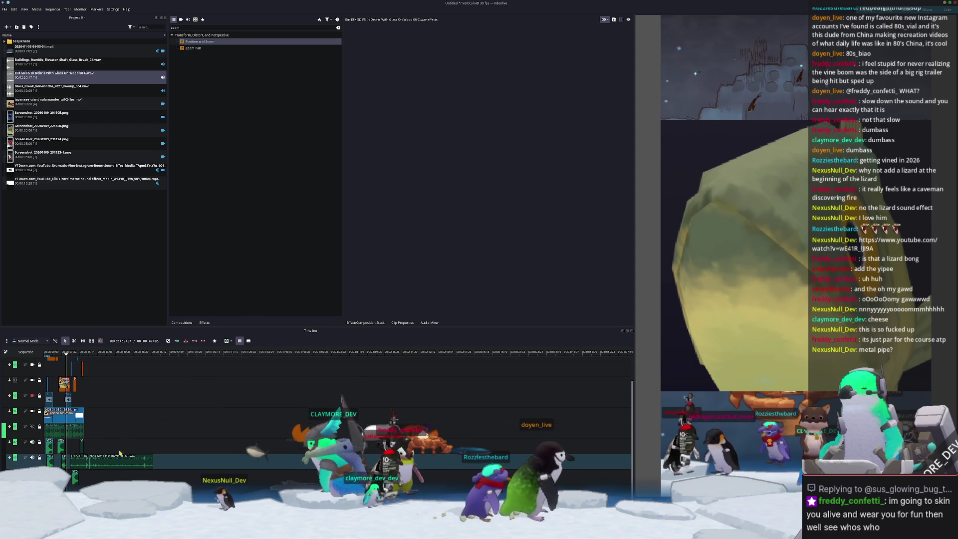
{"action": "left_click_drag", "start_coordinate": [116, 459], "coordinate": [111, 487]}
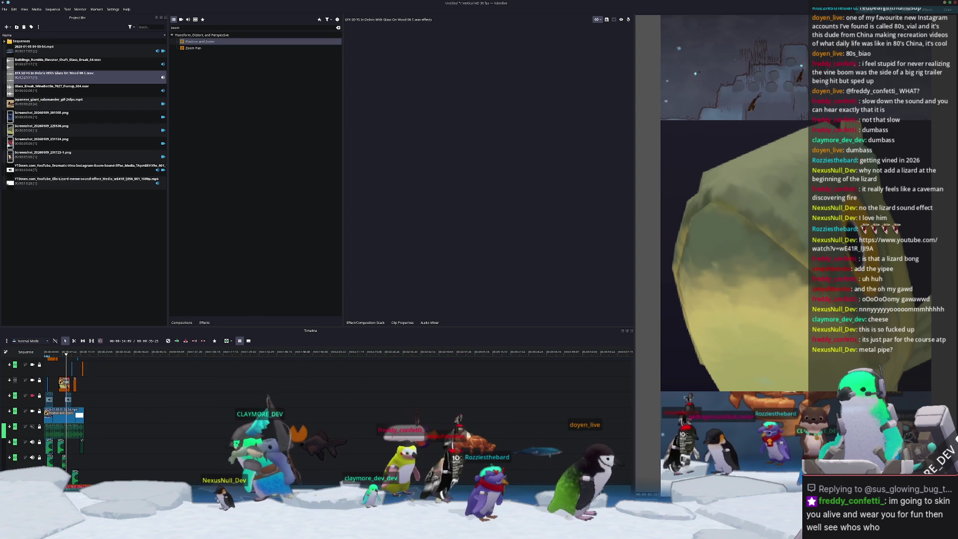
{"action": "scroll", "coordinate": [99, 414], "scroll_direction": "up", "scroll_amount": 5, "text": "ctrl"}
{"action": "scroll", "coordinate": [249, 414], "scroll_direction": "left", "scroll_amount": 10}
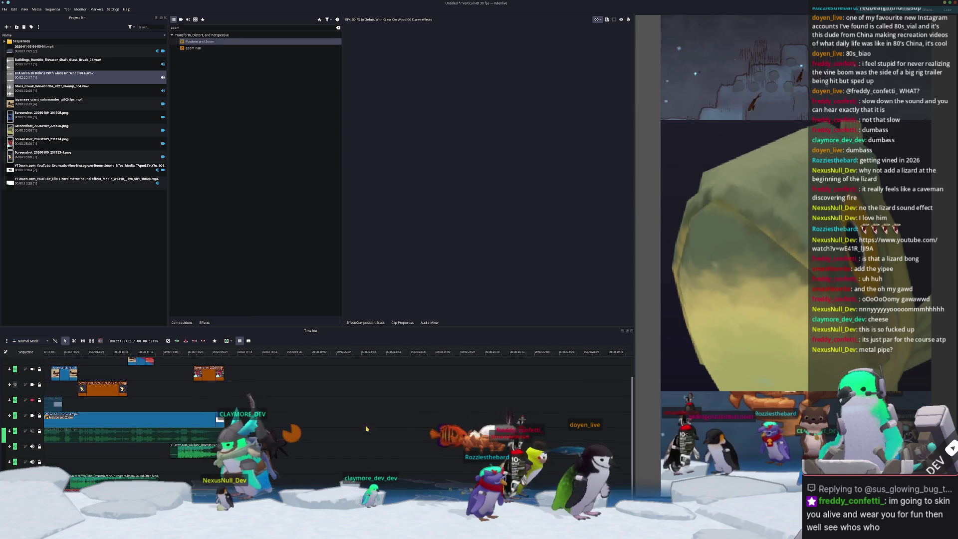
{"action": "scroll", "coordinate": [249, 414], "scroll_direction": "left", "scroll_amount": 3}
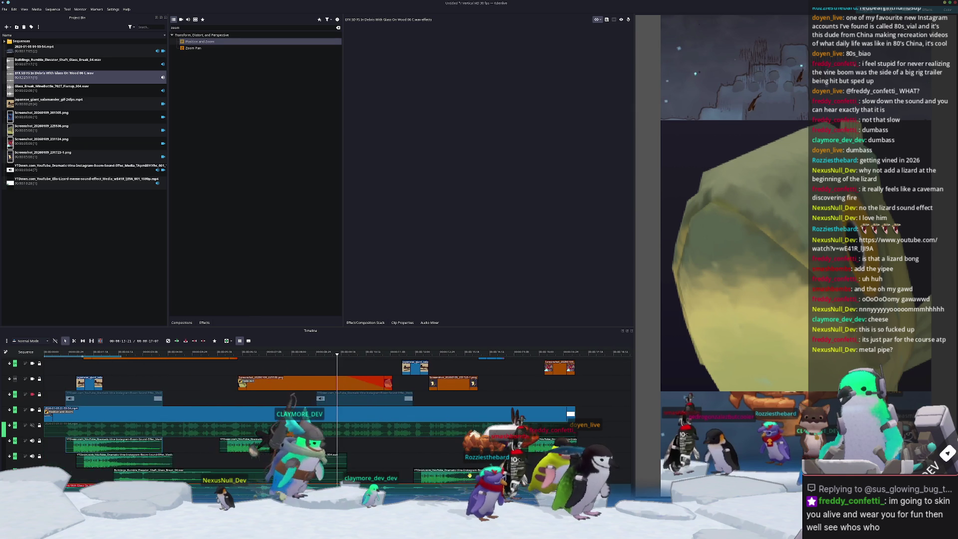
{"action": "left_click", "coordinate": [183, 462]}
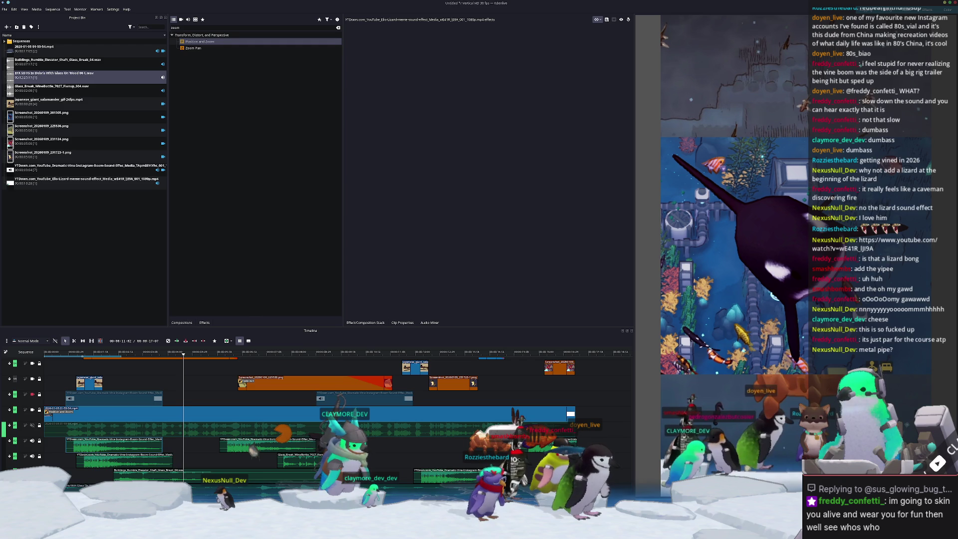
{"action": "scroll", "coordinate": [249, 414], "scroll_direction": "right", "scroll_amount": 3}
{"action": "right_click", "coordinate": [349, 359]}
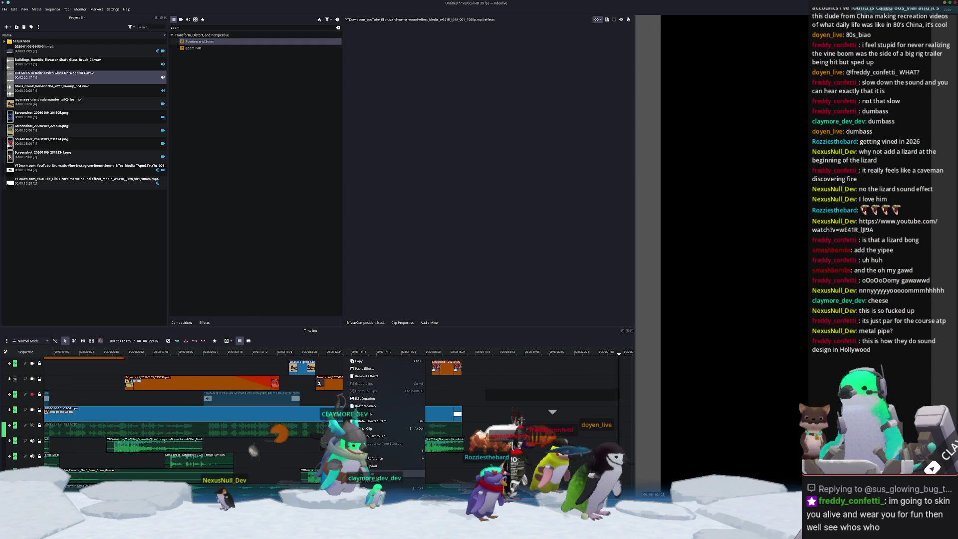
- Reverse the Elio Lizard clip through Change Speed and play back the reversed clip
{"action": "left_click", "coordinate": [374, 465]}
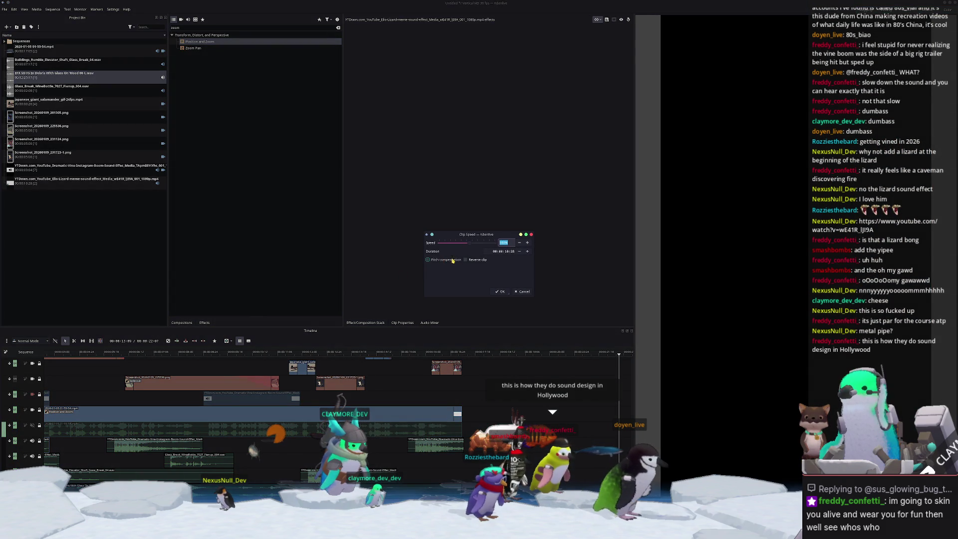
{"action": "left_click", "coordinate": [506, 292]}
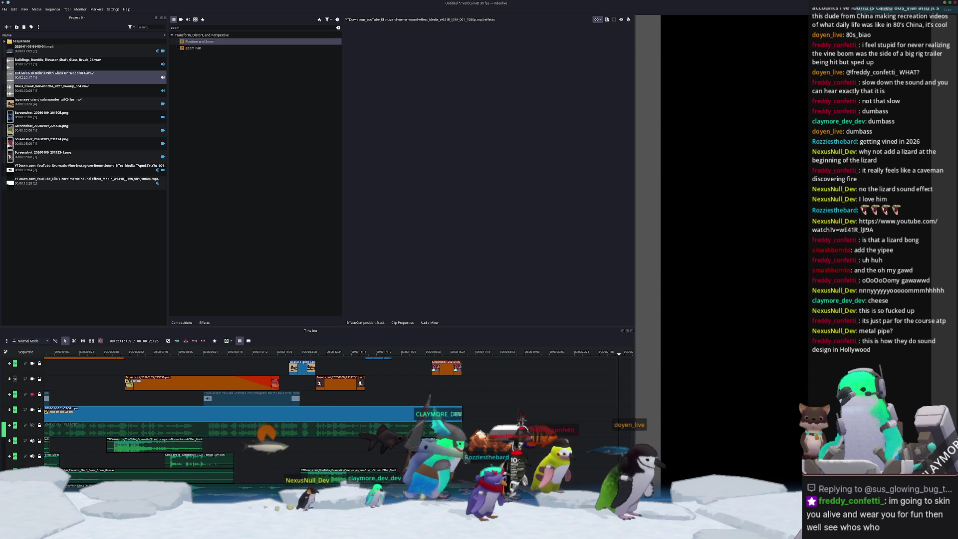
{"action": "left_click", "coordinate": [277, 355]}
{"action": "key", "text": "space"}
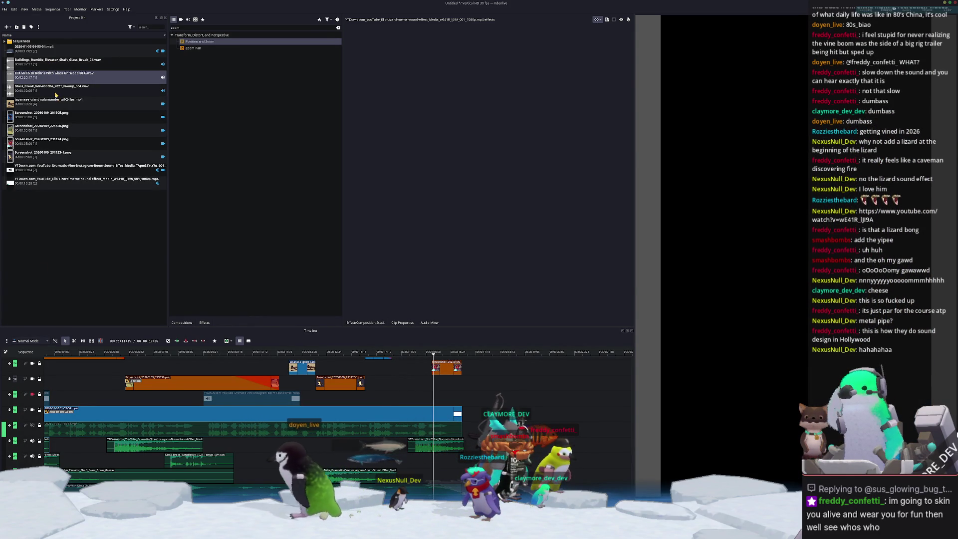
- Preview the Elio Lizard clip, play through the sequence and jump to its end
{"action": "left_click", "coordinate": [85, 187]}
{"action": "scroll", "coordinate": [299, 399], "scroll_direction": "right", "scroll_amount": 5}
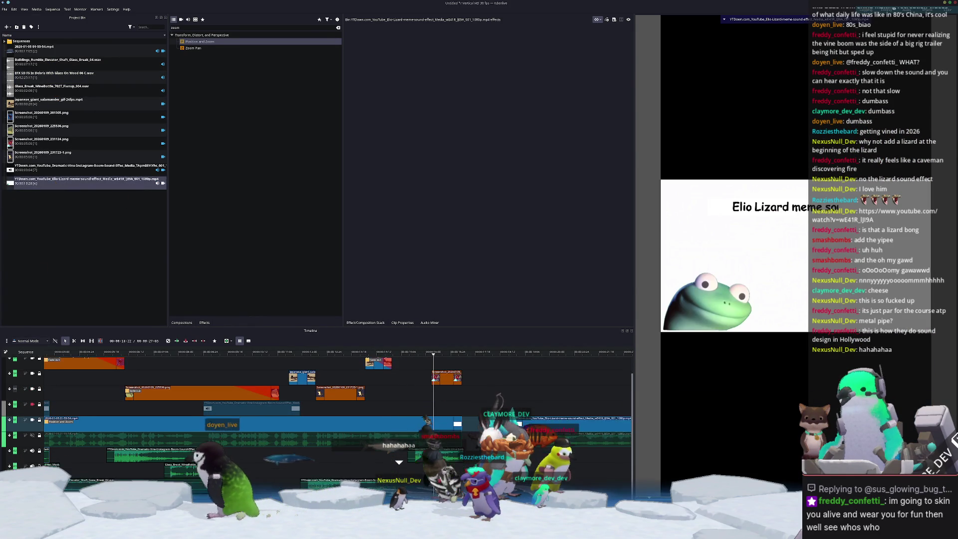
{"action": "scroll", "coordinate": [299, 399], "scroll_direction": "left", "scroll_amount": 3}
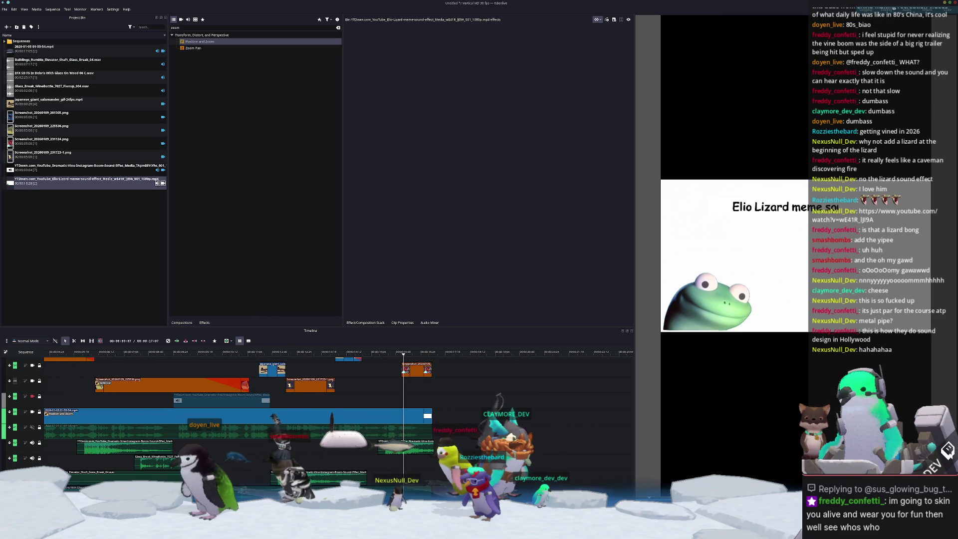
{"action": "key", "text": "space"}
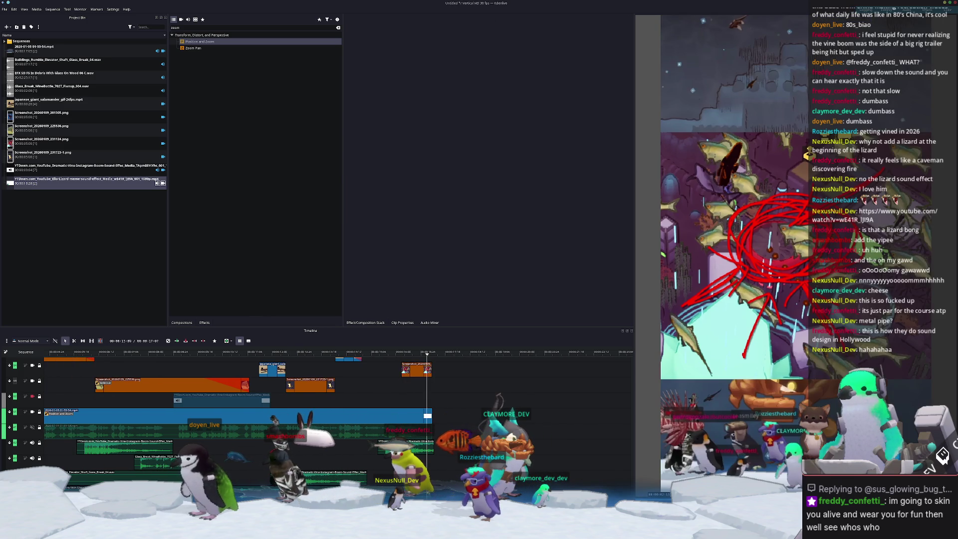
{"action": "key", "text": "End"}
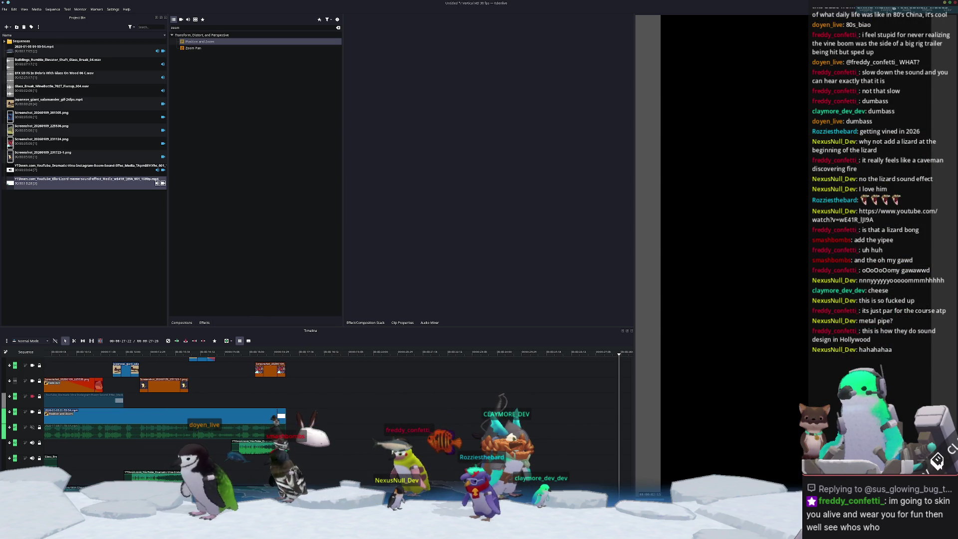
{"action": "left_click", "coordinate": [281, 407]}
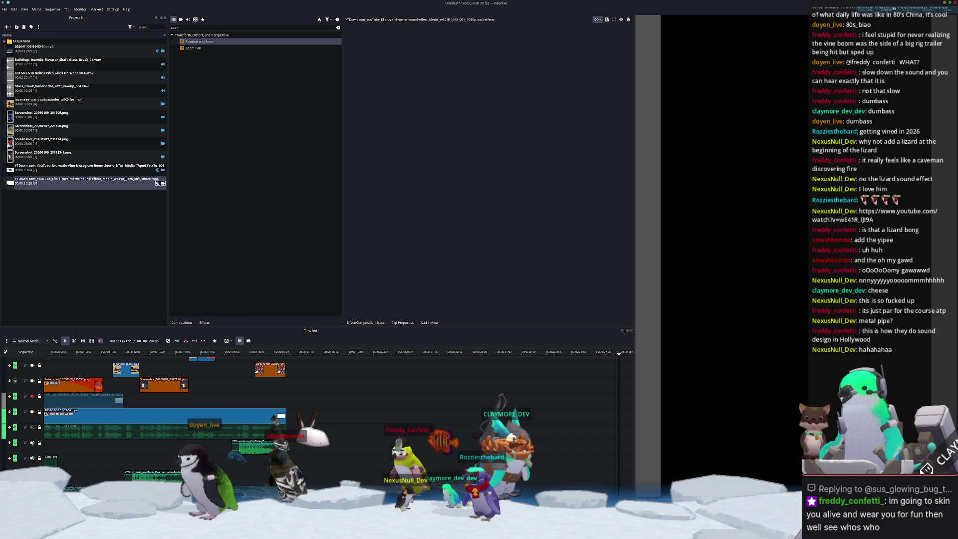
- Return to the start of the sequence and show the Audio Mixer
{"action": "scroll", "coordinate": [325, 463], "scroll_direction": "up", "scroll_amount": 5}
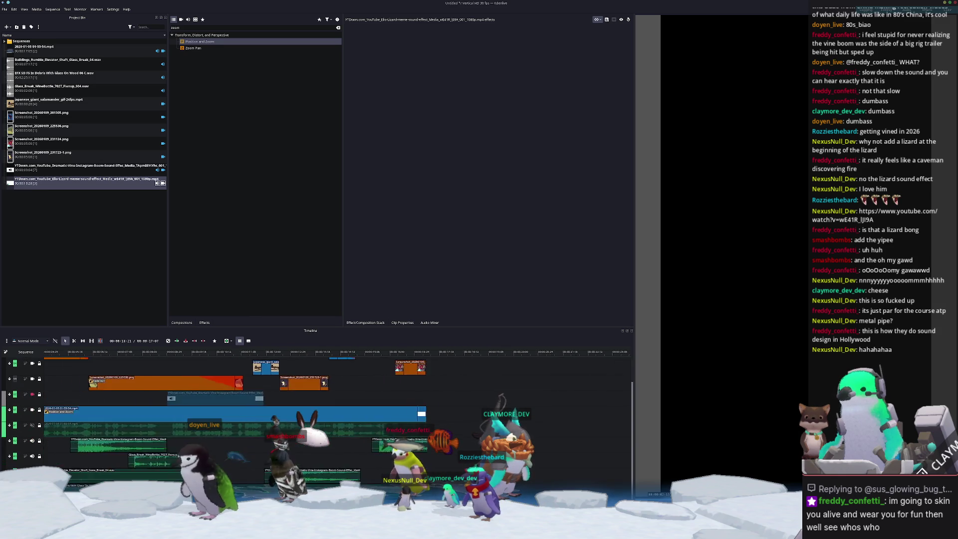
{"action": "key", "text": "Home"}
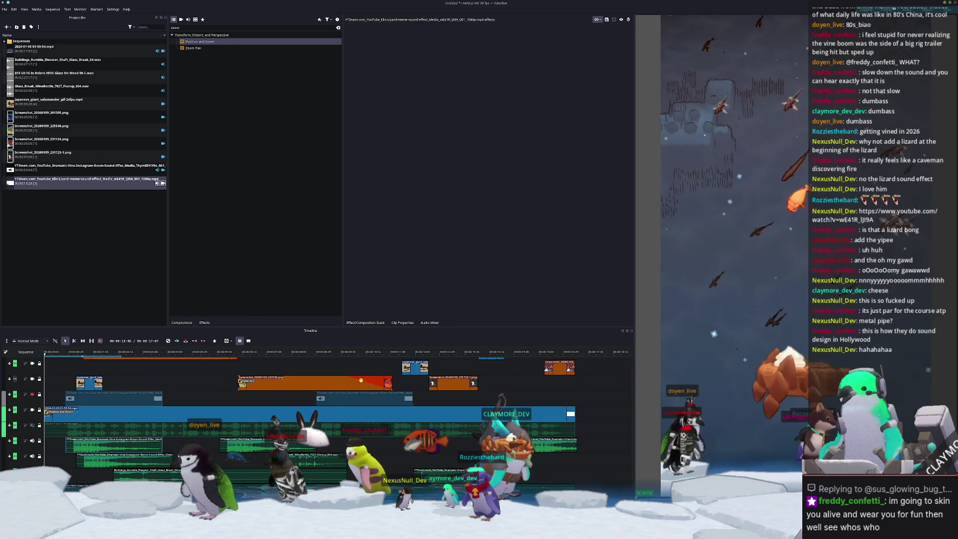
{"action": "left_click", "coordinate": [427, 322]}
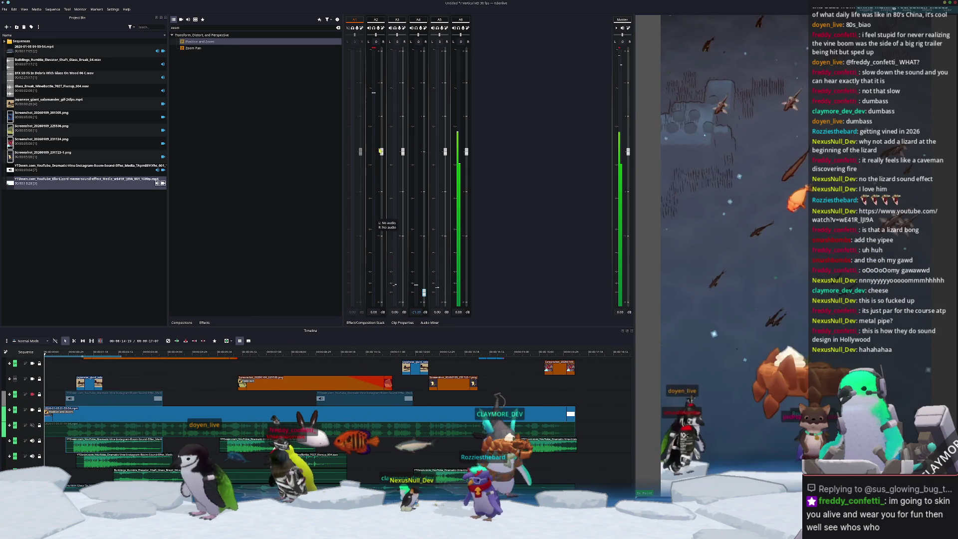
{"action": "key", "text": "space"}
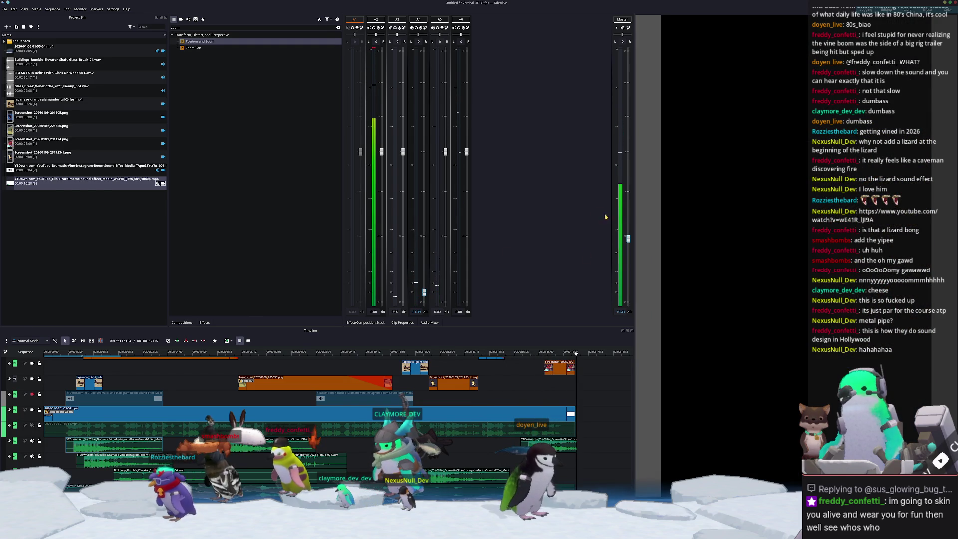
{"action": "scroll", "coordinate": [490, 390], "scroll_direction": "down", "scroll_amount": 2, "text": "ctrl"}
{"action": "scroll", "coordinate": [491, 390], "scroll_direction": "up", "scroll_amount": 1}
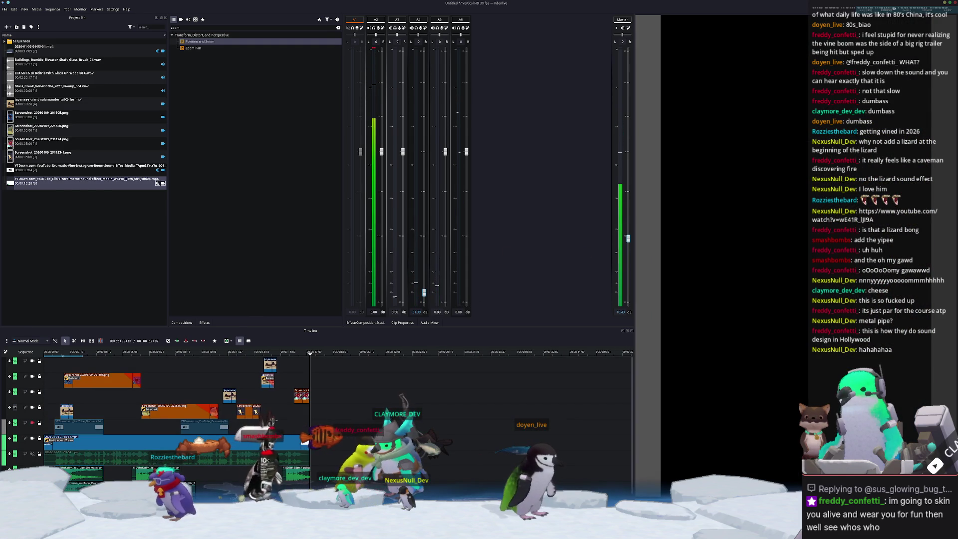
- Drag Screenshot_20250618_233335.png from Dolphin's Pictures > Screenshots folder into the Project Bin
{"action": "key", "text": "alt+Tab"}
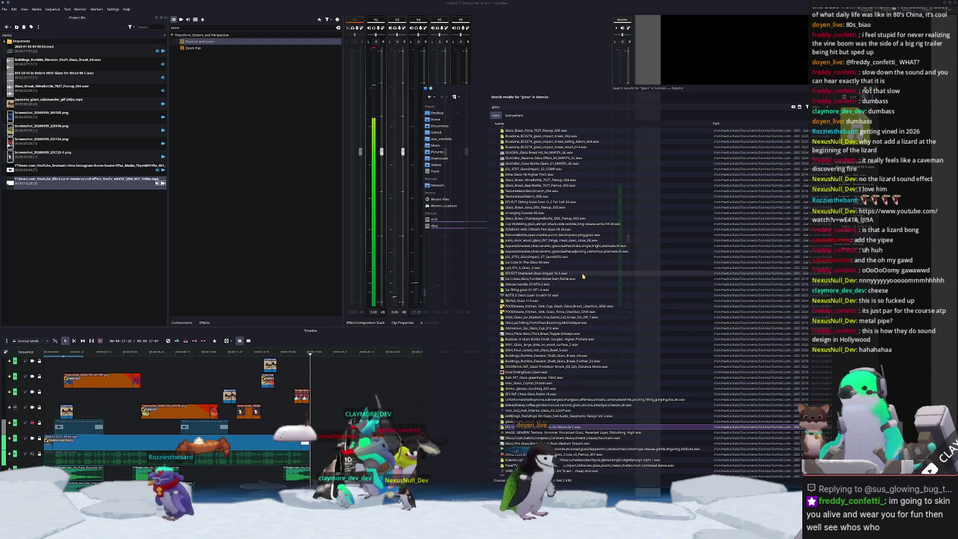
{"action": "left_click", "coordinate": [436, 153]}
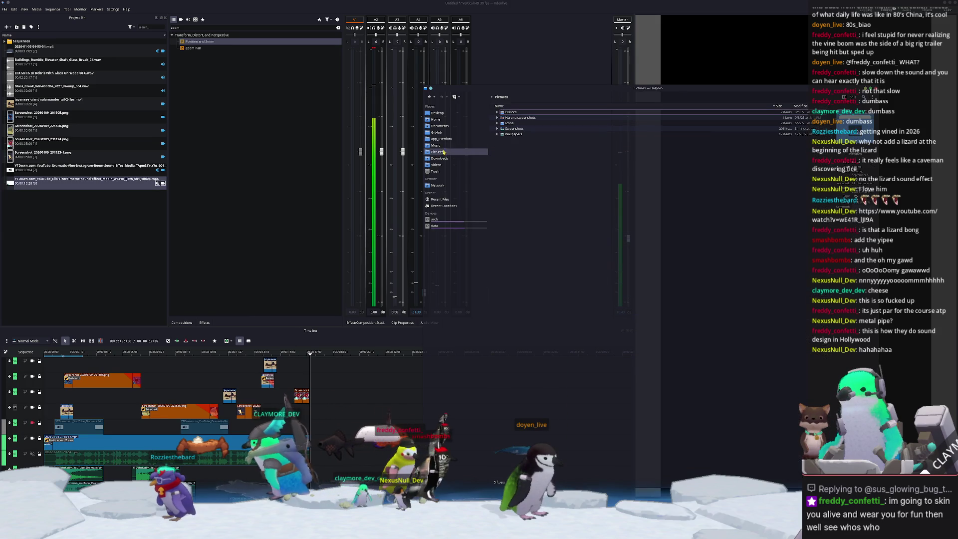
{"action": "double_click", "coordinate": [513, 128]}
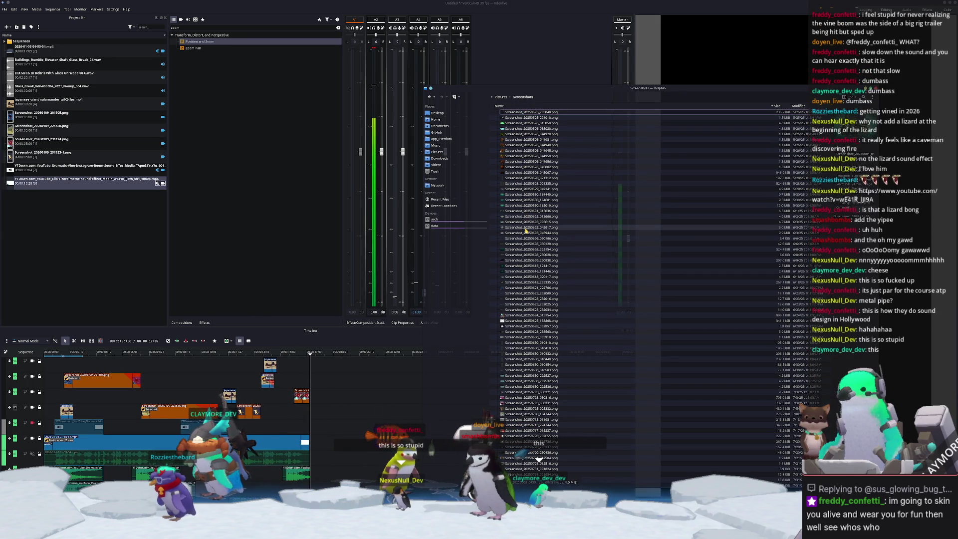
{"action": "scroll", "coordinate": [525, 231], "scroll_direction": "down", "scroll_amount": 3}
{"action": "mouse_move", "coordinate": [526, 231]}
{"action": "left_mouse_down"}
{"action": "mouse_move", "coordinate": [50, 247]}
{"action": "mouse_move", "coordinate": [33, 185]}
{"action": "left_mouse_up"}
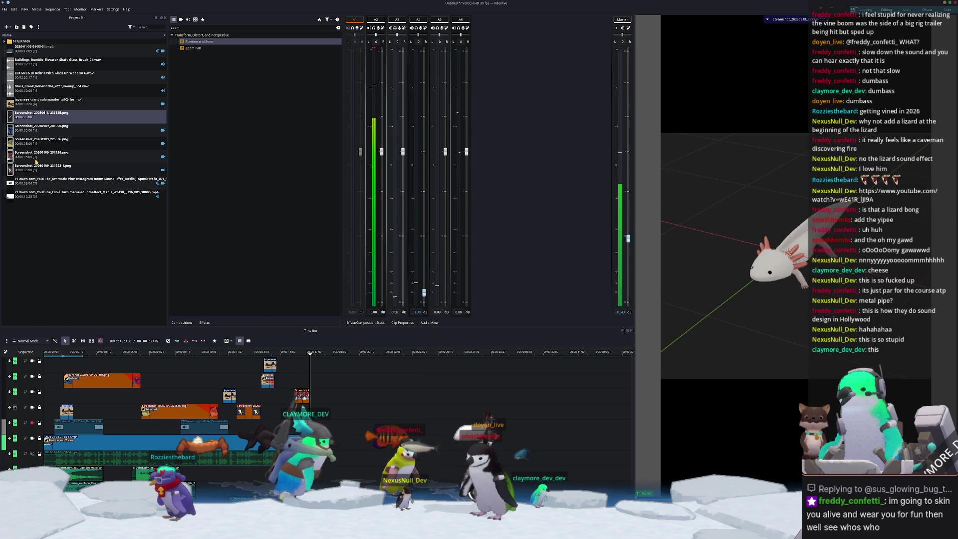
- Place the screenshot on V3 and the 222706 screenshot on the top track, shortening both
{"action": "mouse_move", "coordinate": [41, 115]}
{"action": "left_mouse_down"}
{"action": "mouse_move", "coordinate": [142, 397]}
{"action": "mouse_move", "coordinate": [131, 397]}
{"action": "left_mouse_up"}
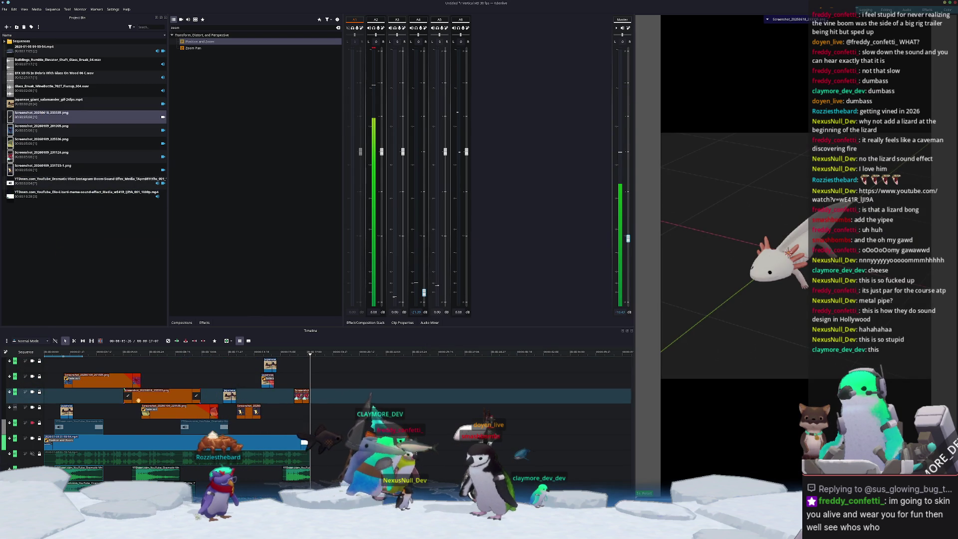
{"action": "left_click_drag", "start_coordinate": [200, 395], "coordinate": [195, 394]}
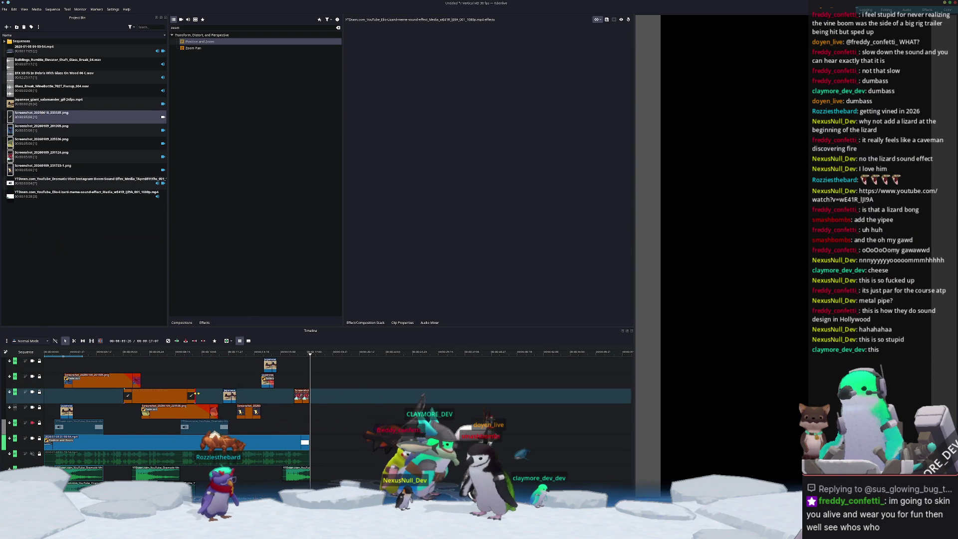
{"action": "key", "text": "alt+Tab"}
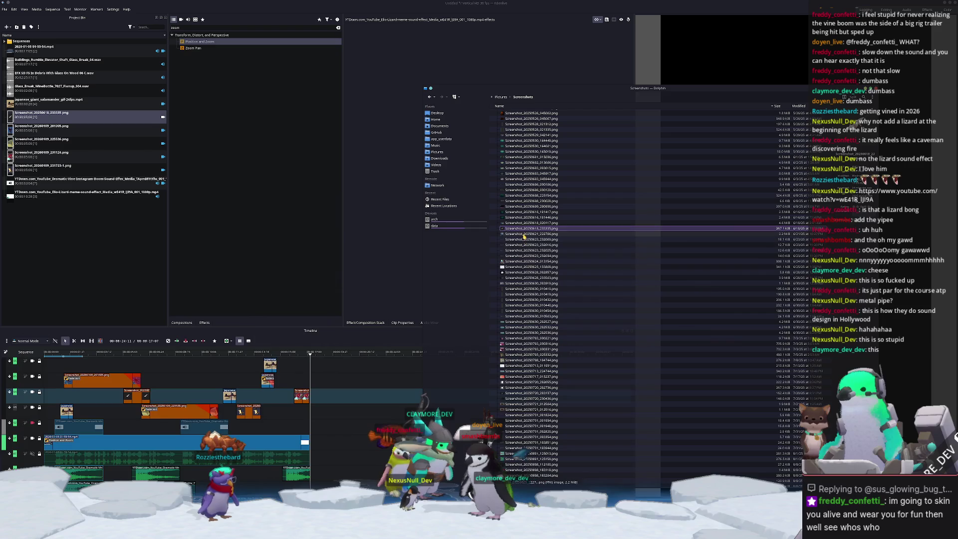
{"action": "left_click", "coordinate": [523, 237]}
{"action": "mouse_move", "coordinate": [524, 236]}
{"action": "left_mouse_down"}
{"action": "mouse_move", "coordinate": [107, 249]}
{"action": "mouse_move", "coordinate": [39, 140]}
{"action": "mouse_move", "coordinate": [57, 365]}
{"action": "left_mouse_up"}
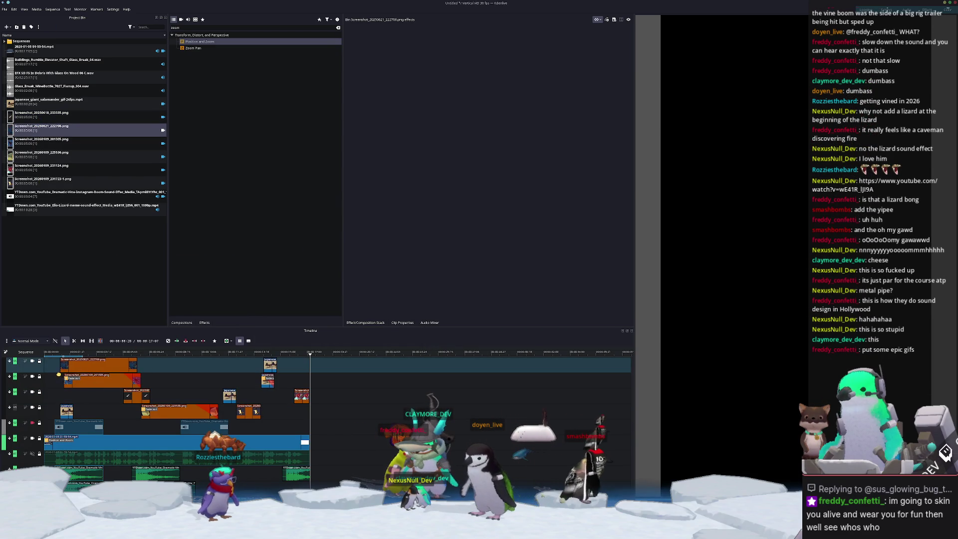
{"action": "scroll", "coordinate": [268, 416], "scroll_direction": "up", "scroll_amount": 3, "text": "ctrl"}
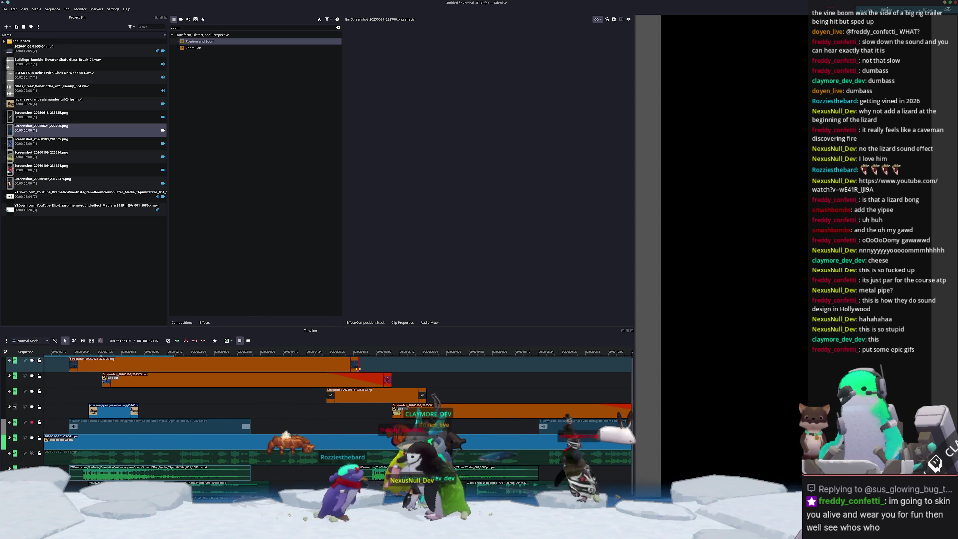
{"action": "left_click_drag", "start_coordinate": [354, 365], "coordinate": [111, 365]}
- Select the salamander gif in the bin and move its clip up to track 2
{"action": "scroll", "coordinate": [137, 404], "scroll_direction": "down", "scroll_amount": 5, "text": "ctrl"}
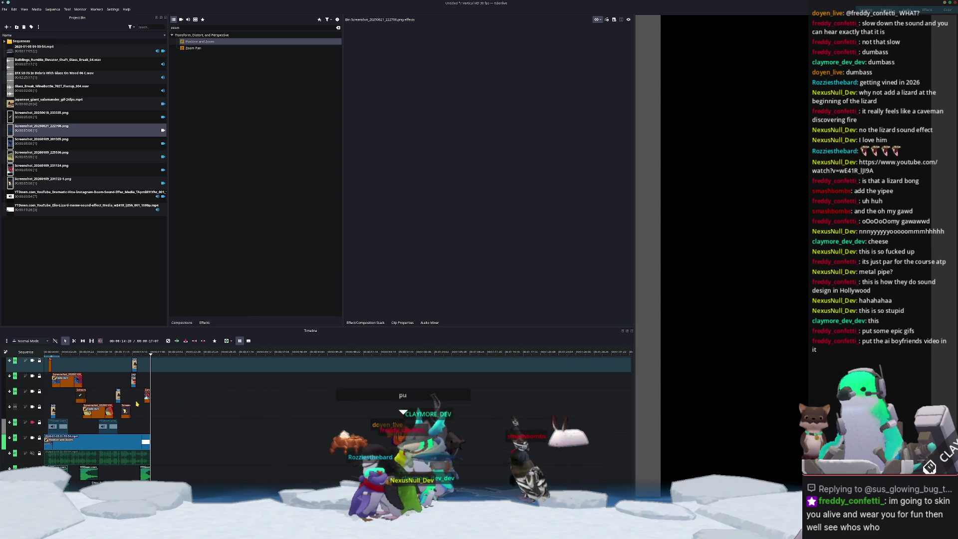
{"action": "scroll", "coordinate": [140, 399], "scroll_direction": "up", "scroll_amount": 2, "text": "ctrl"}
{"action": "scroll", "coordinate": [125, 397], "scroll_direction": "left", "scroll_amount": 5}
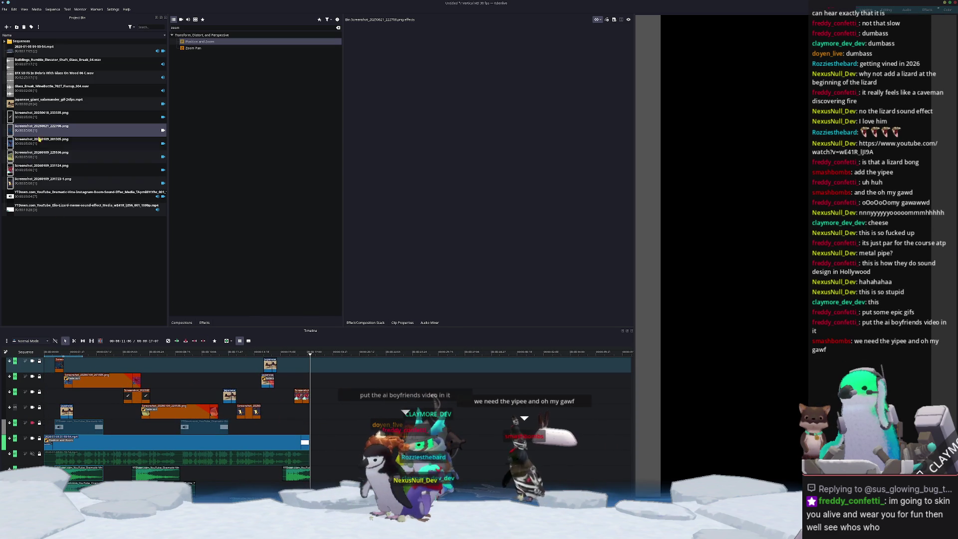
{"action": "key", "text": "Up"}
{"action": "key", "text": "Up"}
{"action": "left_click_drag", "start_coordinate": [70, 364], "coordinate": [51, 380]}
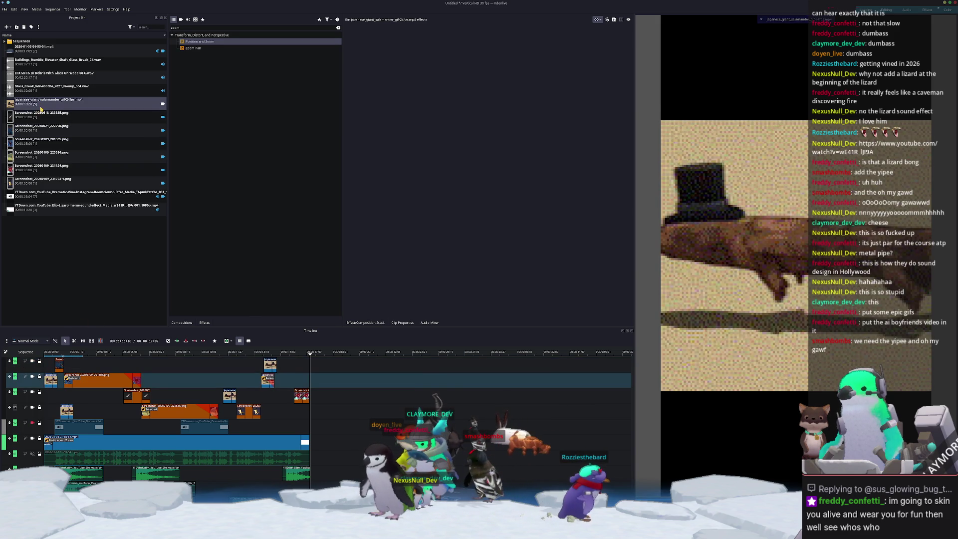
- Insert the salamander clip at the playhead on track 3, then move it later onto track 4
{"action": "left_click", "coordinate": [158, 381]}
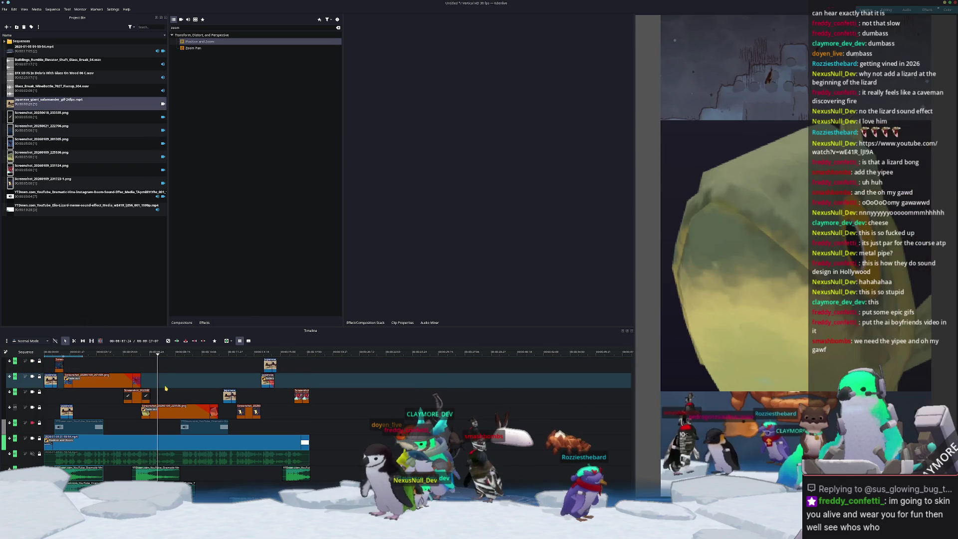
{"action": "left_click", "coordinate": [224, 390]}
{"action": "key", "text": "b"}
{"action": "left_click_drag", "start_coordinate": [168, 396], "coordinate": [182, 396]}
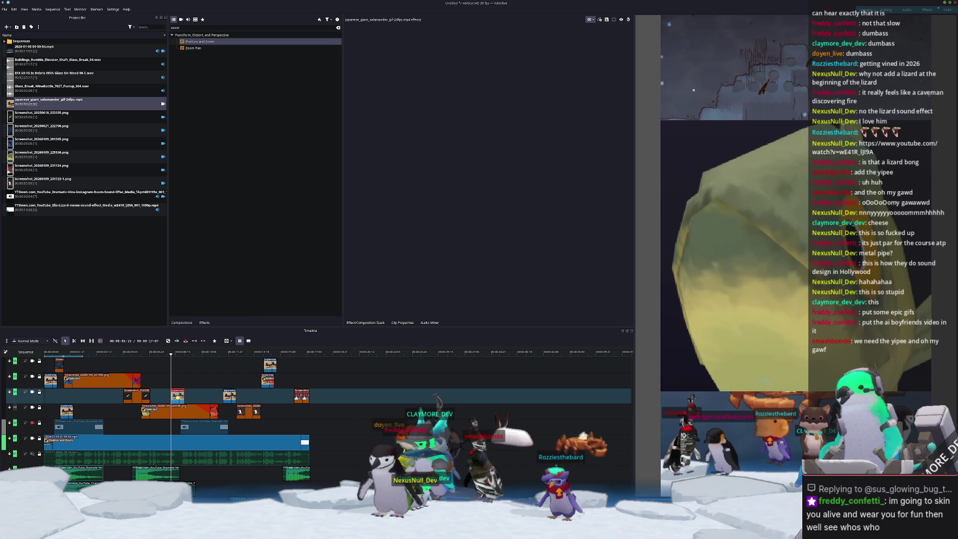
{"action": "left_click", "coordinate": [178, 396]}
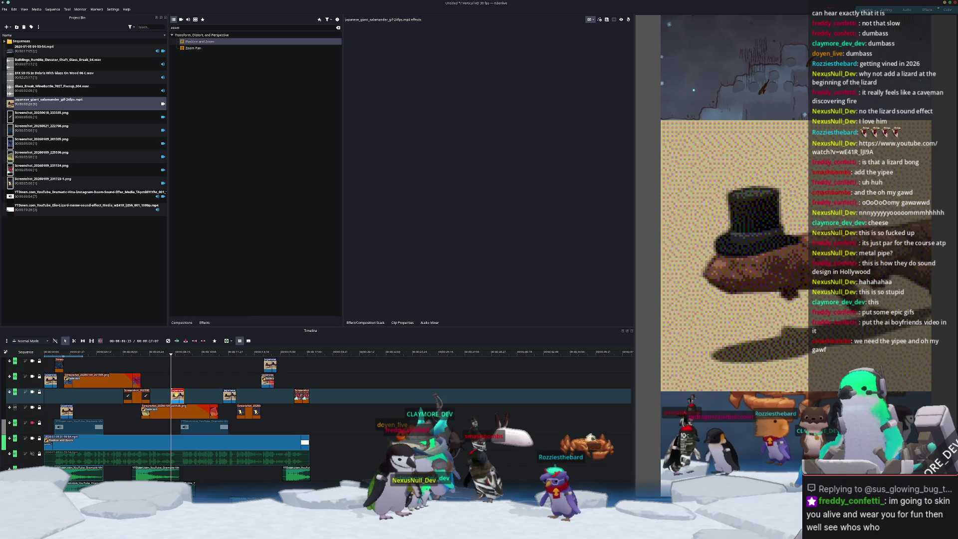
{"action": "left_click", "coordinate": [363, 357]}
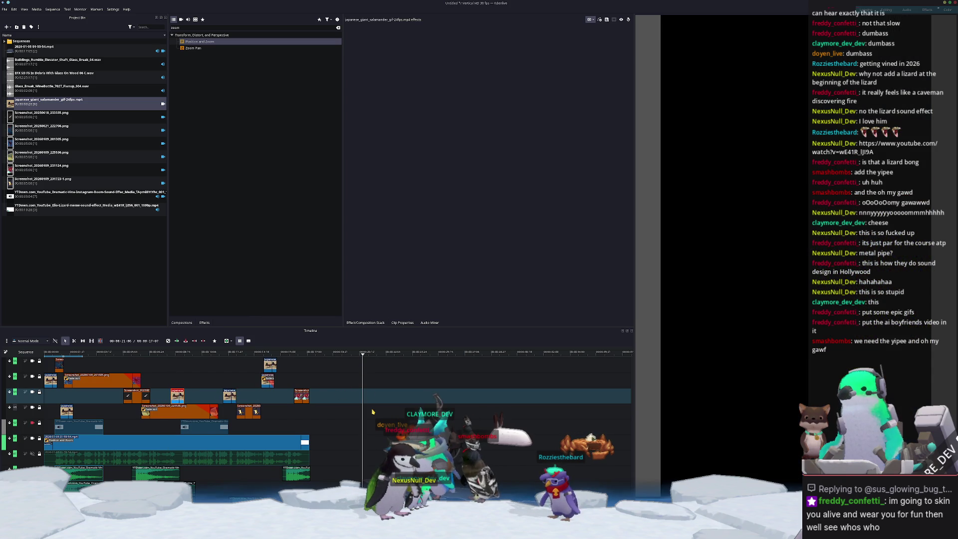
{"action": "left_click", "coordinate": [376, 356]}
{"action": "mouse_move", "coordinate": [178, 396]}
{"action": "left_mouse_down"}
{"action": "mouse_move", "coordinate": [325, 411]}
{"action": "mouse_move", "coordinate": [287, 411]}
{"action": "left_mouse_up"}
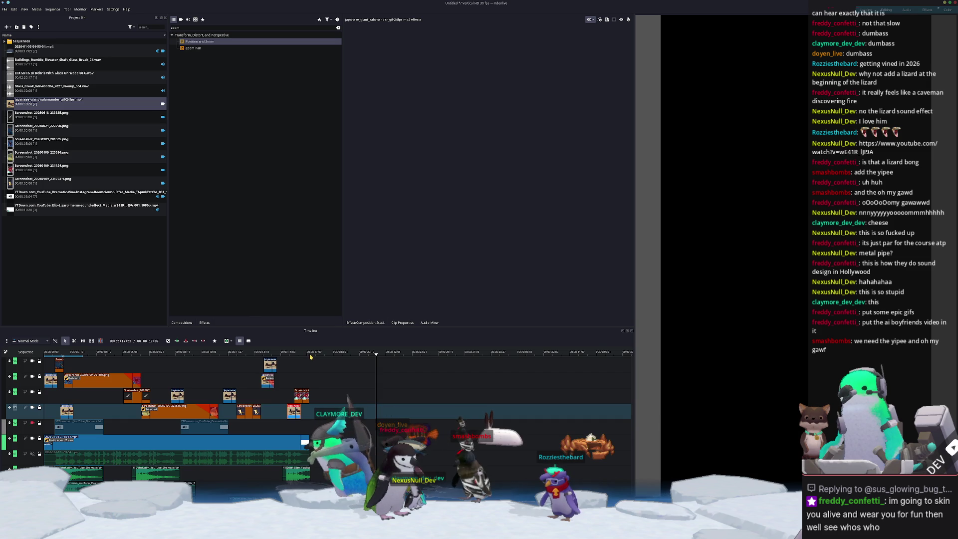
- Scrub back to preview the orca clip, then open Dolphin on the data folder
{"action": "left_click", "coordinate": [123, 355]}
{"action": "left_click_drag", "start_coordinate": [123, 356], "coordinate": [68, 355]}
{"action": "key", "text": "l"}
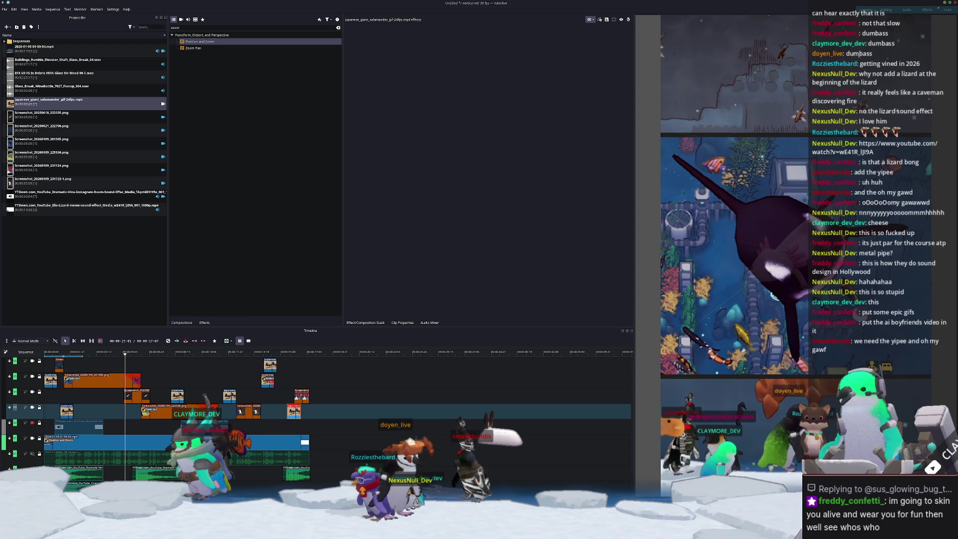
{"action": "key", "text": "super+e"}
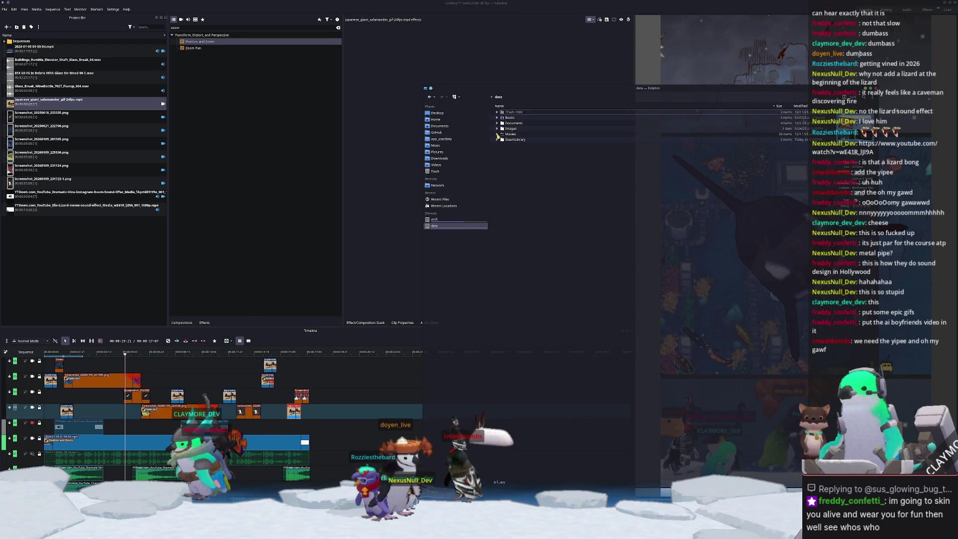
- Open the Sonniss sound library under Documents and start a search for sound files there
{"action": "left_click", "coordinate": [497, 134]}
{"action": "left_click", "coordinate": [497, 134]}
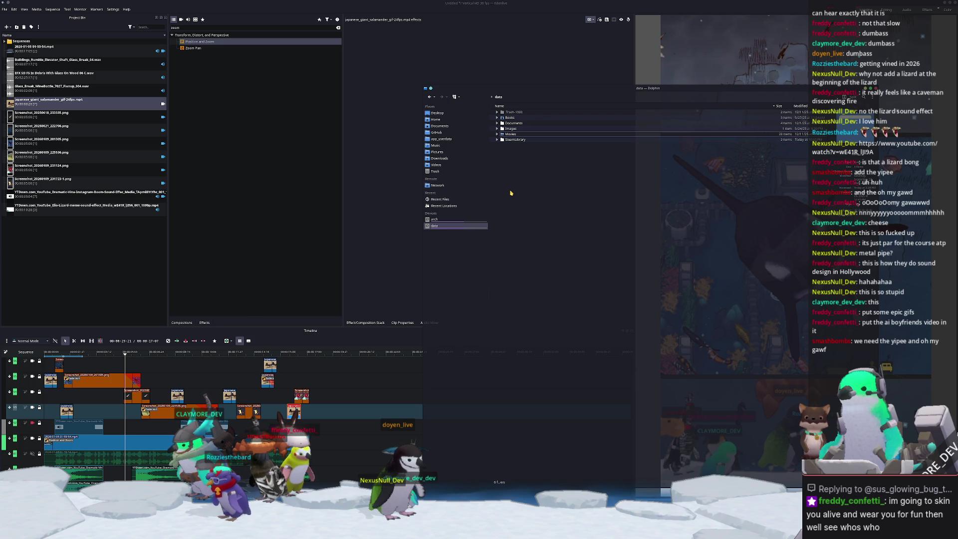
{"action": "double_click", "coordinate": [511, 122]}
{"action": "double_click", "coordinate": [511, 128]}
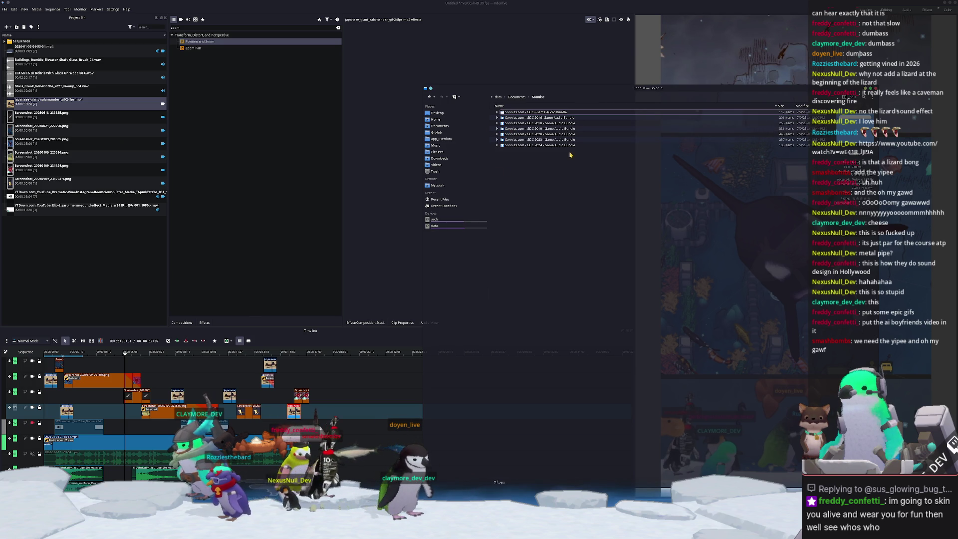
{"action": "key", "text": "ctrl+f"}
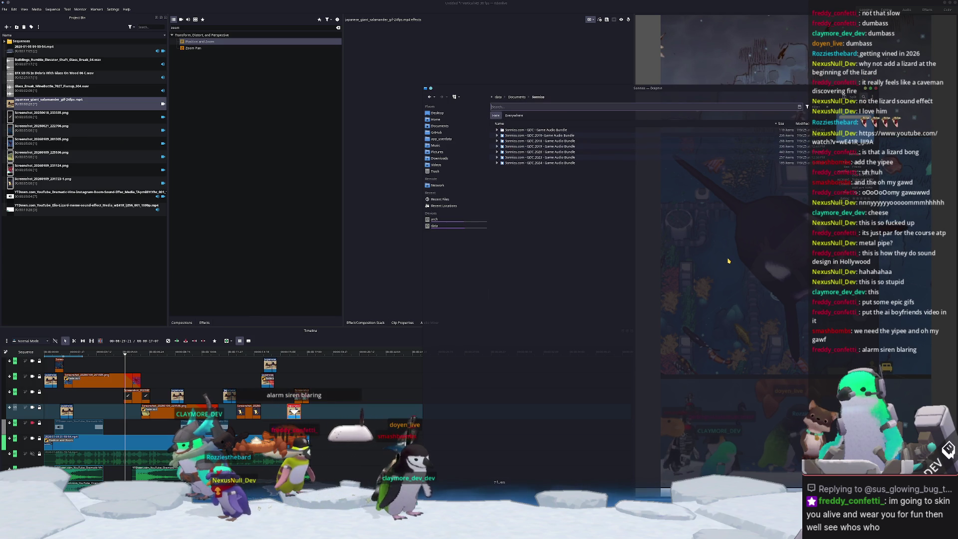
{"action": "type", "text": "alar"}
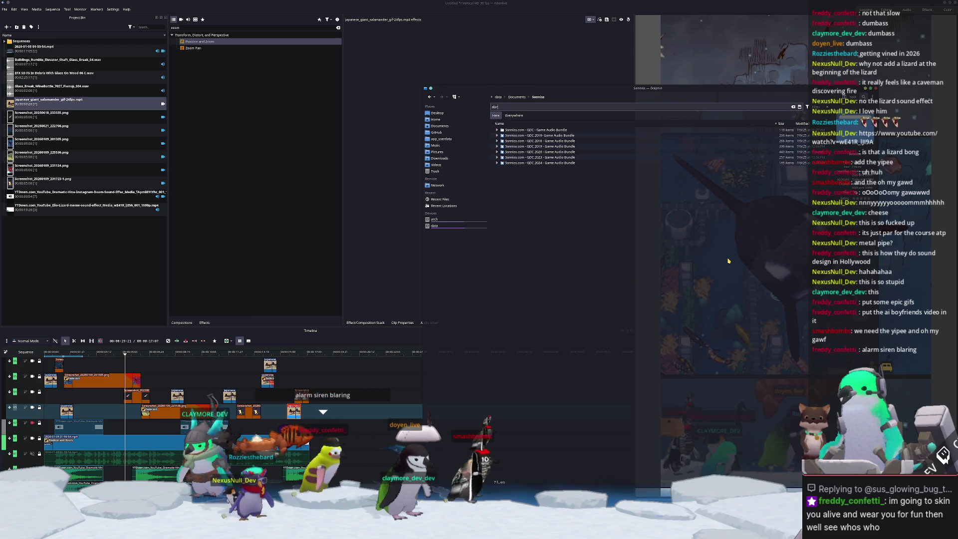
{"action": "type", "text": "ml"}
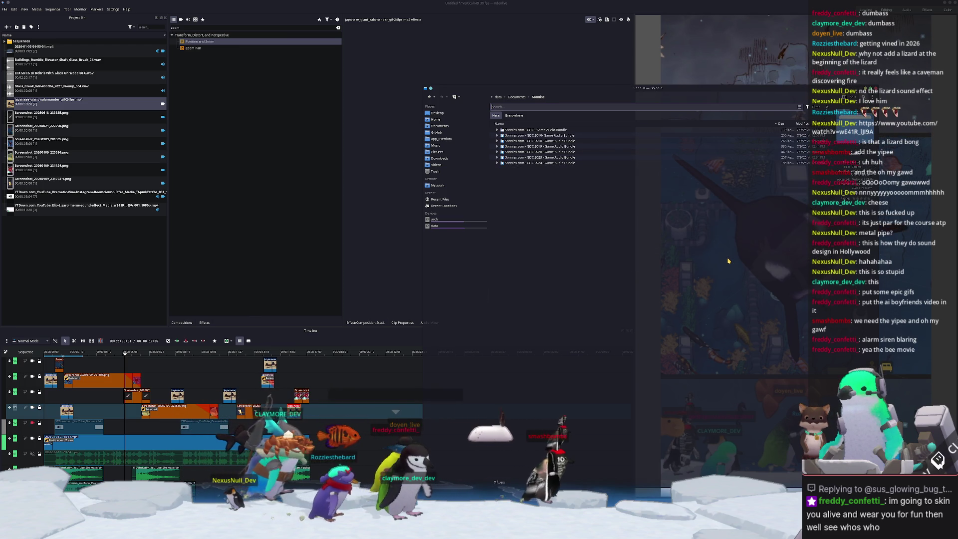
{"action": "type", "text": "ang"}
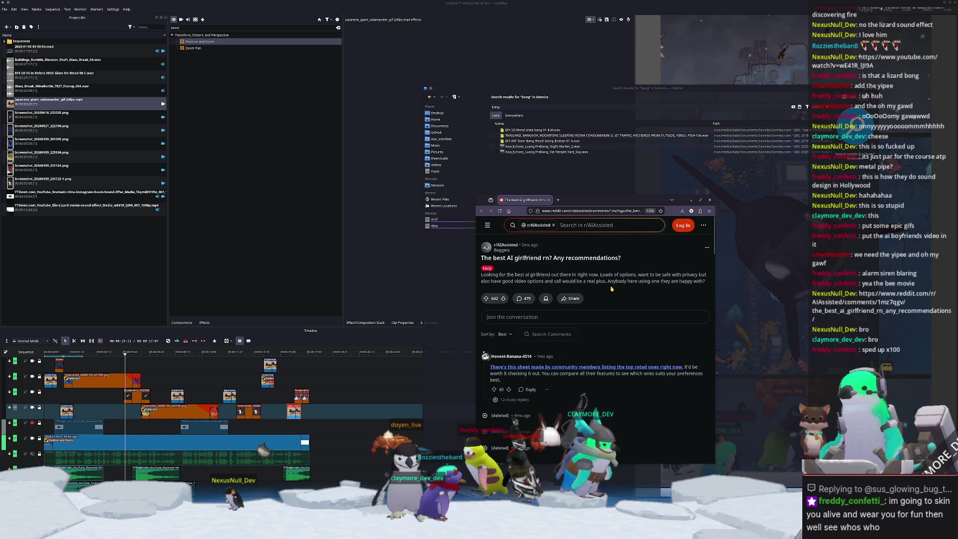
- Preview the Asia Echoes Luang Prabang temple yard recording in the Elisa music player
{"action": "scroll", "coordinate": [610, 289], "scroll_direction": "down", "scroll_amount": 5}
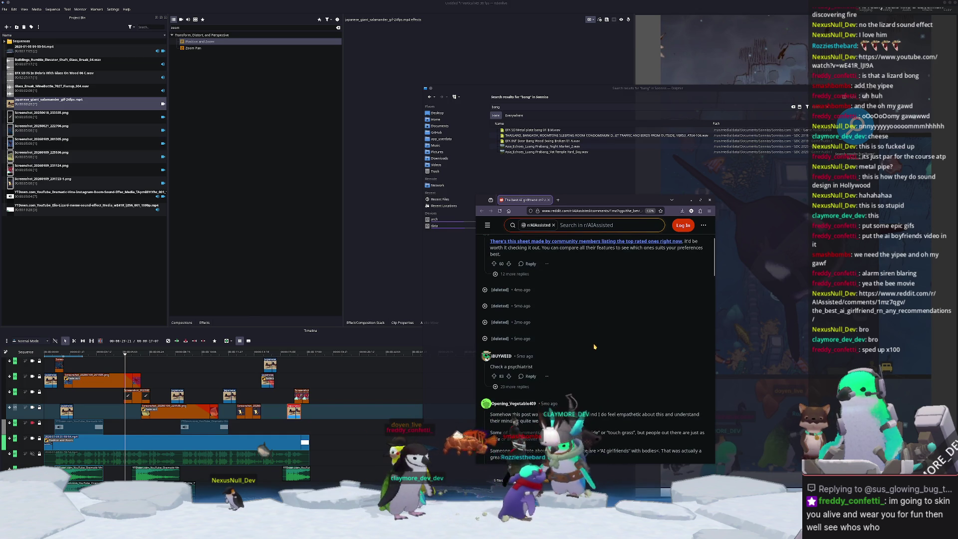
{"action": "scroll", "coordinate": [546, 374], "scroll_direction": "down", "scroll_amount": 8}
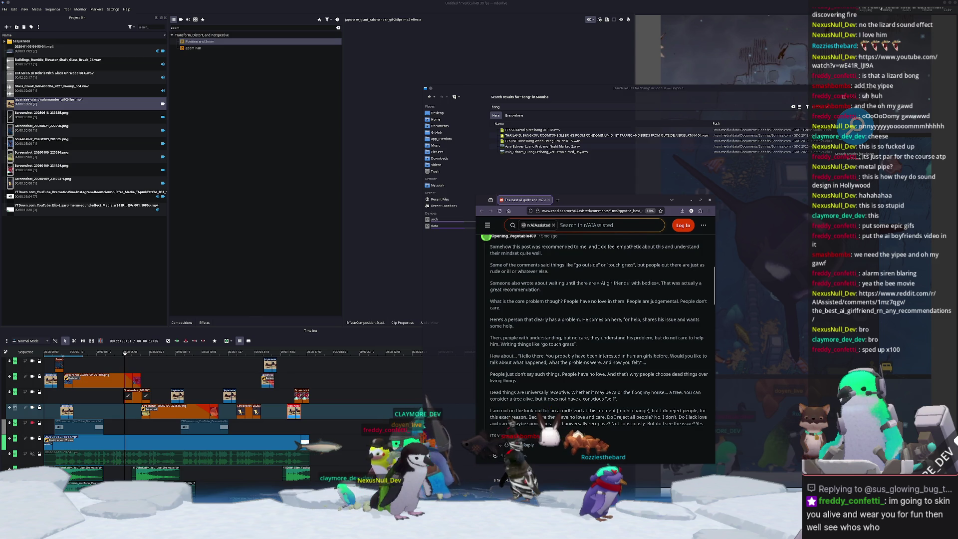
{"action": "scroll", "coordinate": [603, 358], "scroll_direction": "up", "scroll_amount": 3}
{"action": "scroll", "coordinate": [617, 402], "scroll_direction": "up", "scroll_amount": 10}
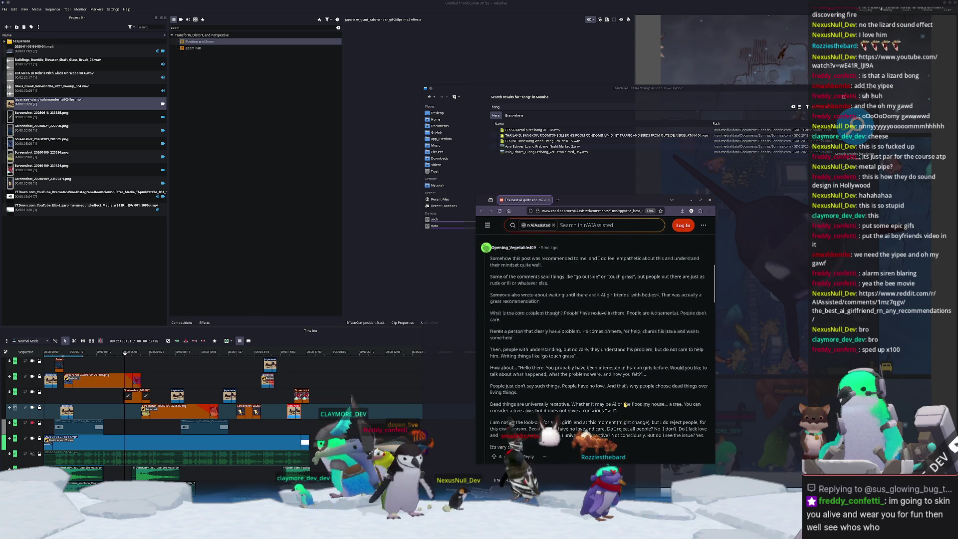
{"action": "middle_click", "coordinate": [532, 203]}
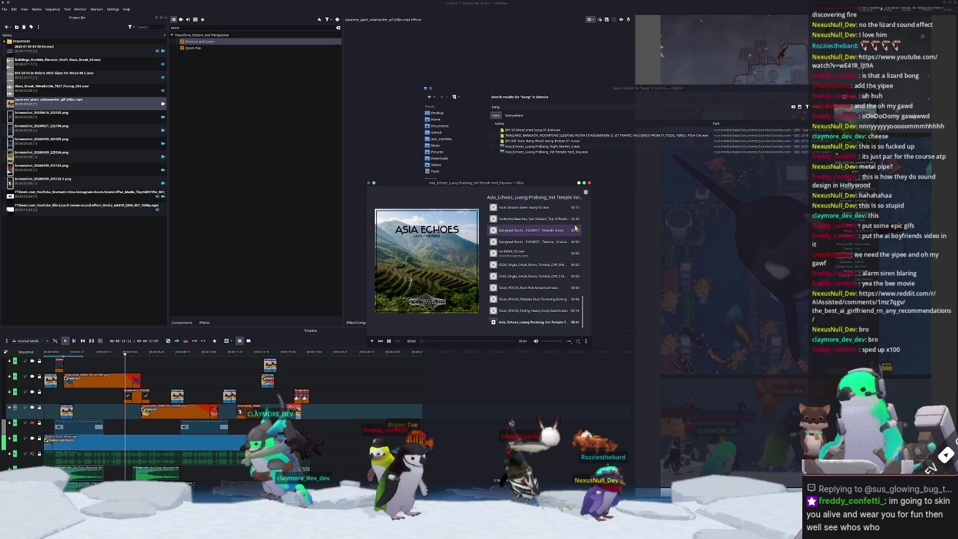
- Close Elisa and drop the Asia Echoes temple yard wav onto Kdenlive's timeline
{"action": "left_click", "coordinate": [589, 183]}
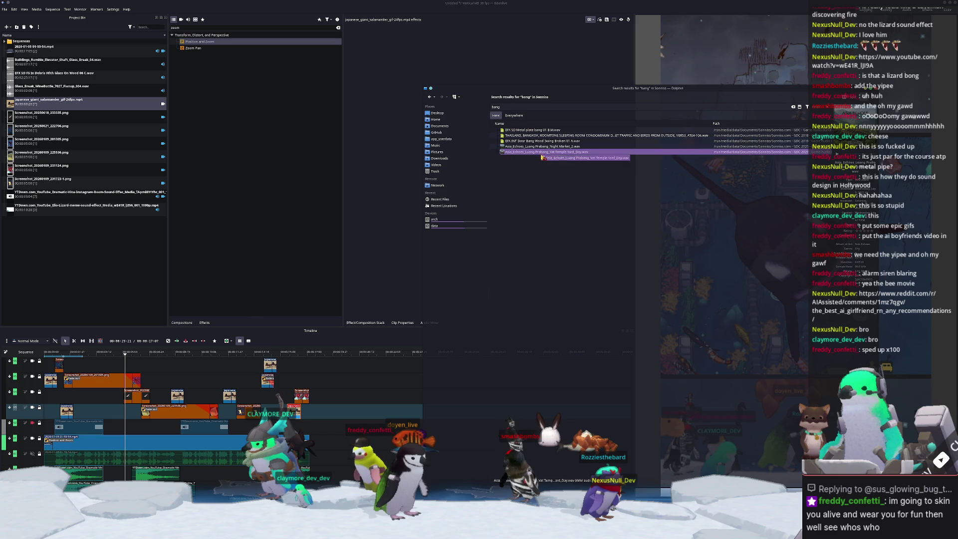
{"action": "left_click_drag", "start_coordinate": [349, 472], "coordinate": [349, 472]}
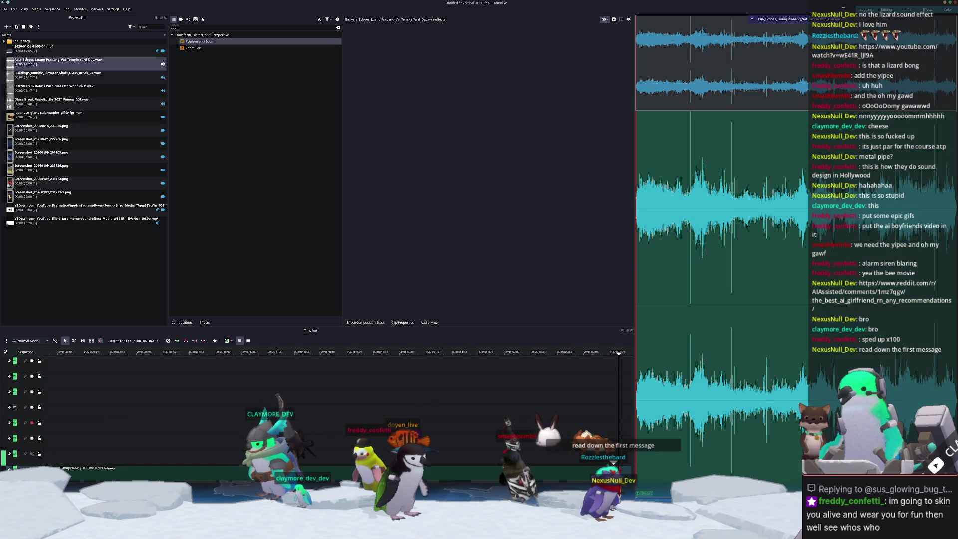
{"action": "scroll", "coordinate": [183, 411], "scroll_direction": "down", "scroll_amount": 6, "text": "ctrl"}
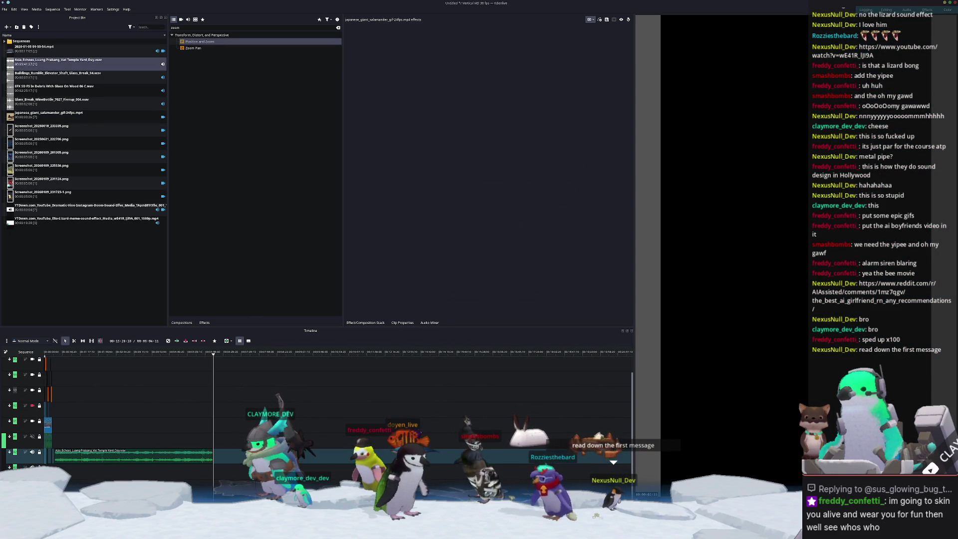
{"action": "scroll", "coordinate": [183, 411], "scroll_direction": "up", "scroll_amount": 2}
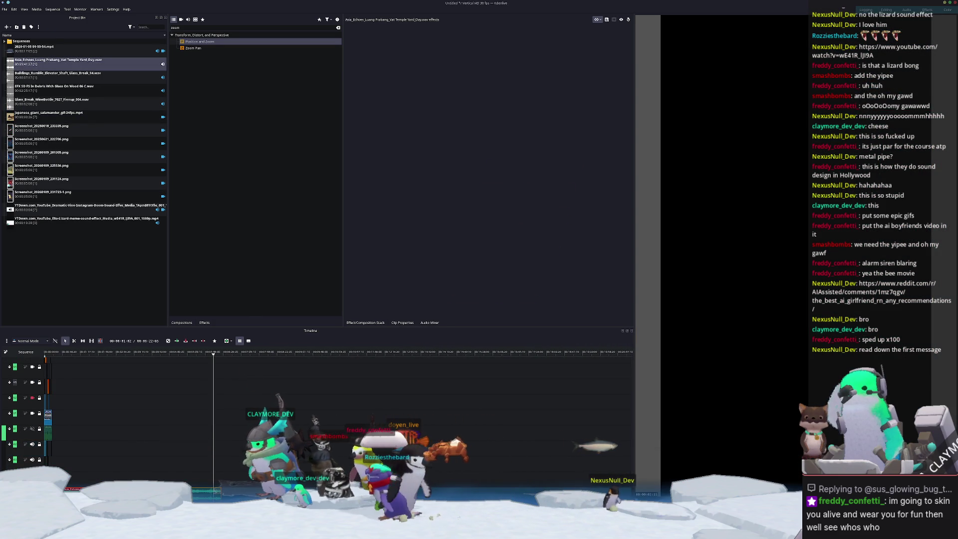
- Insert a new audio track into the timeline
{"action": "right_click", "coordinate": [4, 456]}
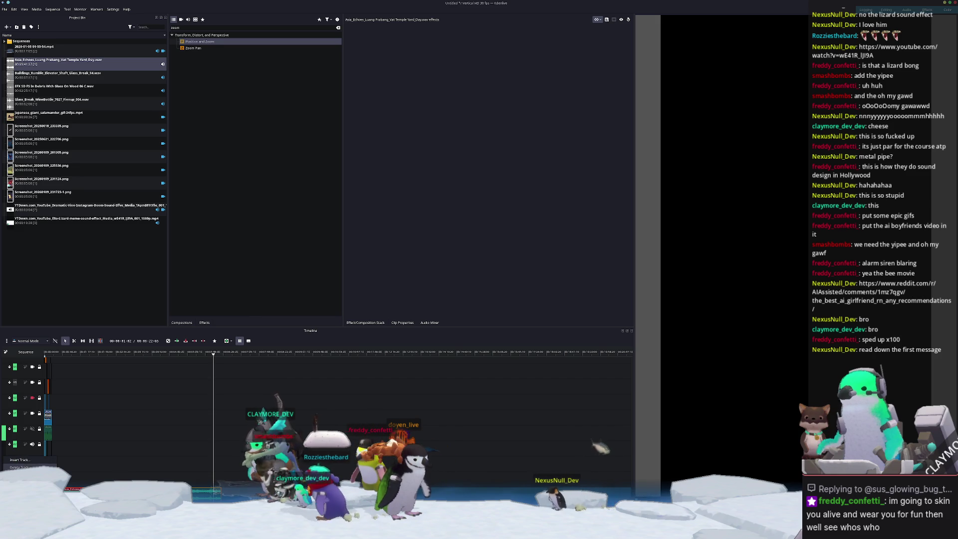
{"action": "left_click", "coordinate": [20, 460]}
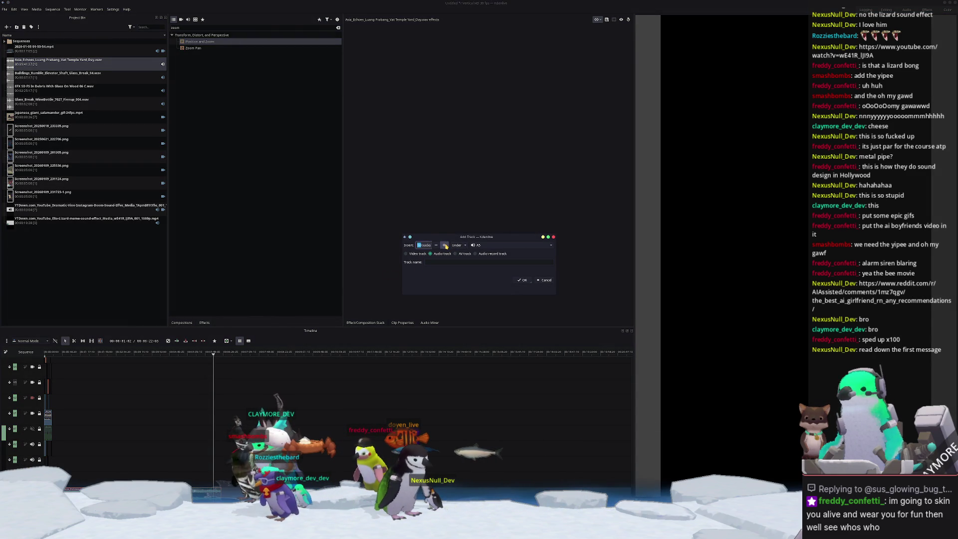
{"action": "left_click", "coordinate": [520, 280]}
- Move the temple yard clip to the new track's start and trim it much shorter
{"action": "left_click_drag", "start_coordinate": [129, 384], "coordinate": [114, 409]}
{"action": "scroll", "coordinate": [115, 409], "scroll_direction": "up", "scroll_amount": 4, "text": "ctrl"}
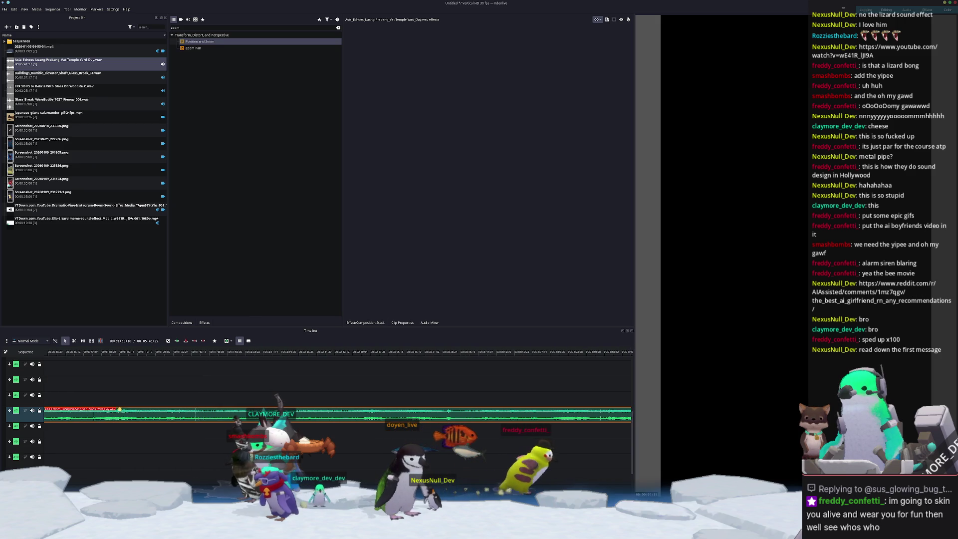
{"action": "scroll", "coordinate": [512, 409], "scroll_direction": "down", "scroll_amount": 1, "text": "ctrl"}
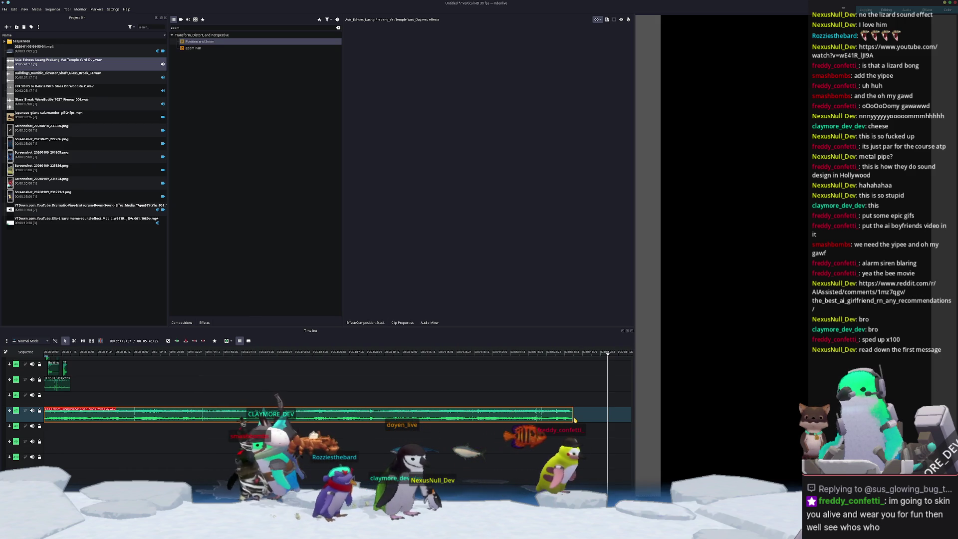
{"action": "left_click_drag", "start_coordinate": [570, 416], "coordinate": [78, 416]}
{"action": "scroll", "coordinate": [123, 435], "scroll_direction": "up", "scroll_amount": 2, "text": "ctrl"}
{"action": "scroll", "coordinate": [123, 435], "scroll_direction": "up", "scroll_amount": 3}
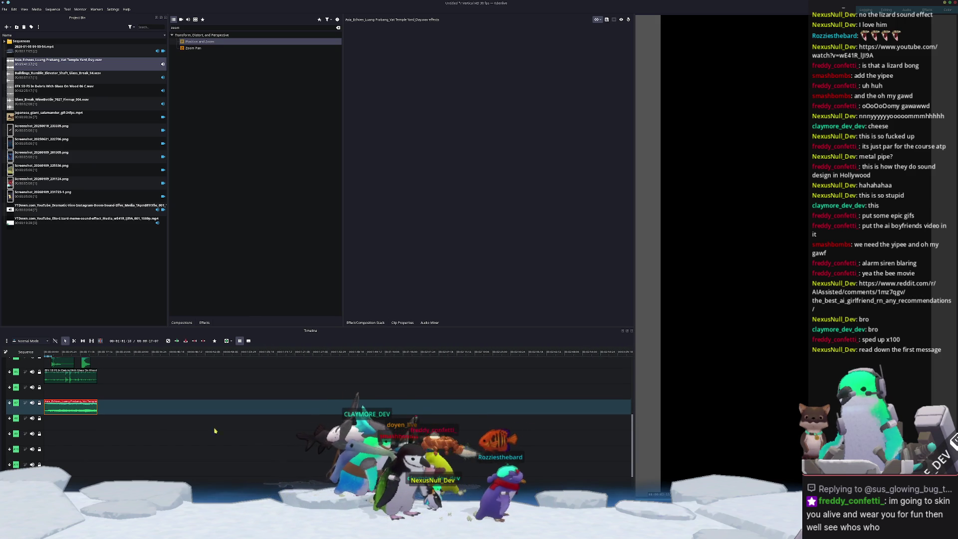
- Return to the Reddit thread and open the spreadsheet linked in its top comment
{"action": "key", "text": "alt+Tab"}
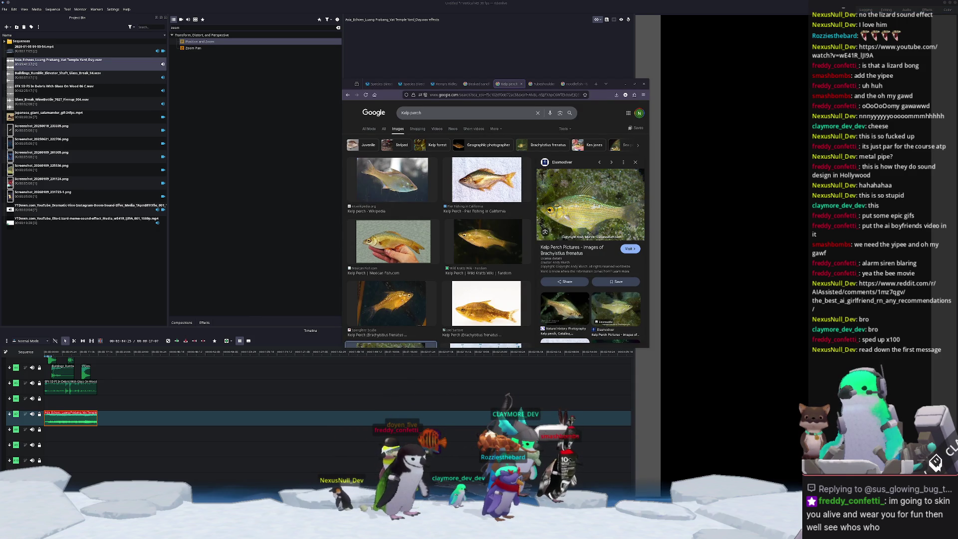
{"action": "key", "text": "alt+Tab"}
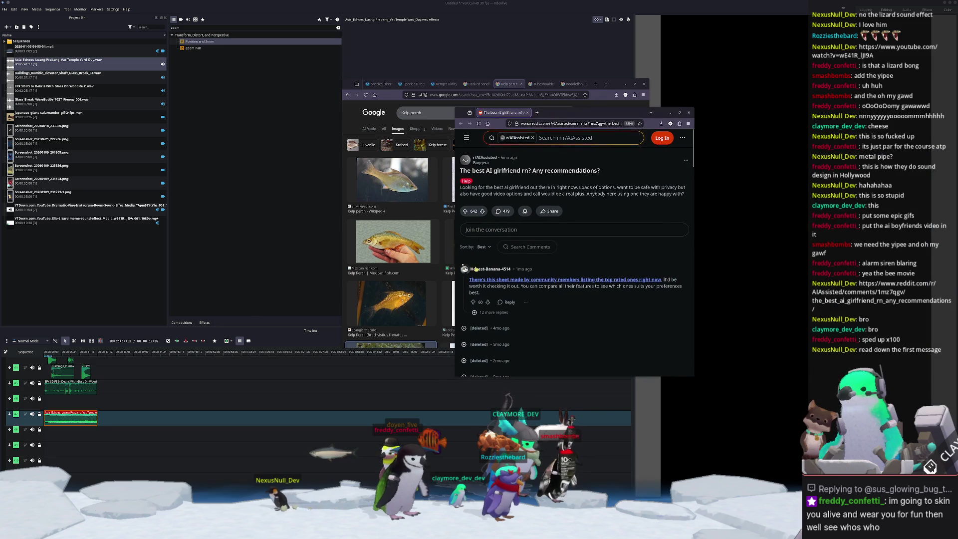
{"action": "scroll", "coordinate": [545, 318], "scroll_direction": "down", "scroll_amount": 3}
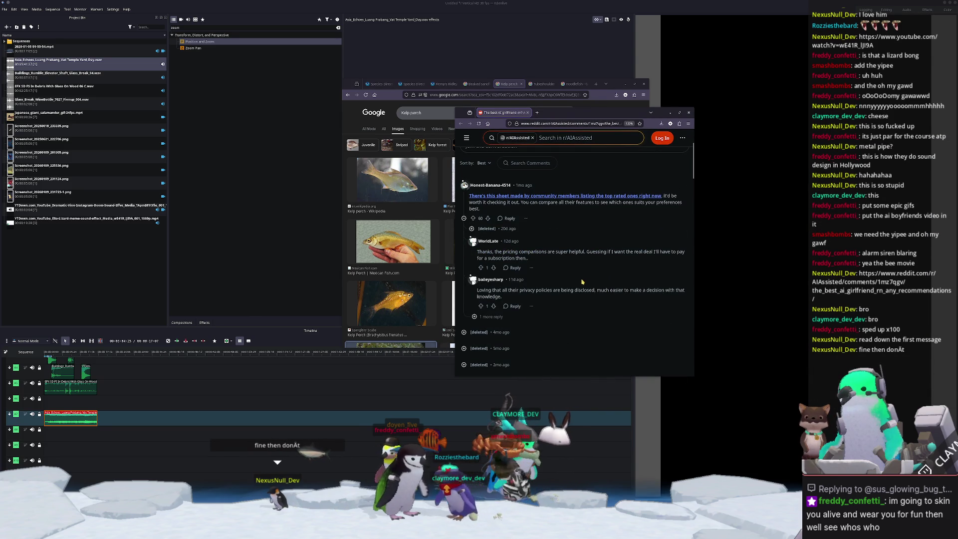
{"action": "scroll", "coordinate": [571, 318], "scroll_direction": "down", "scroll_amount": 2}
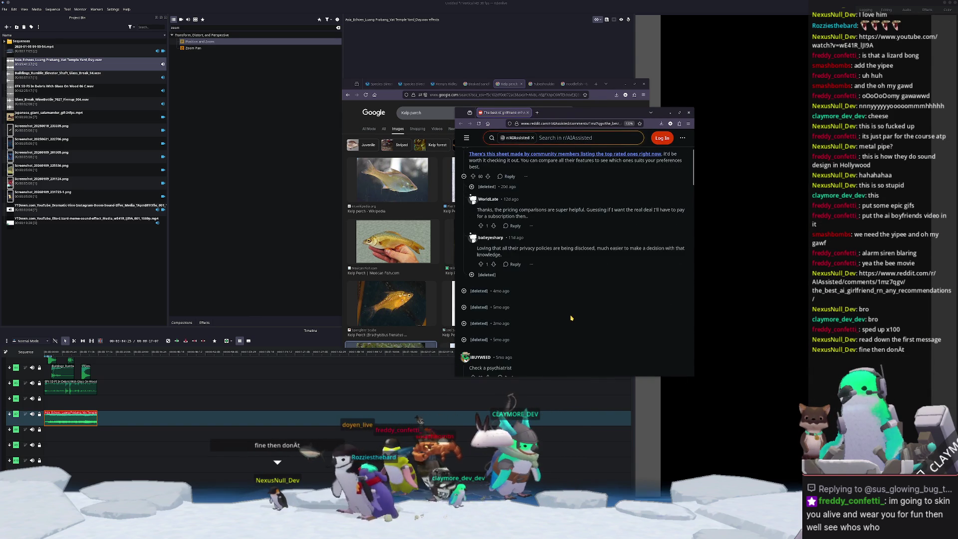
{"action": "scroll", "coordinate": [569, 317], "scroll_direction": "up", "scroll_amount": 1}
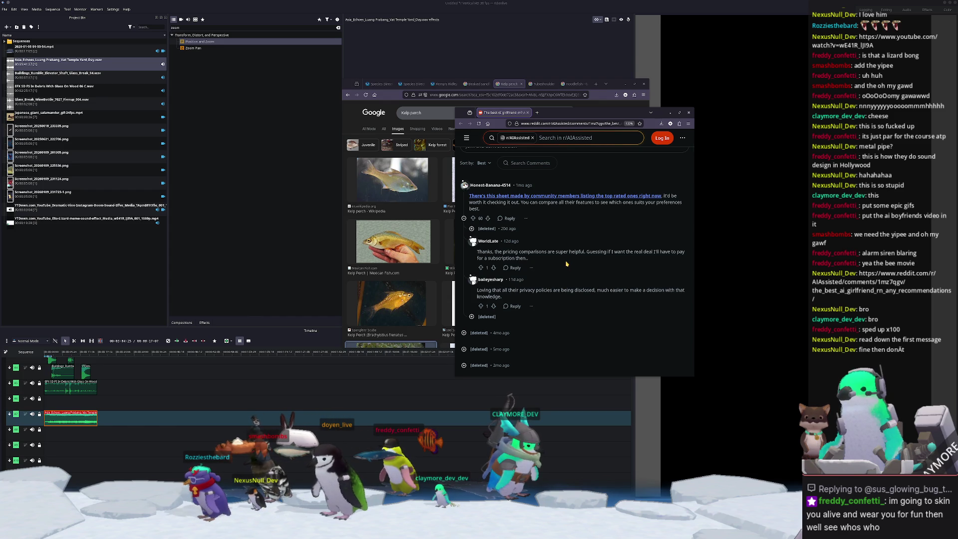
{"action": "left_click", "coordinate": [589, 197]}
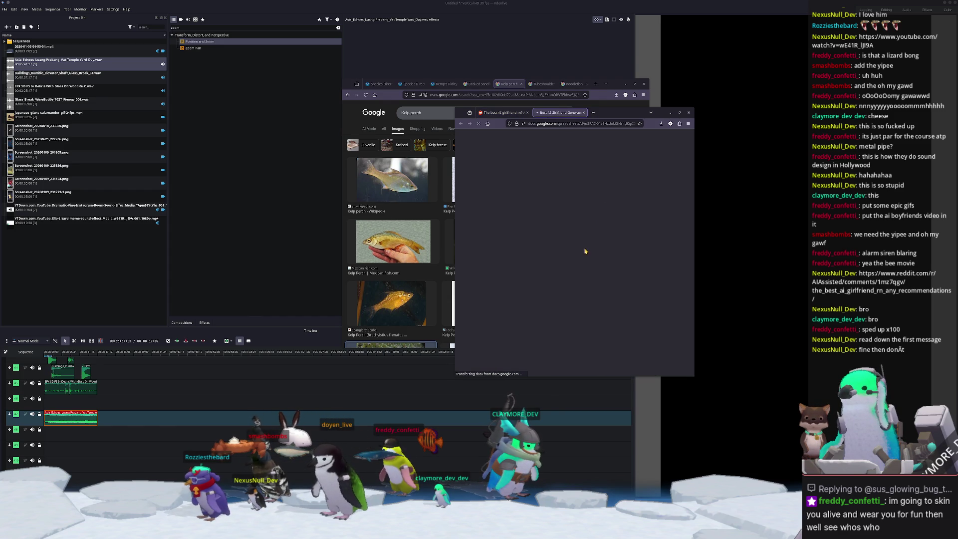
- Reposition the window and scroll across the AI companion comparison sheet's columns
{"action": "mouse_move", "coordinate": [613, 115]}
{"action": "left_mouse_down"}
{"action": "mouse_move", "coordinate": [650, 136]}
{"action": "mouse_move", "coordinate": [642, 136]}
{"action": "left_mouse_up"}
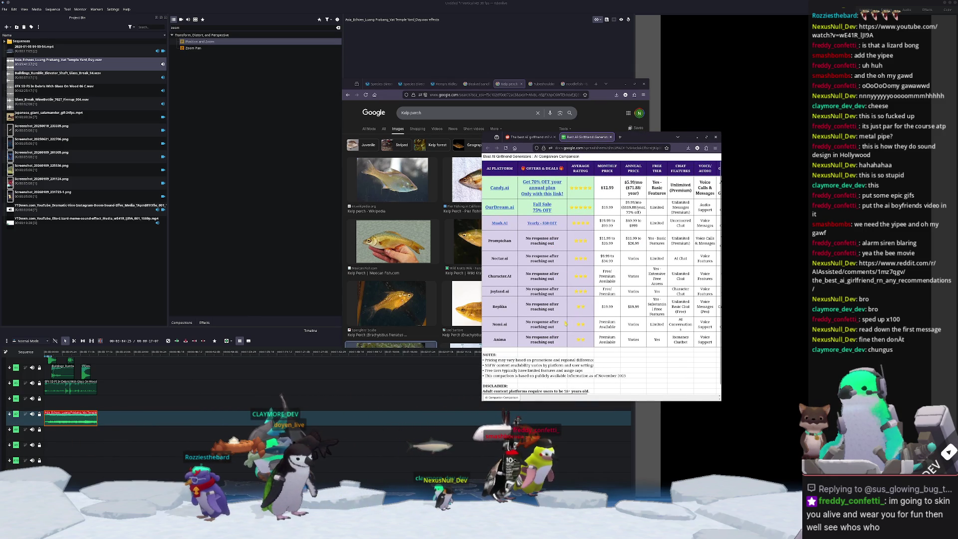
{"action": "left_click_drag", "start_coordinate": [539, 395], "coordinate": [675, 376]}
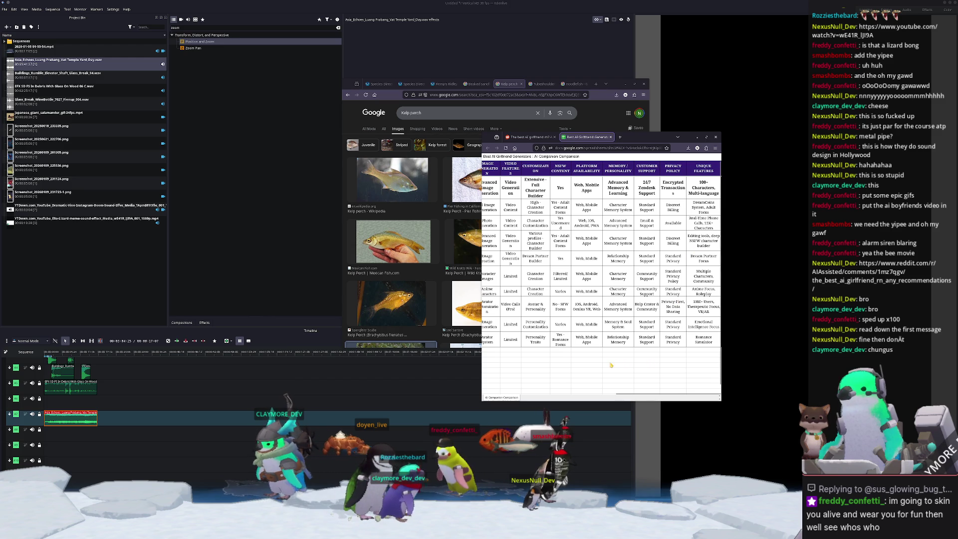
{"action": "scroll", "coordinate": [617, 397], "scroll_direction": "left", "scroll_amount": 2}
{"action": "left_click_drag", "start_coordinate": [617, 397], "coordinate": [528, 407]}
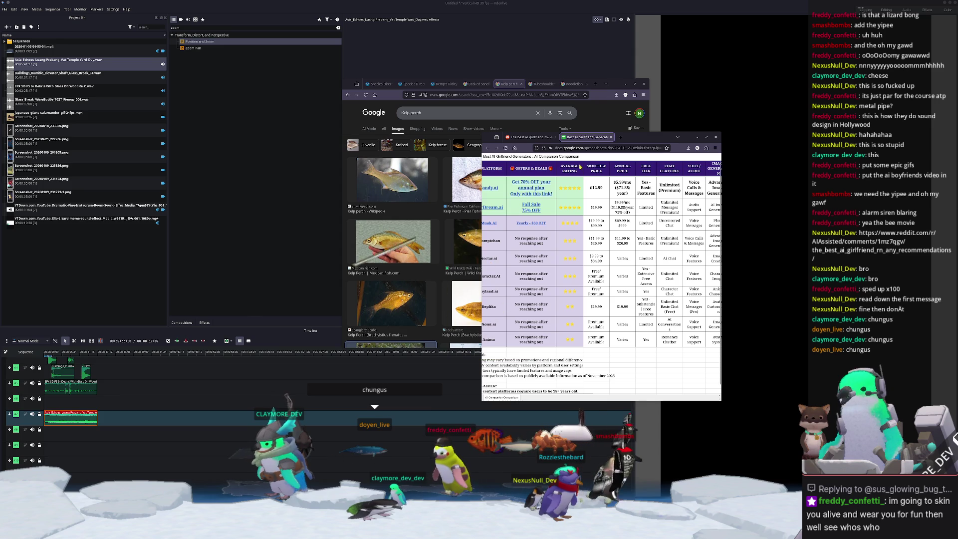
- Close the spreadsheet and the Reddit thread, then minimize the Google Images window
{"action": "key", "text": "ctrl+w"}
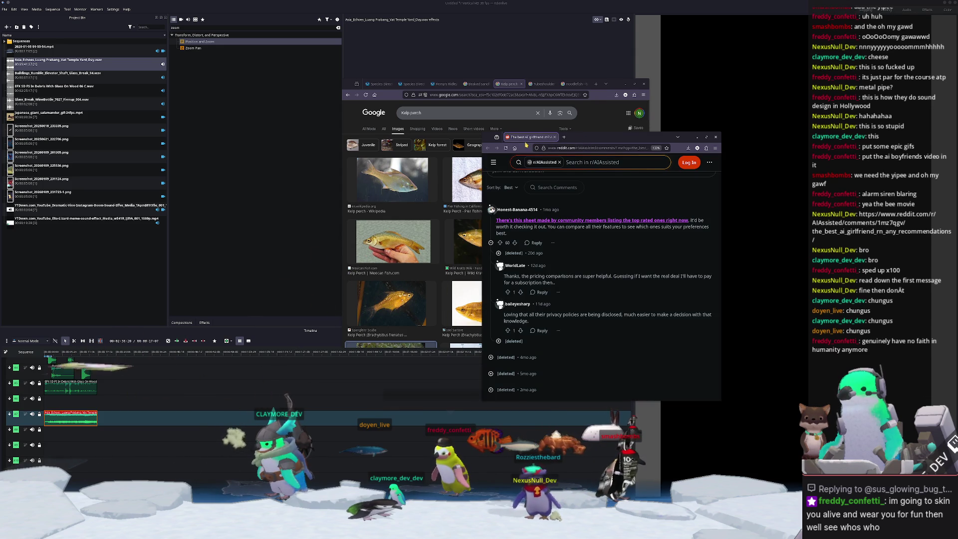
{"action": "key", "text": "ctrl+w"}
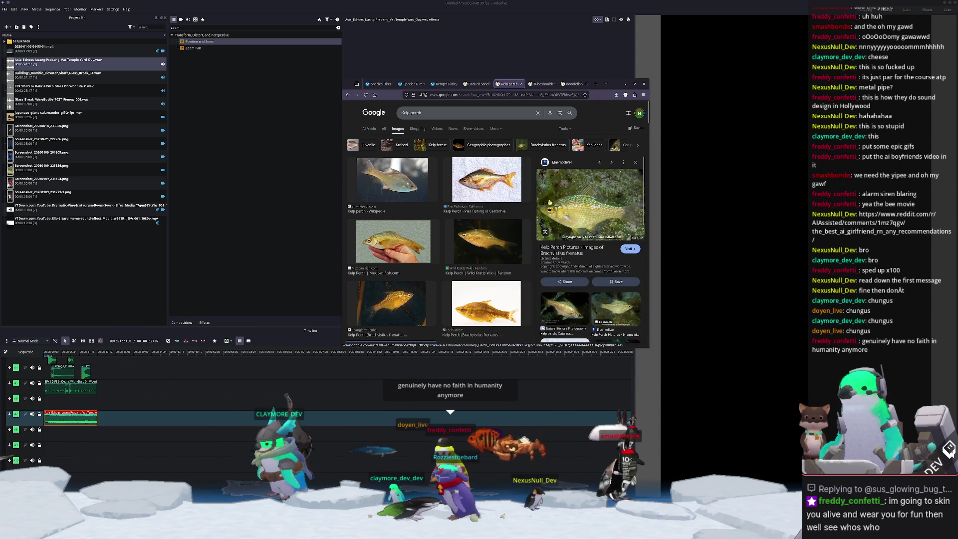
{"action": "left_click", "coordinate": [643, 84]}
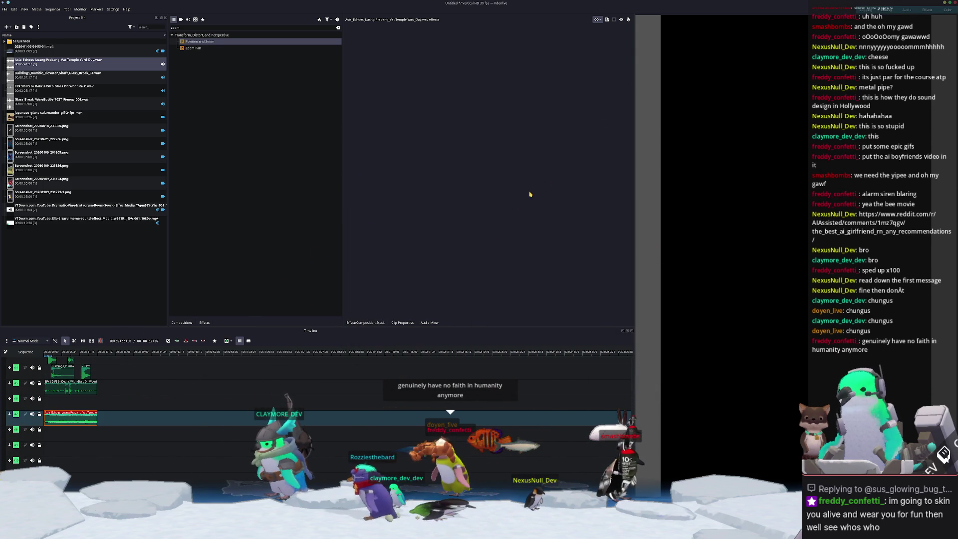
- Drag Door Bang Wood Swing Broken 01 A.wav from the 'bang' results onto the timeline
{"action": "scroll", "coordinate": [134, 409], "scroll_direction": "up", "scroll_amount": 2}
{"action": "scroll", "coordinate": [263, 443], "scroll_direction": "up", "scroll_amount": 2, "text": "ctrl"}
{"action": "scroll", "coordinate": [274, 395], "scroll_direction": "up", "scroll_amount": 1}
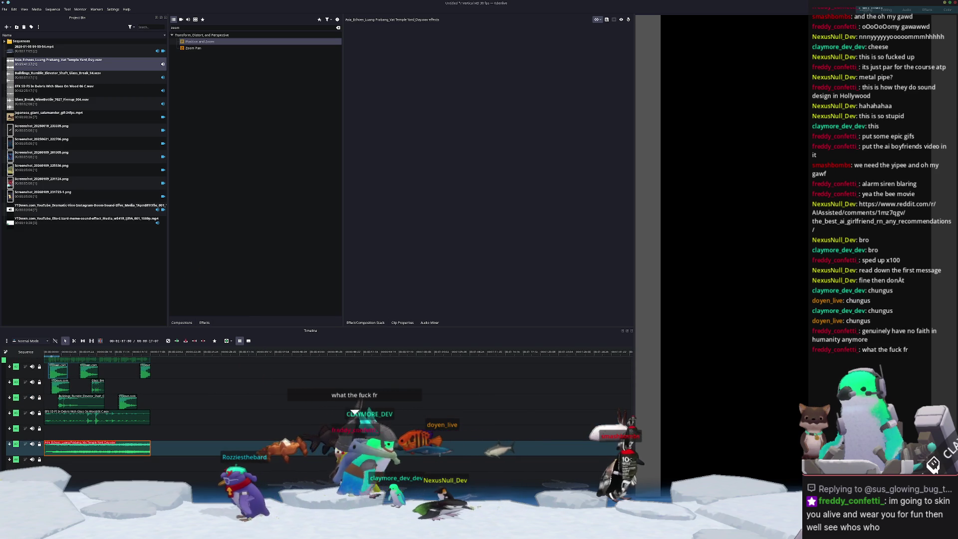
{"action": "key", "text": "alt+Tab"}
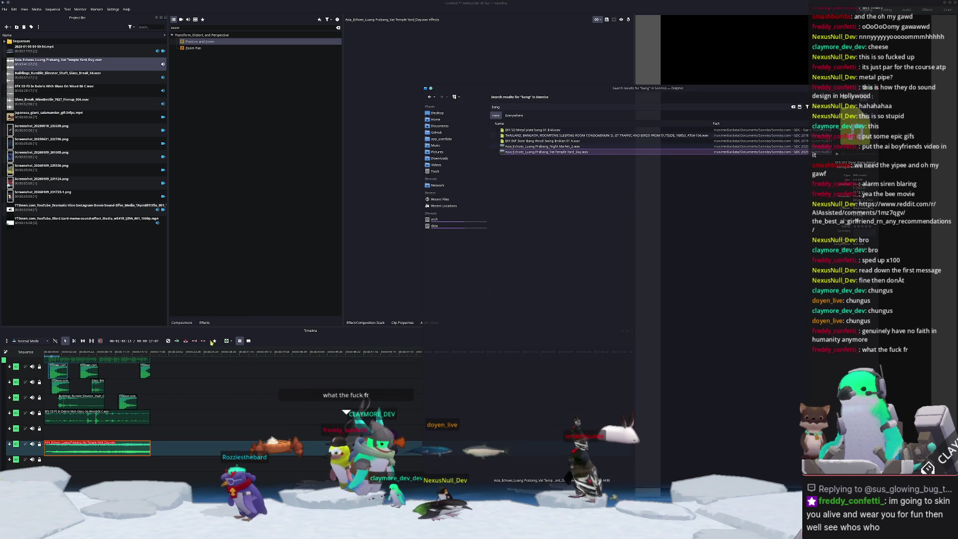
{"action": "mouse_move", "coordinate": [538, 140]}
{"action": "left_mouse_down"}
{"action": "mouse_move", "coordinate": [368, 211]}
{"action": "mouse_move", "coordinate": [106, 426]}
{"action": "mouse_move", "coordinate": [135, 448]}
{"action": "mouse_move", "coordinate": [106, 444]}
{"action": "left_mouse_up"}
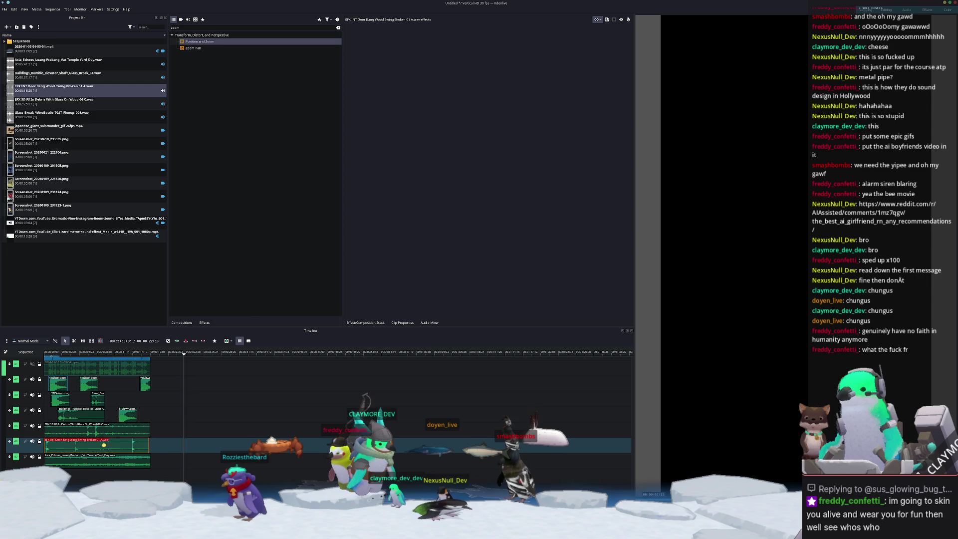
- Search Dolphin for 'cinematic' and drag the DSGNRise riser wav onto the timeline
{"action": "key", "text": "alt+Tab"}
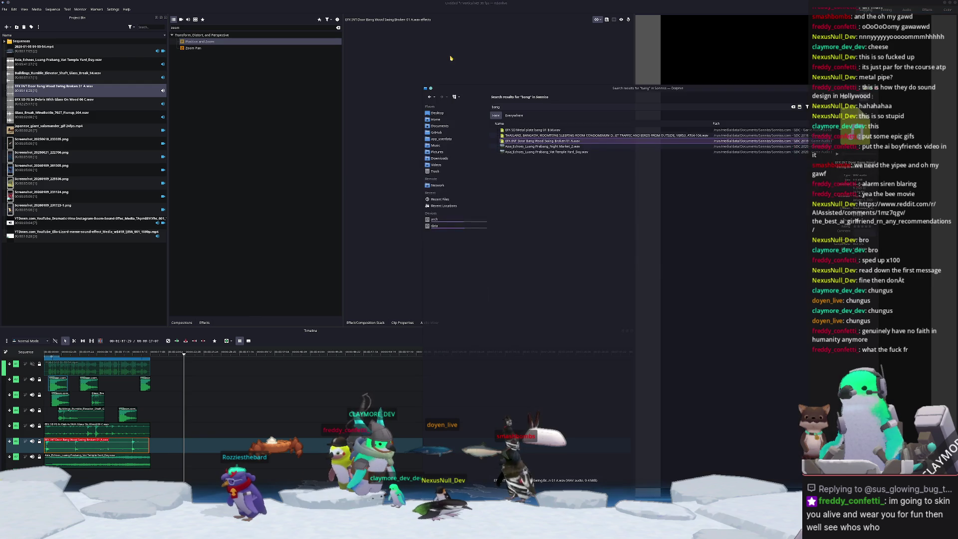
{"action": "double_click", "coordinate": [533, 107]}
{"action": "type", "text": "cinema"}
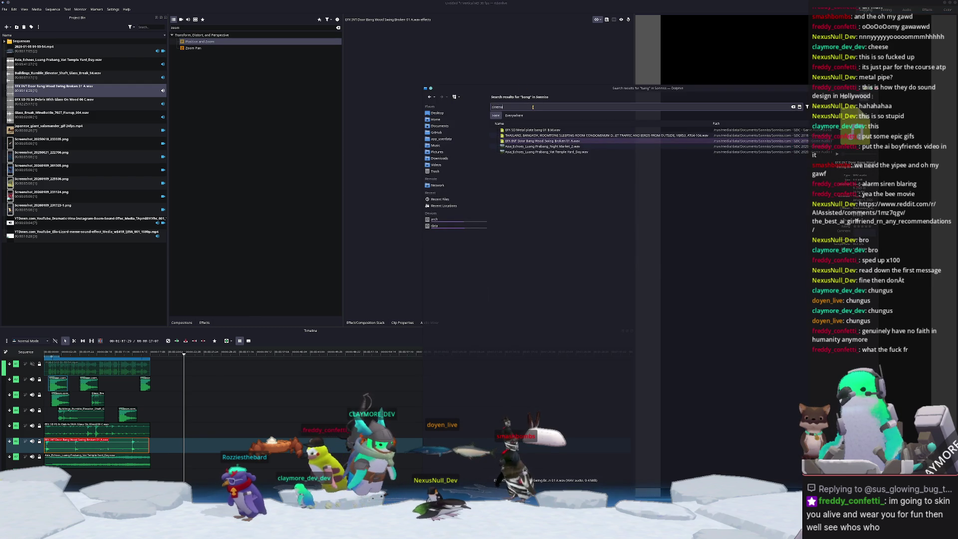
{"action": "type", "text": "tic"}
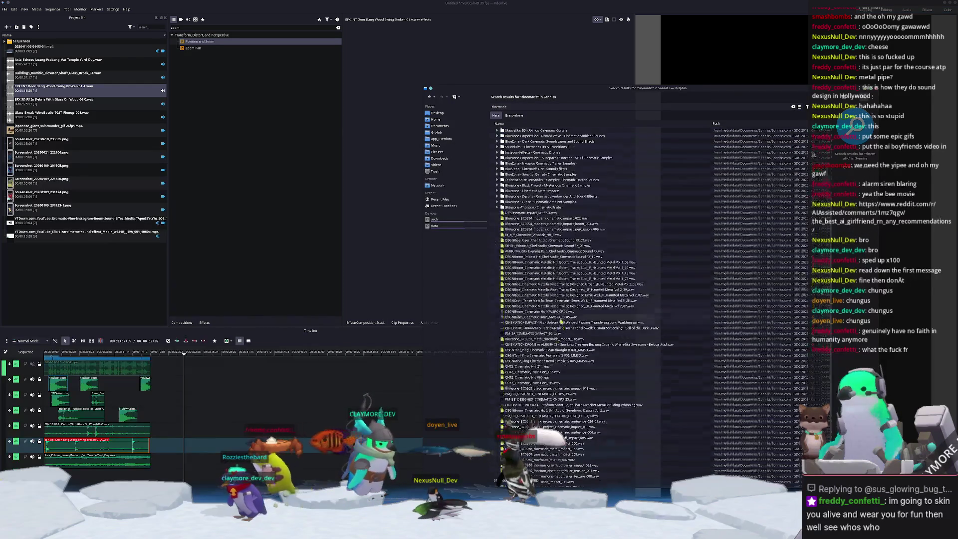
{"action": "scroll", "coordinate": [578, 228], "scroll_direction": "down", "scroll_amount": 1}
{"action": "left_click", "coordinate": [562, 226]}
{"action": "mouse_move", "coordinate": [558, 230]}
{"action": "left_mouse_down"}
{"action": "mouse_move", "coordinate": [209, 401]}
{"action": "mouse_move", "coordinate": [105, 480]}
{"action": "left_mouse_up"}
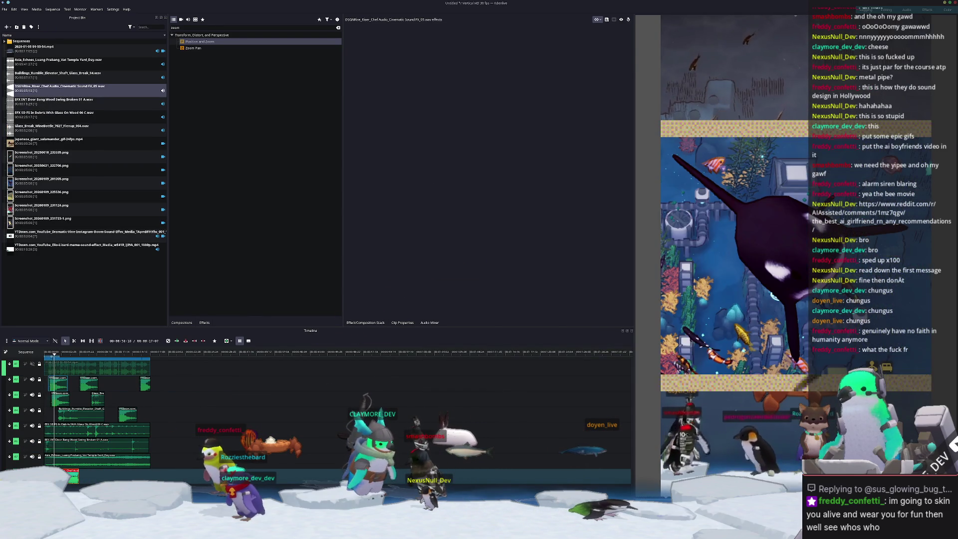
- Add WHSH_Whoosh FX_03 to the project and place it at the start of the bottom audio track
{"action": "key", "text": "alt+Tab"}
{"action": "mouse_move", "coordinate": [548, 236]}
{"action": "left_mouse_down"}
{"action": "mouse_move", "coordinate": [557, 238]}
{"action": "mouse_move", "coordinate": [85, 279]}
{"action": "left_mouse_up"}
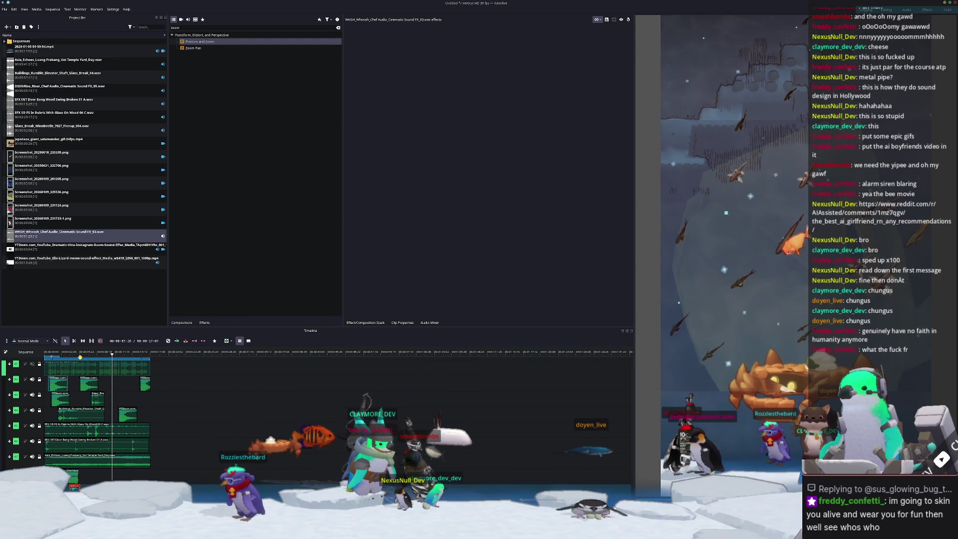
{"action": "left_click", "coordinate": [92, 482]}
{"action": "scroll", "coordinate": [92, 483], "scroll_direction": "up", "scroll_amount": 5, "text": "ctrl"}
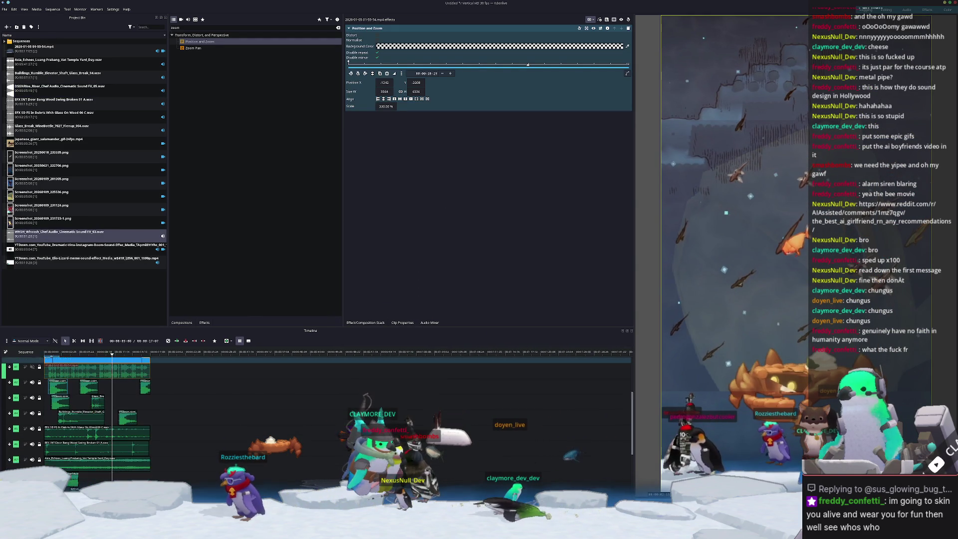
{"action": "left_click_drag", "start_coordinate": [72, 464], "coordinate": [118, 465]}
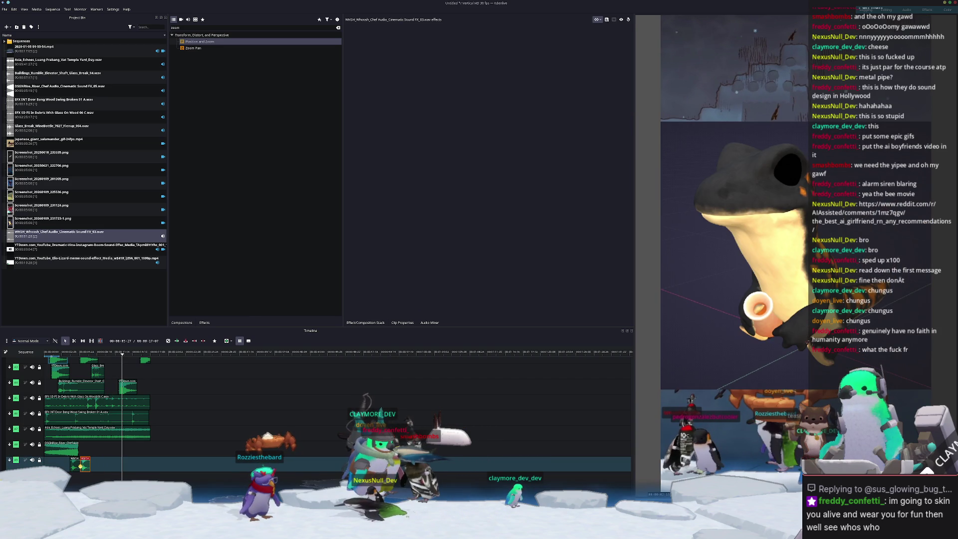
{"action": "key", "text": "alt+Tab"}
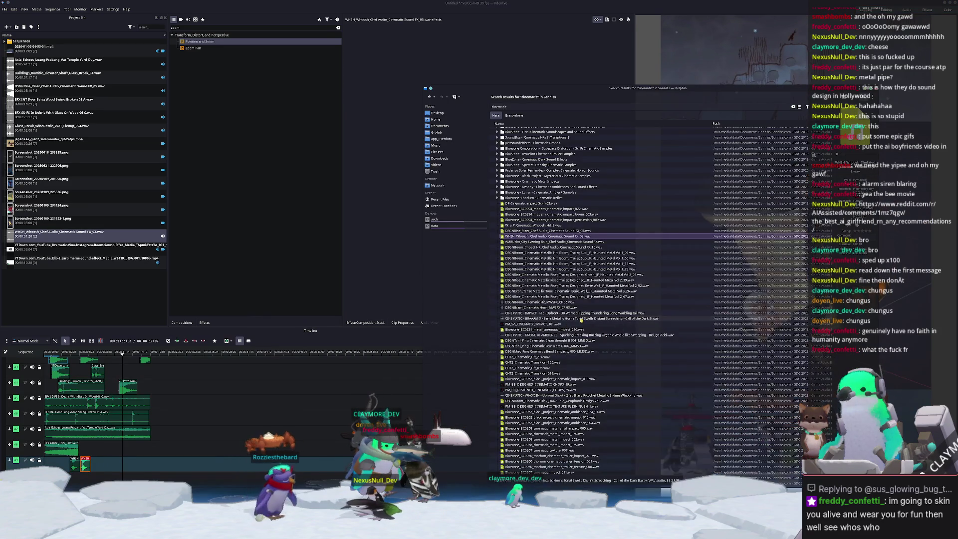
- Drag Bluezone cinematic_ambience_004.wav into Kdenlive's timeline
{"action": "left_click", "coordinate": [553, 421]}
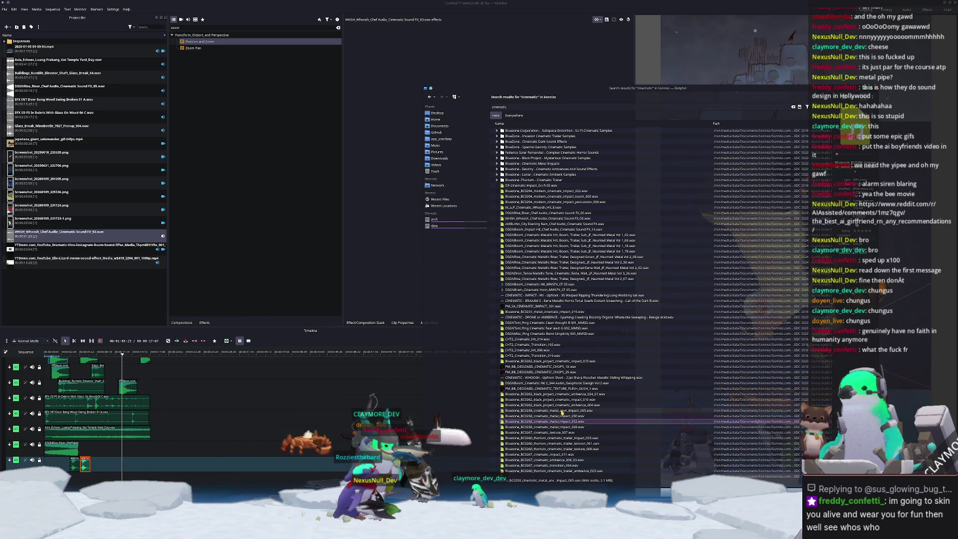
{"action": "left_click", "coordinate": [569, 405]}
{"action": "mouse_move", "coordinate": [572, 408]}
{"action": "left_mouse_down"}
{"action": "mouse_move", "coordinate": [194, 491]}
{"action": "mouse_move", "coordinate": [70, 479]}
{"action": "left_mouse_up"}
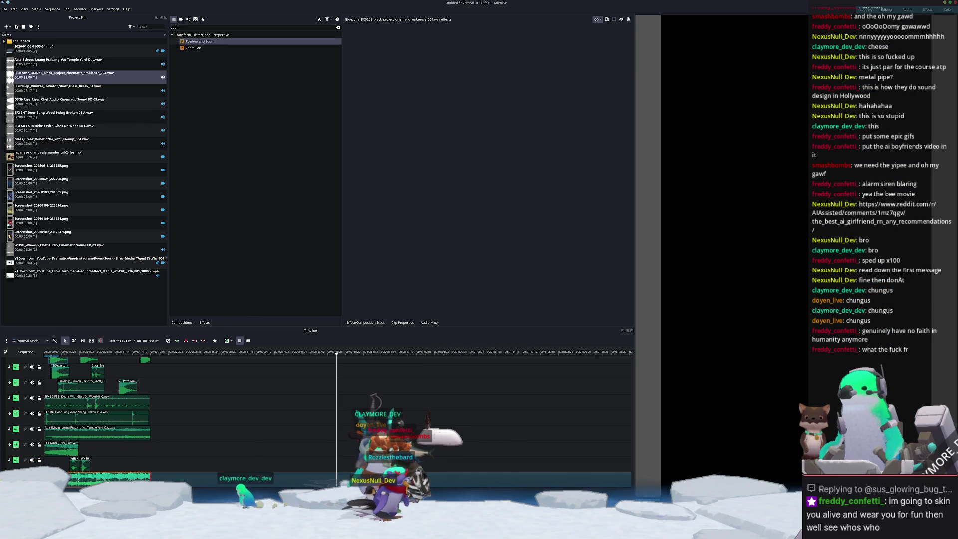
- Search Dolphin for 'pot lid' and drag the WATRDrip dripping-water file into the timeline
{"action": "key", "text": "alt+Tab"}
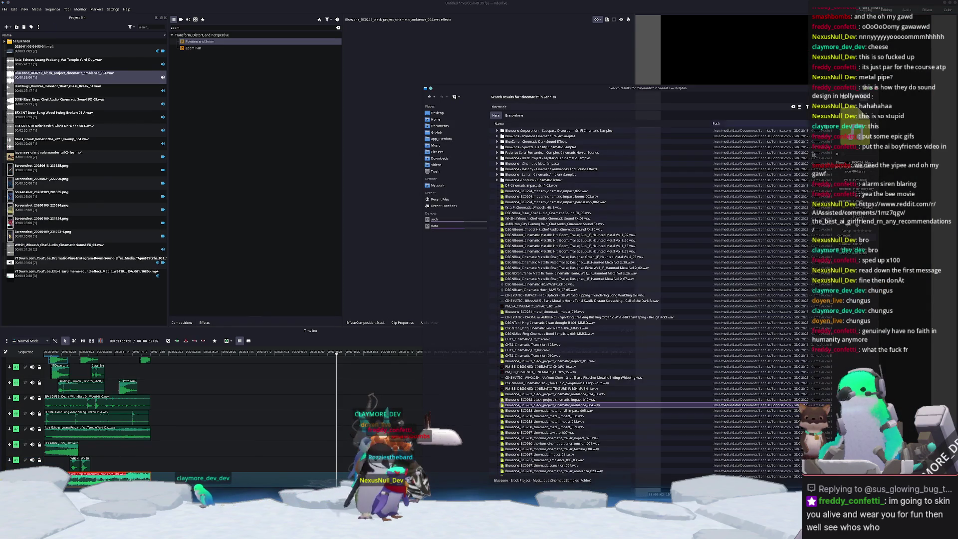
{"action": "left_click", "coordinate": [737, 106]}
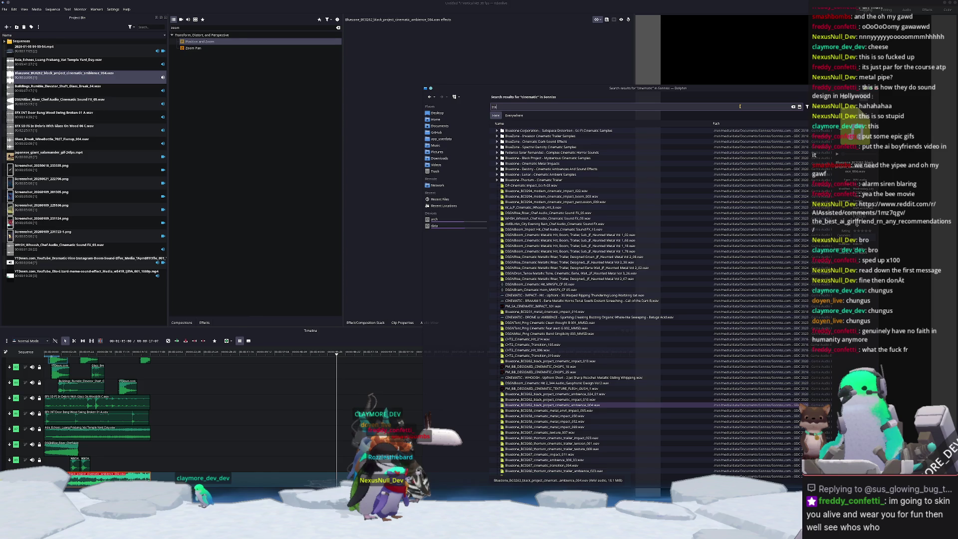
{"action": "type", "text": "sh can"}
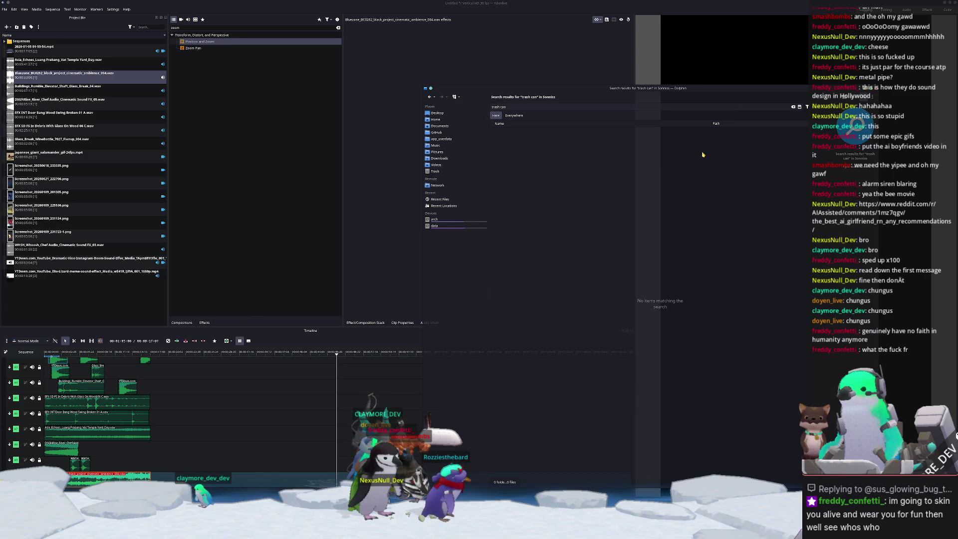
{"action": "key", "text": "ctrl+f"}
{"action": "type", "text": "trash"}
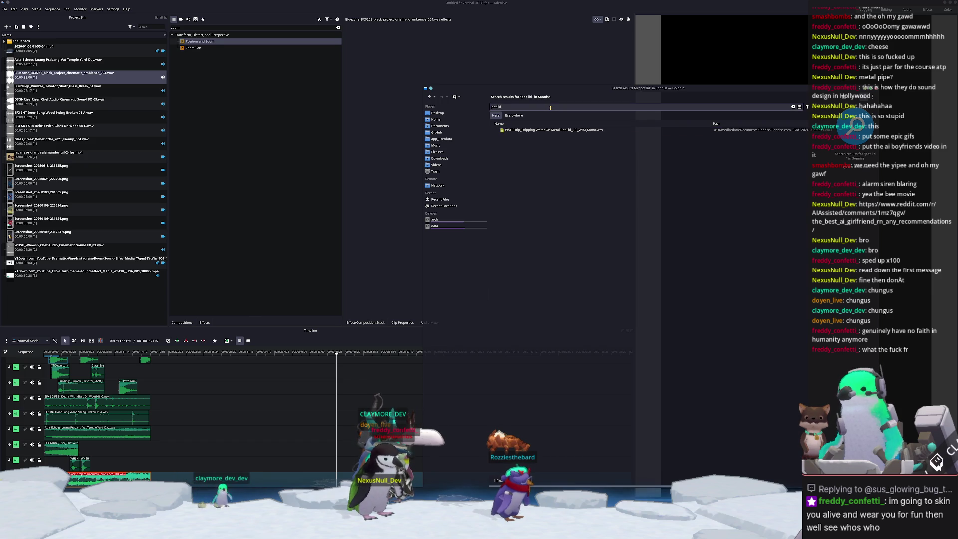
{"action": "mouse_move", "coordinate": [561, 131]}
{"action": "left_mouse_down"}
{"action": "mouse_move", "coordinate": [449, 300]}
{"action": "mouse_move", "coordinate": [200, 479]}
{"action": "mouse_move", "coordinate": [155, 480]}
{"action": "left_mouse_up"}
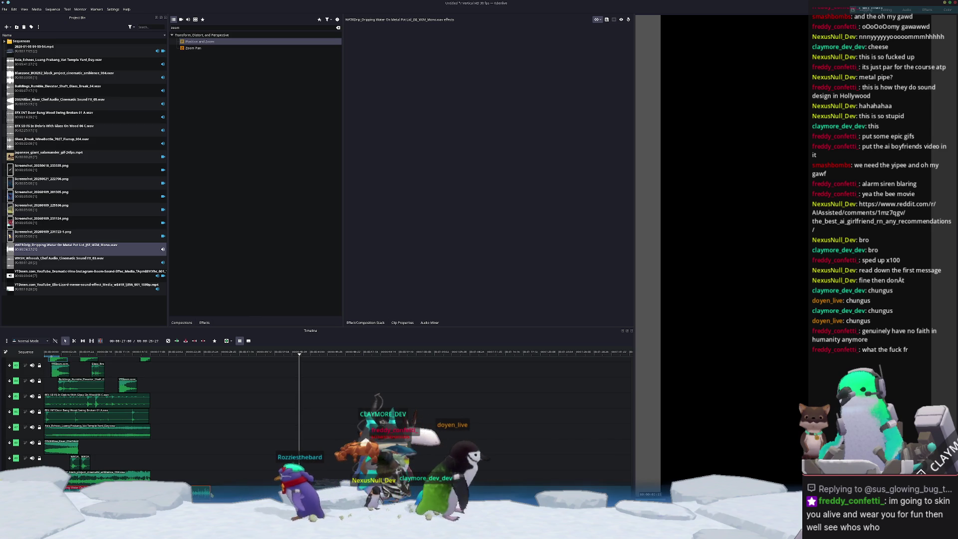
- Play the montage from the start to review it
{"action": "key", "text": "Home"}
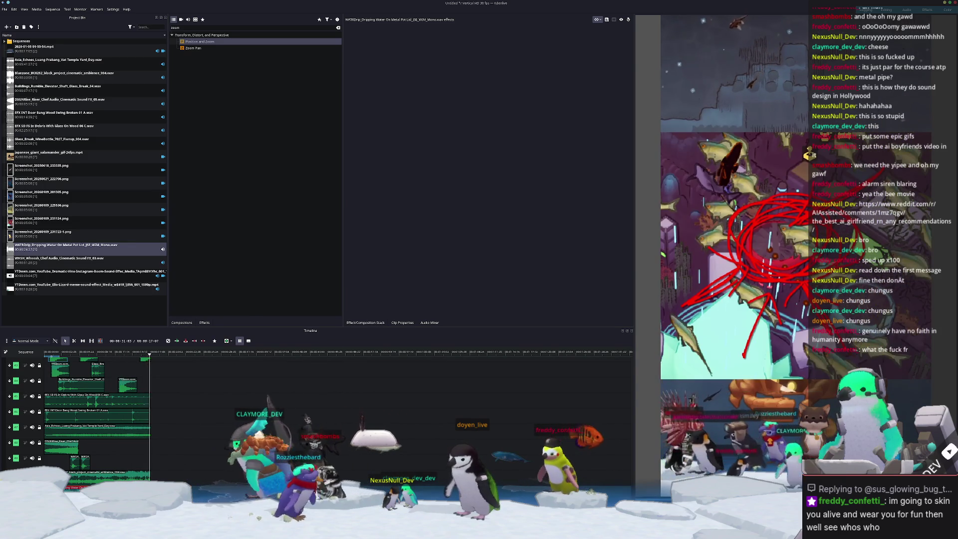
{"action": "scroll", "coordinate": [180, 418], "scroll_direction": "up", "scroll_amount": 4}
{"action": "scroll", "coordinate": [180, 417], "scroll_direction": "up", "scroll_amount": 4}
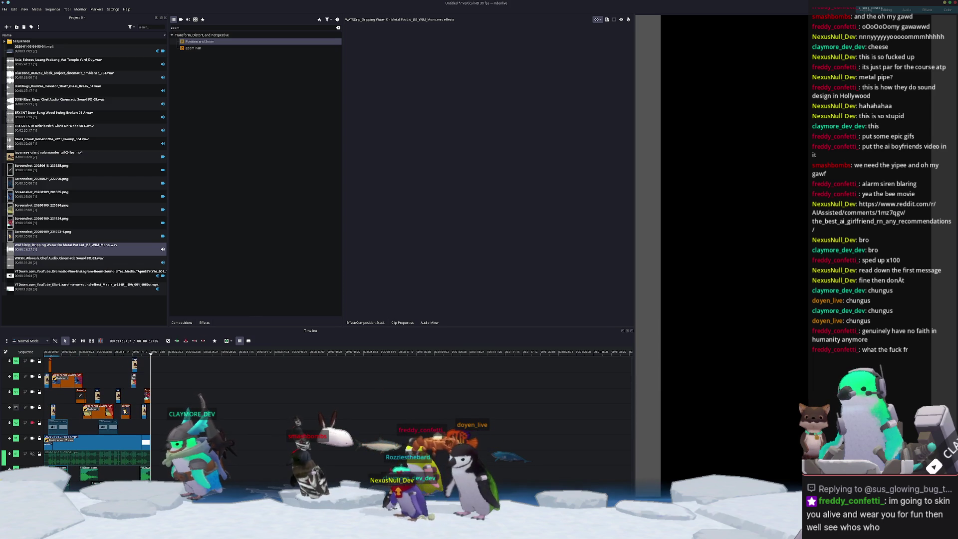
{"action": "key", "text": "alt+Tab"}
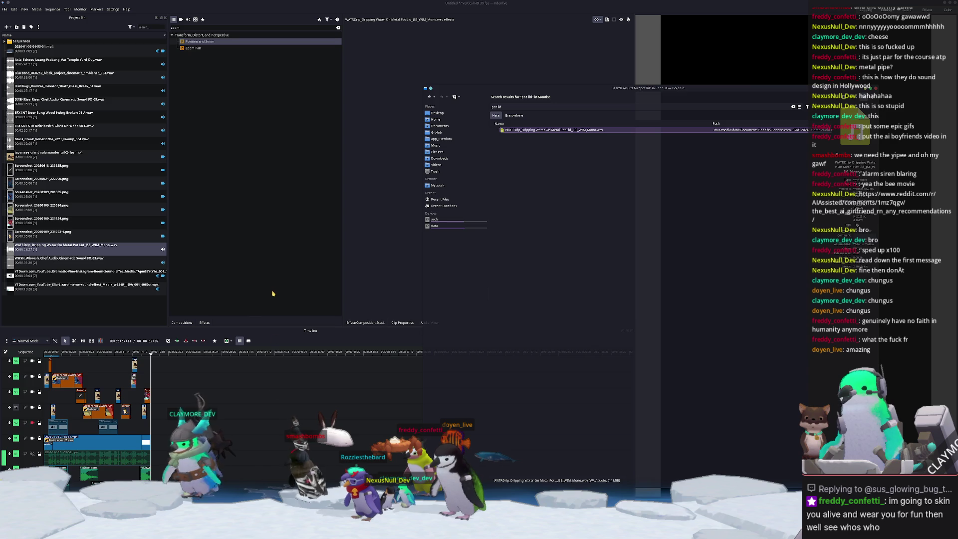
- Insert an extra video track into the timeline
{"action": "right_click", "coordinate": [2, 364]}
{"action": "left_click", "coordinate": [17, 366]}
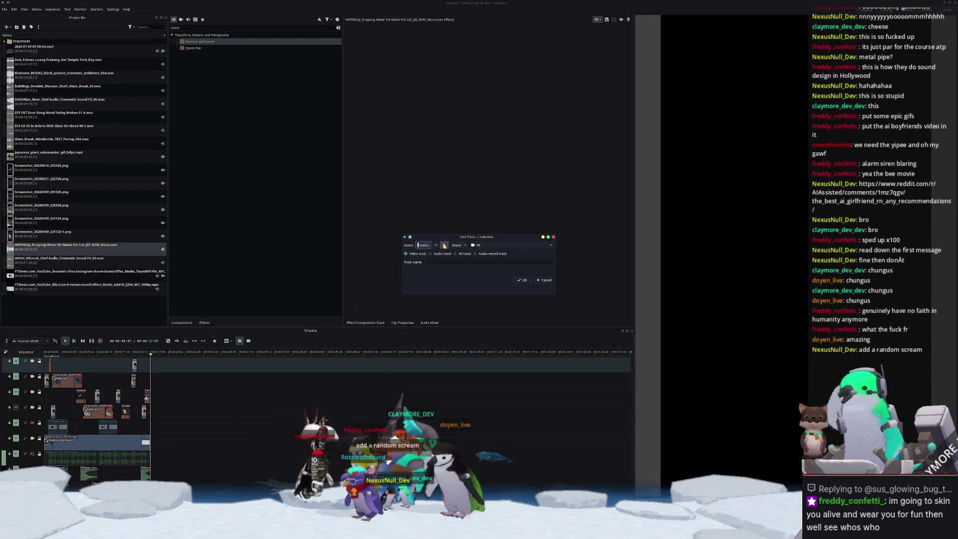
{"action": "left_click", "coordinate": [525, 280]}
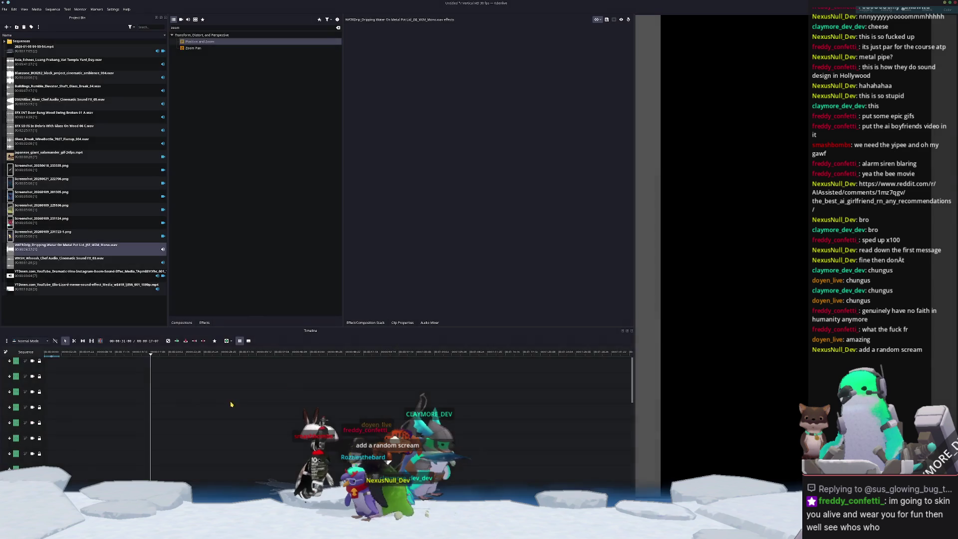
{"action": "scroll", "coordinate": [172, 391], "scroll_direction": "down", "scroll_amount": 3}
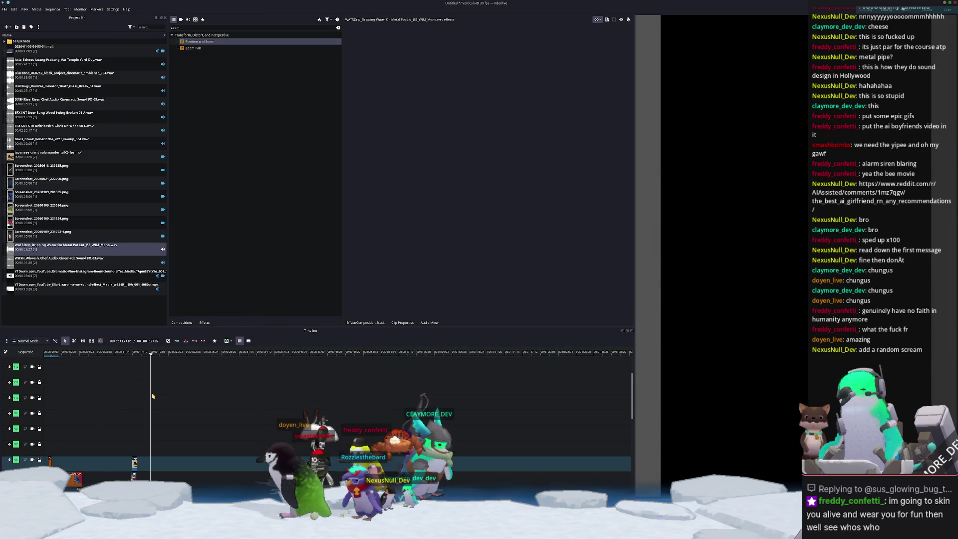
{"action": "key", "text": "alt+Tab"}
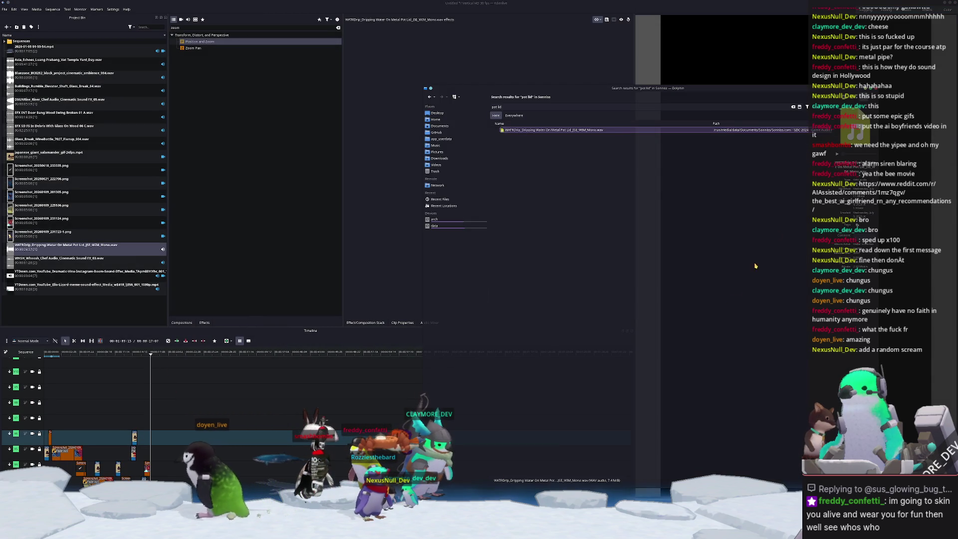
- Search Dolphin for 'scream' and try the male serial killer scream file
{"action": "key", "text": "ctrl+f"}
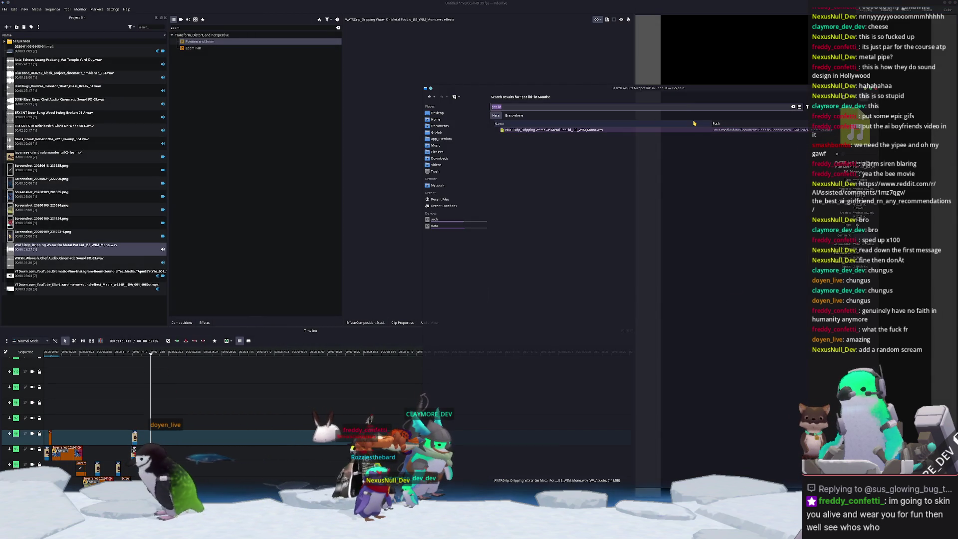
{"action": "type", "text": "scream"}
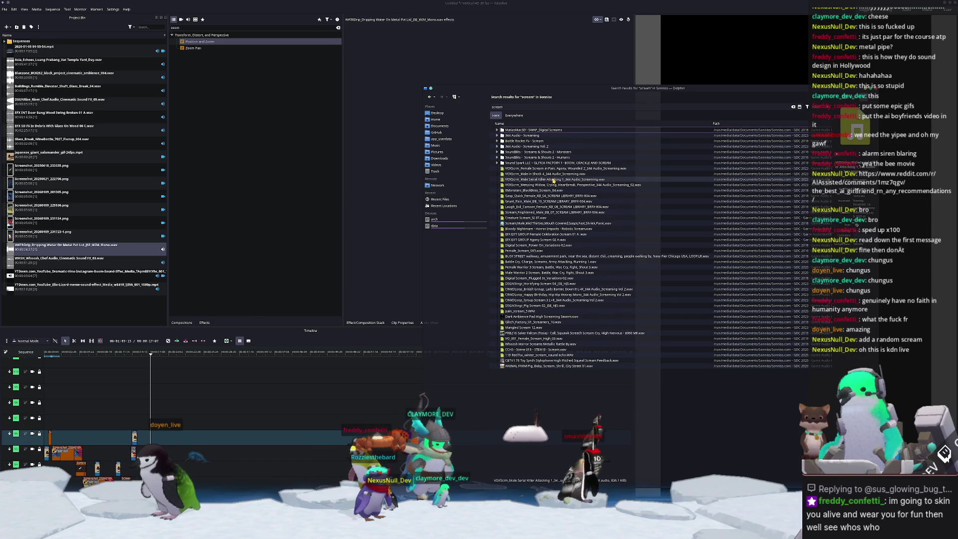
{"action": "left_click", "coordinate": [554, 181]}
{"action": "left_click_drag", "start_coordinate": [553, 181], "coordinate": [565, 190]}
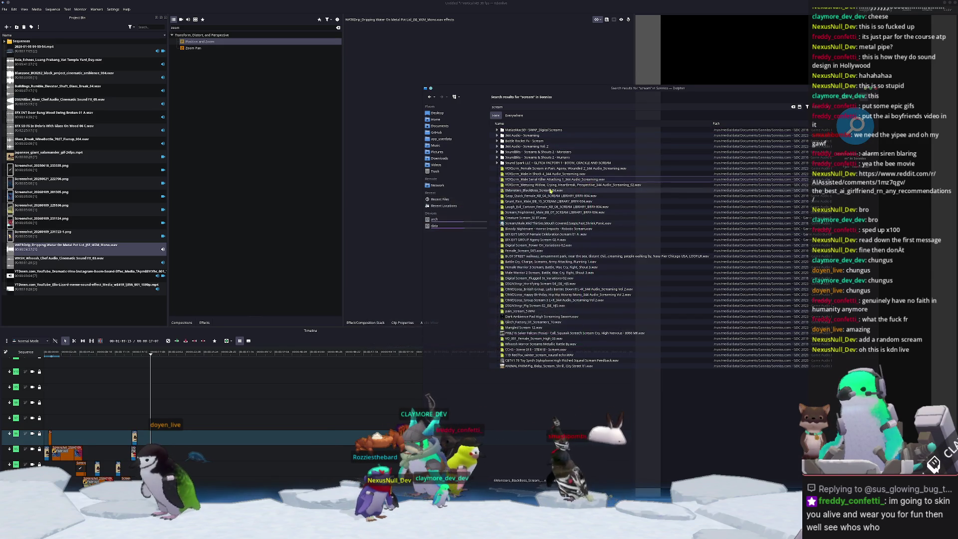
- Preview the weeping widow scream, then add DSGNSrngr Pig Scream 02 to the project bin
{"action": "double_click", "coordinate": [557, 186]}
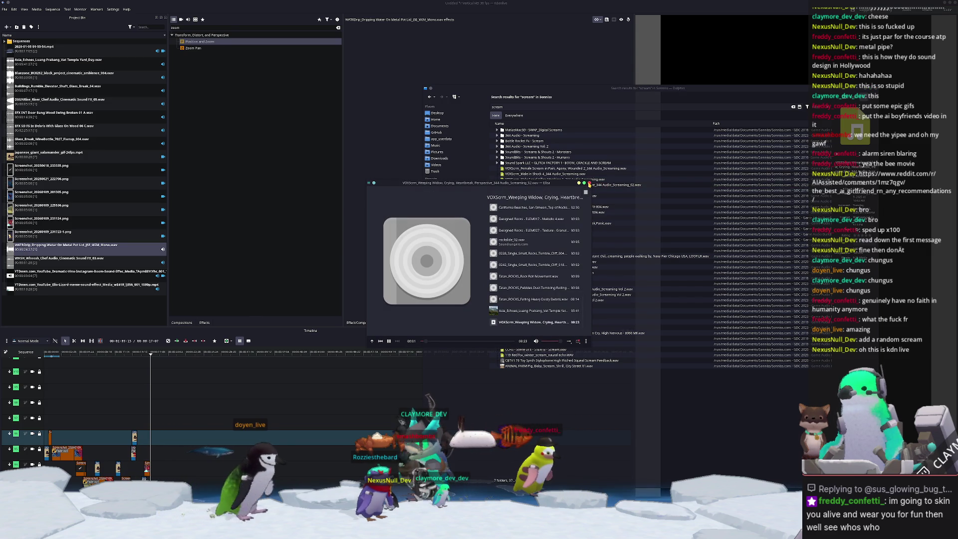
{"action": "left_click", "coordinate": [588, 183]}
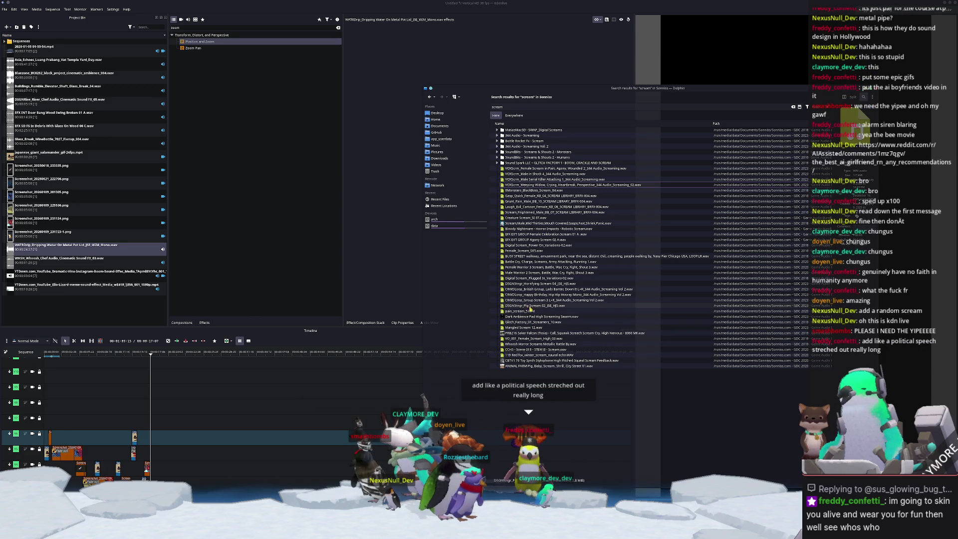
{"action": "mouse_move", "coordinate": [540, 306]}
{"action": "left_mouse_down"}
{"action": "mouse_move", "coordinate": [210, 399]}
{"action": "mouse_move", "coordinate": [191, 413]}
{"action": "left_mouse_up"}
{"action": "scroll", "coordinate": [191, 413], "scroll_direction": "down", "scroll_amount": 5}
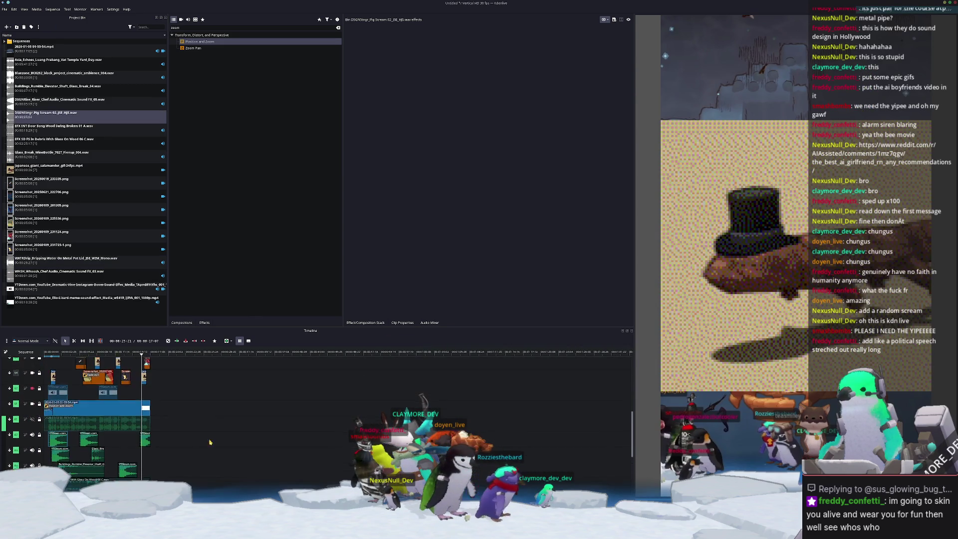
- Place the pig scream on an audio track, replay the montage from near the start, and return to the scream search
{"action": "left_click", "coordinate": [100, 481]}
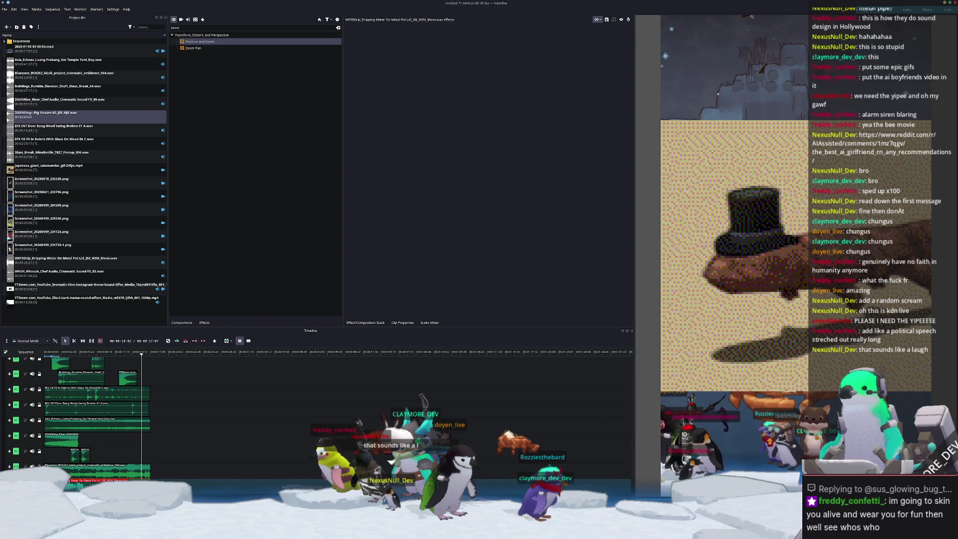
{"action": "left_click_drag", "start_coordinate": [151, 280], "coordinate": [84, 447]}
{"action": "left_click", "coordinate": [82, 379]}
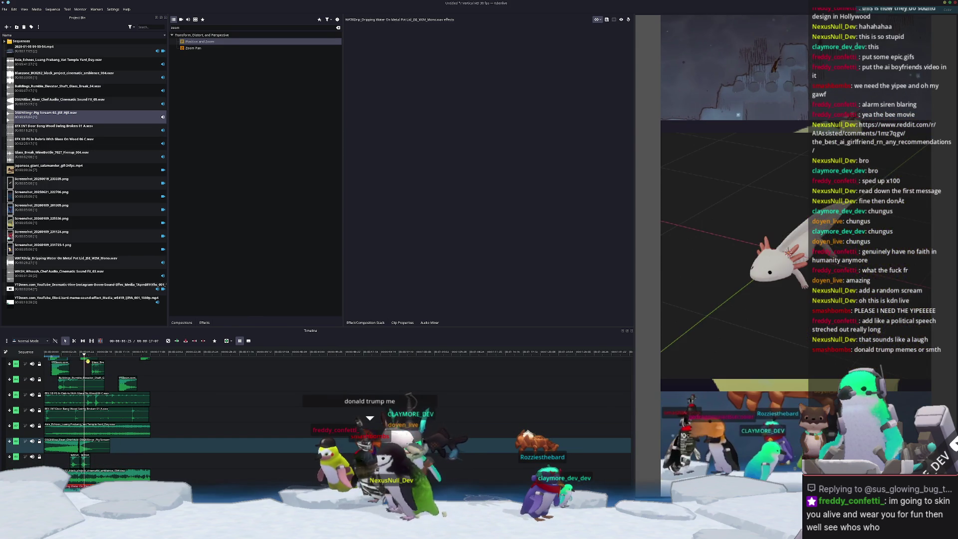
{"action": "left_click", "coordinate": [79, 379]}
{"action": "key", "text": "space"}
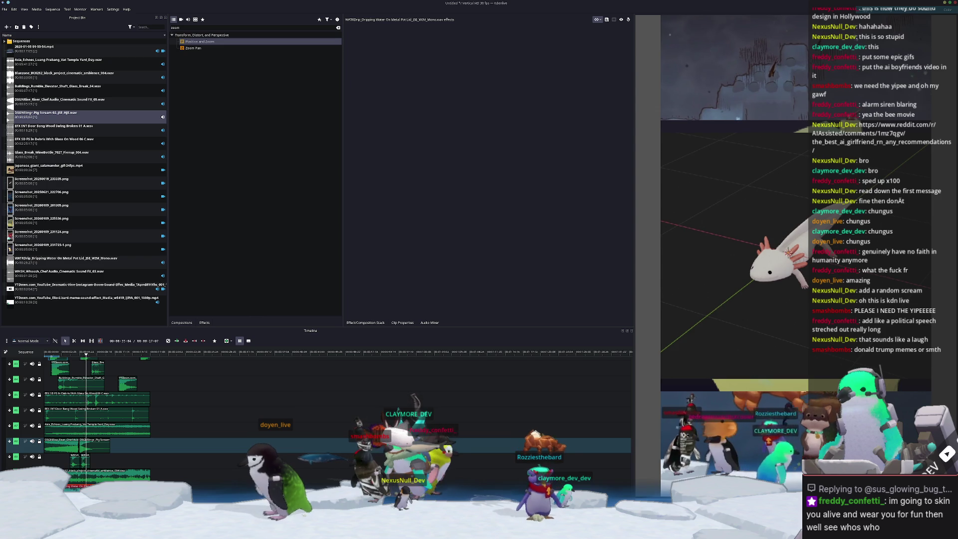
{"action": "key", "text": "alt+Tab"}
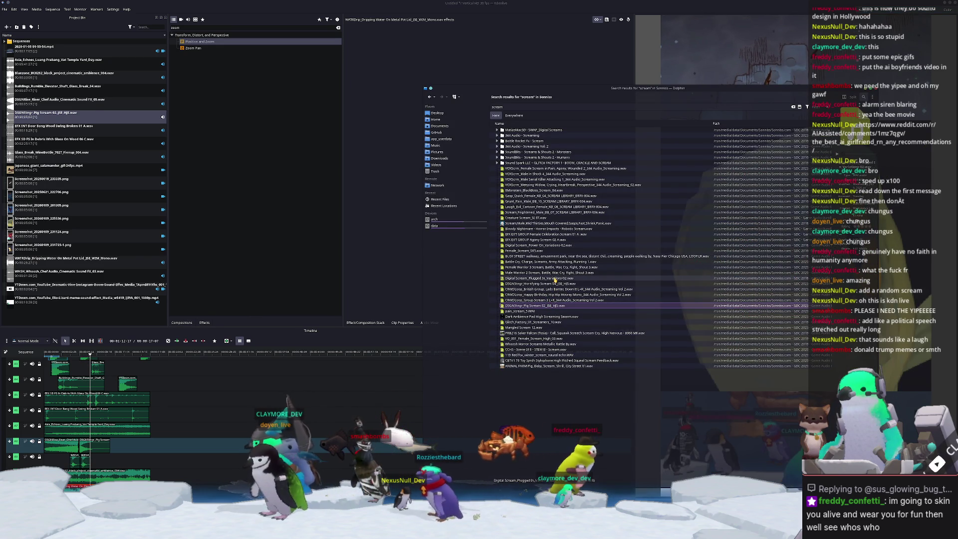
- Drag the Female Celebration Scream 01 A file toward Kdenlive, preview it, then close the player
{"action": "mouse_move", "coordinate": [544, 234]}
{"action": "left_mouse_down"}
{"action": "mouse_move", "coordinate": [84, 290]}
{"action": "mouse_move", "coordinate": [396, 296]}
{"action": "mouse_move", "coordinate": [537, 235]}
{"action": "left_mouse_up"}
{"action": "double_click", "coordinate": [537, 235]}
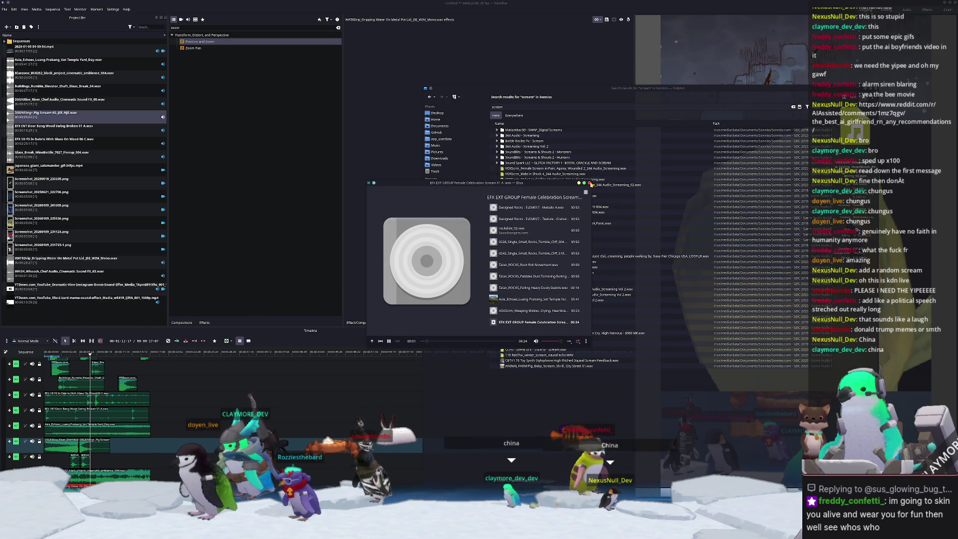
{"action": "left_click", "coordinate": [590, 183]}
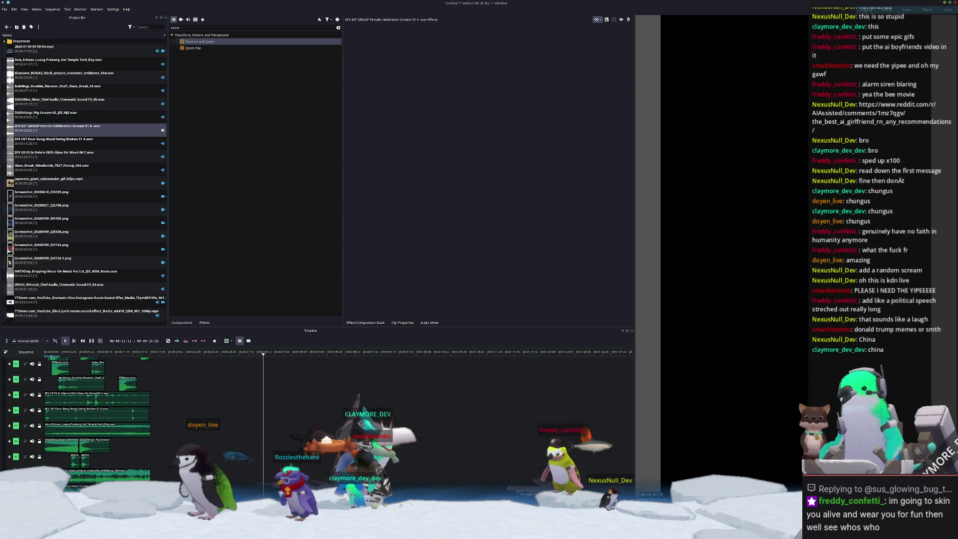
- Apply a speed change to the scream clip and play back the opening
{"action": "right_click", "coordinate": [127, 360]}
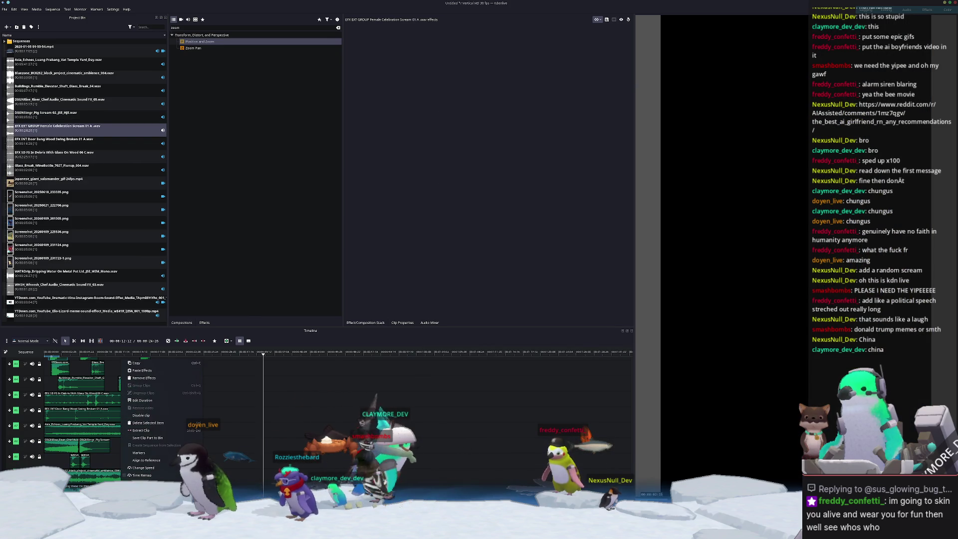
{"action": "left_click", "coordinate": [171, 469]}
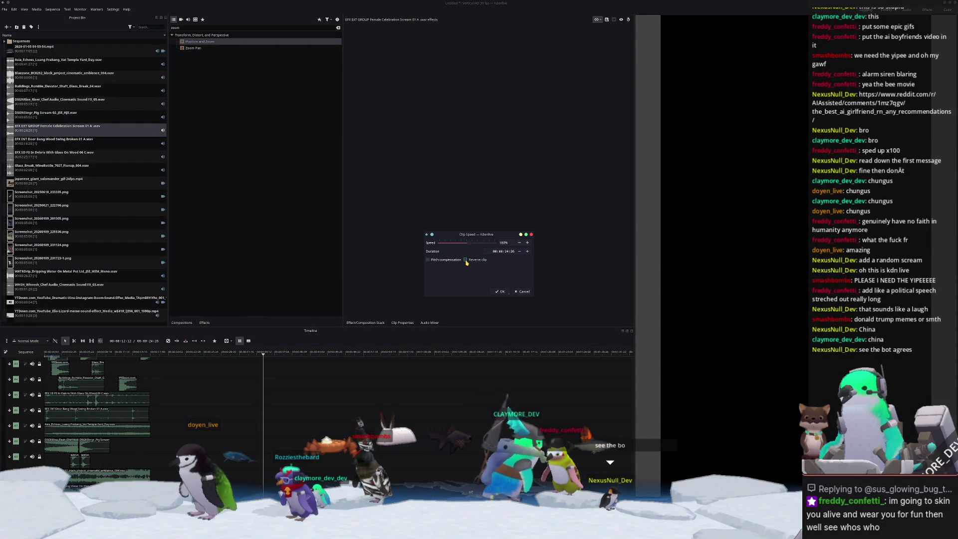
{"action": "left_click", "coordinate": [501, 291]}
{"action": "left_click", "coordinate": [116, 352]}
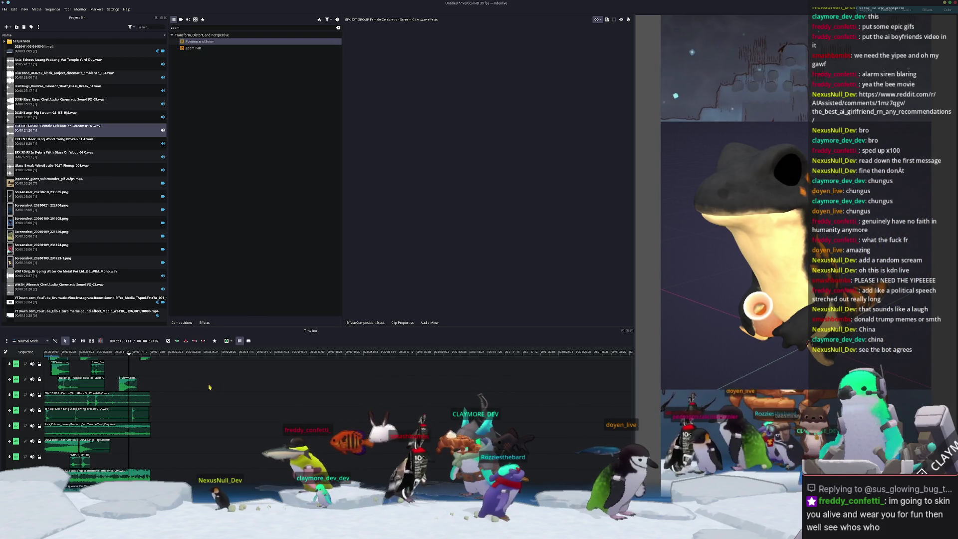
{"action": "scroll", "coordinate": [172, 423], "scroll_direction": "up", "scroll_amount": 5}
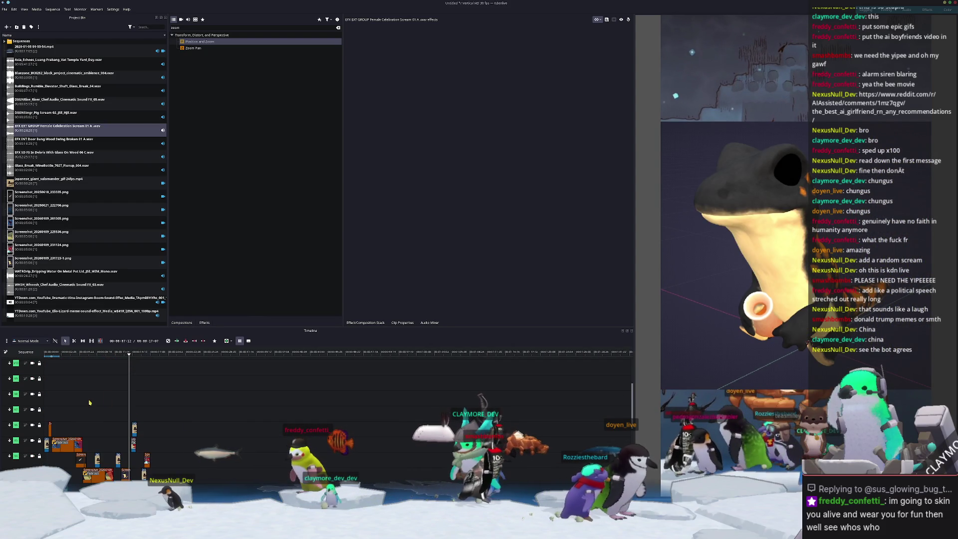
{"action": "left_click", "coordinate": [72, 412]}
- Open the Online Resources panel from the Project Bin's context menu
{"action": "right_click", "coordinate": [73, 412]}
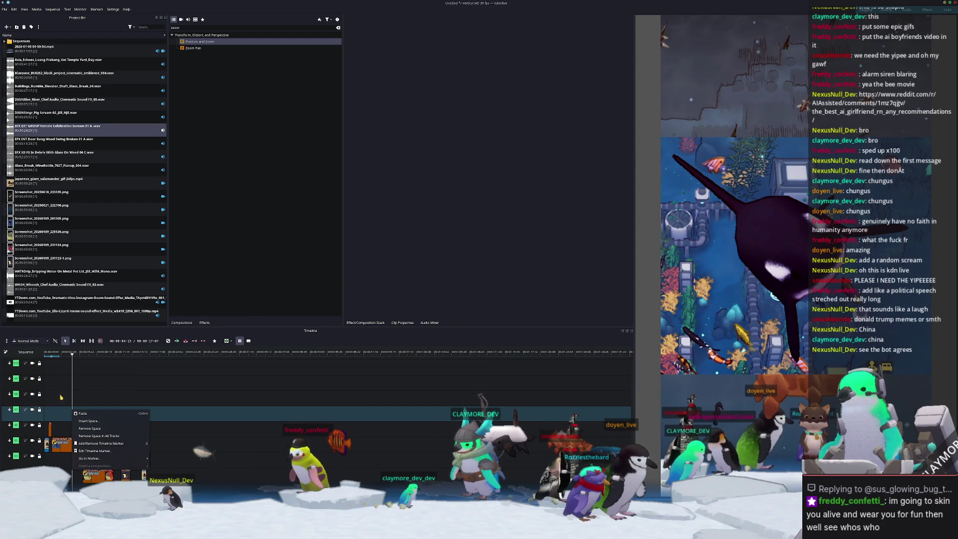
{"action": "right_click", "coordinate": [52, 323]}
{"action": "right_click", "coordinate": [51, 325]}
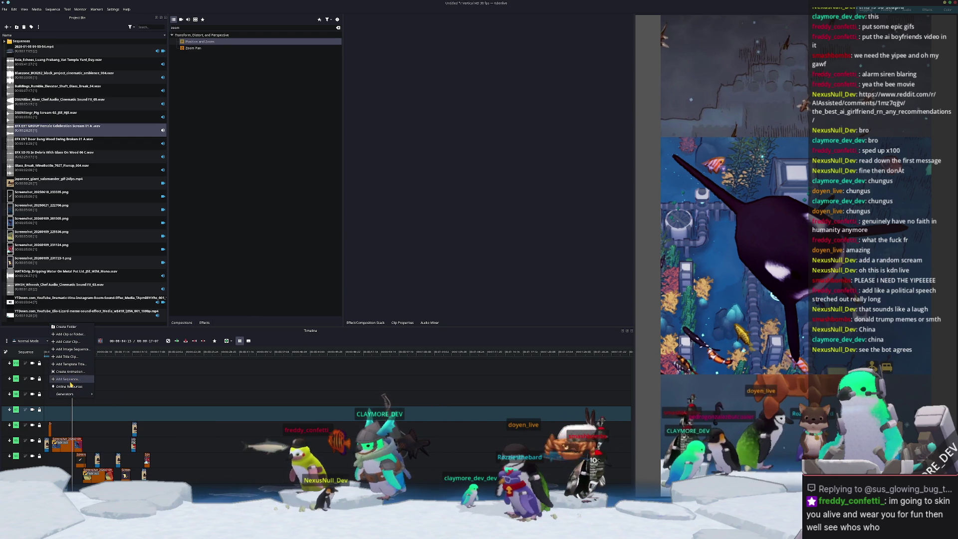
{"action": "left_click", "coordinate": [71, 387]}
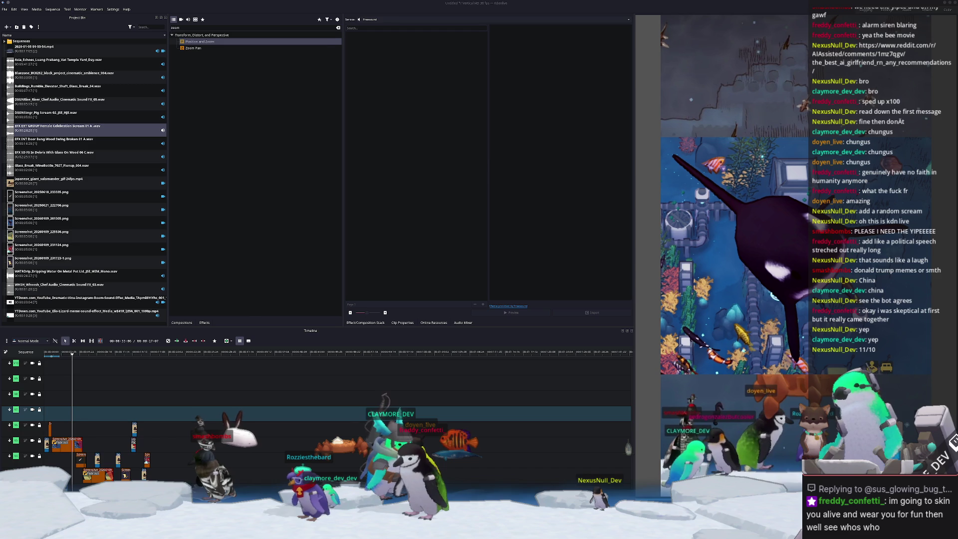
- Open the Add Color Clip dialog from the Project Bin's context menu
{"action": "right_click", "coordinate": [48, 410]}
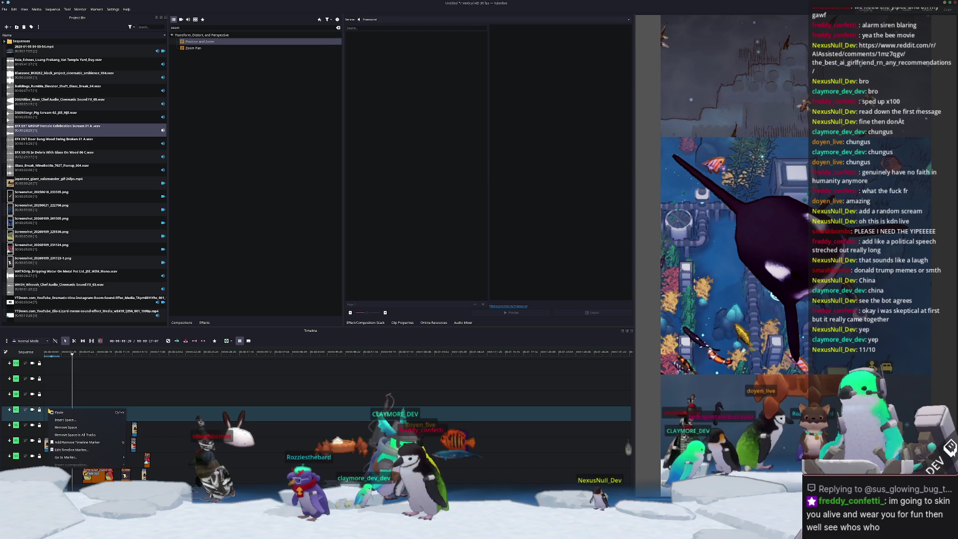
{"action": "right_click", "coordinate": [59, 323]}
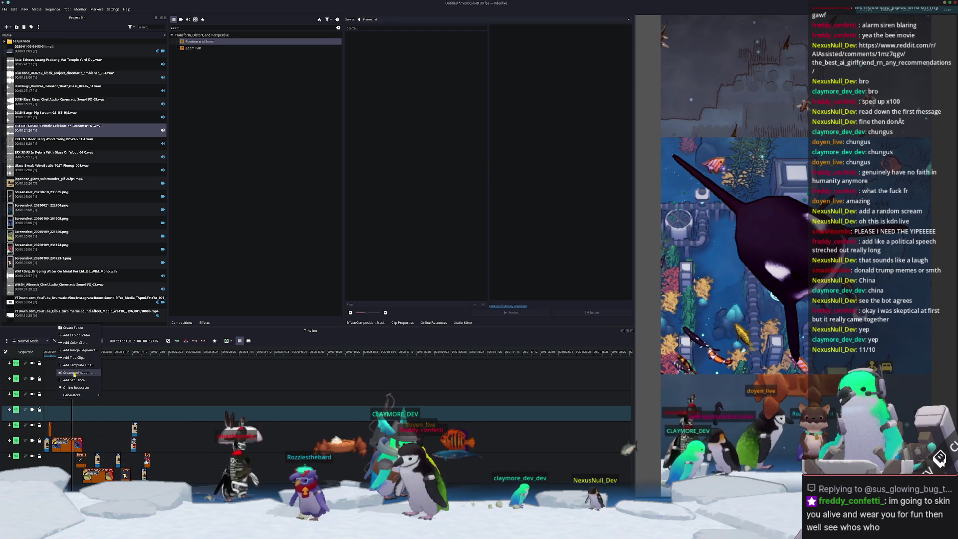
{"action": "mouse_move", "coordinate": [75, 394]}
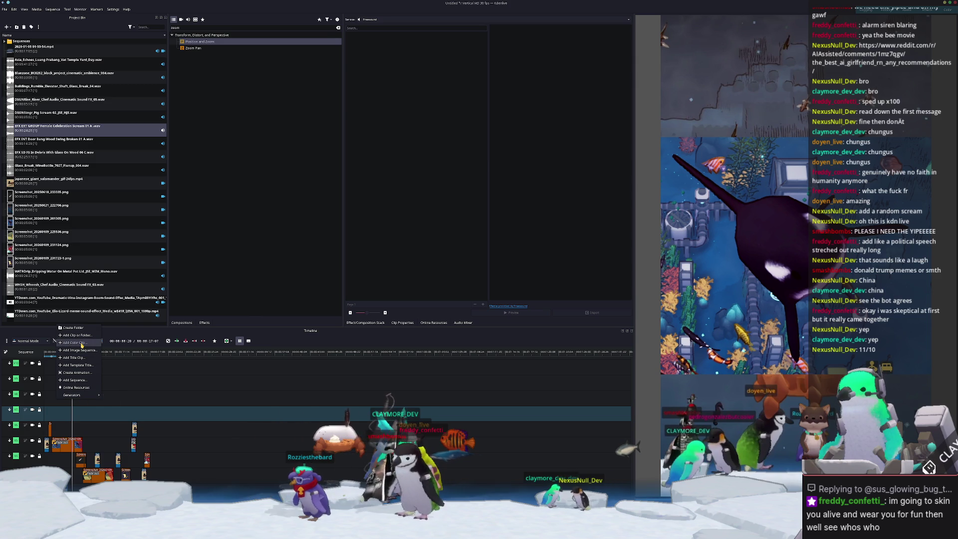
{"action": "left_click", "coordinate": [82, 344]}
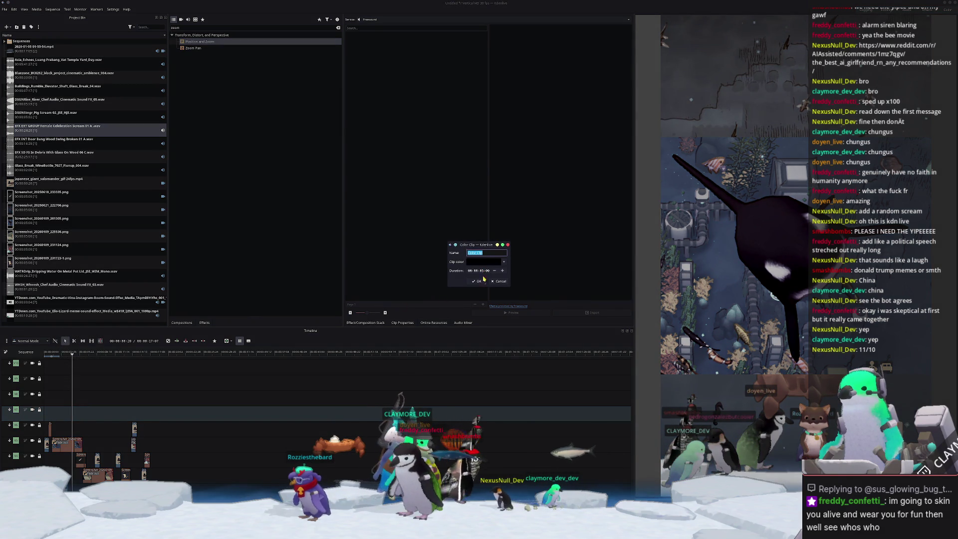
- Create the black colour clip and drop it at the start of track V4
{"action": "left_click", "coordinate": [477, 281]}
{"action": "left_click_drag", "start_coordinate": [77, 168], "coordinate": [79, 413]}
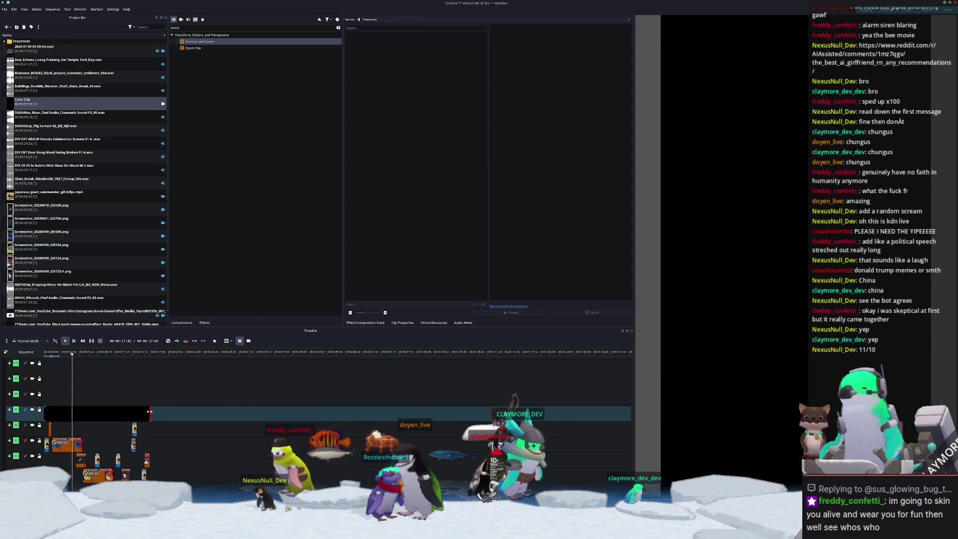
{"action": "left_click_drag", "start_coordinate": [161, 362], "coordinate": [153, 377]}
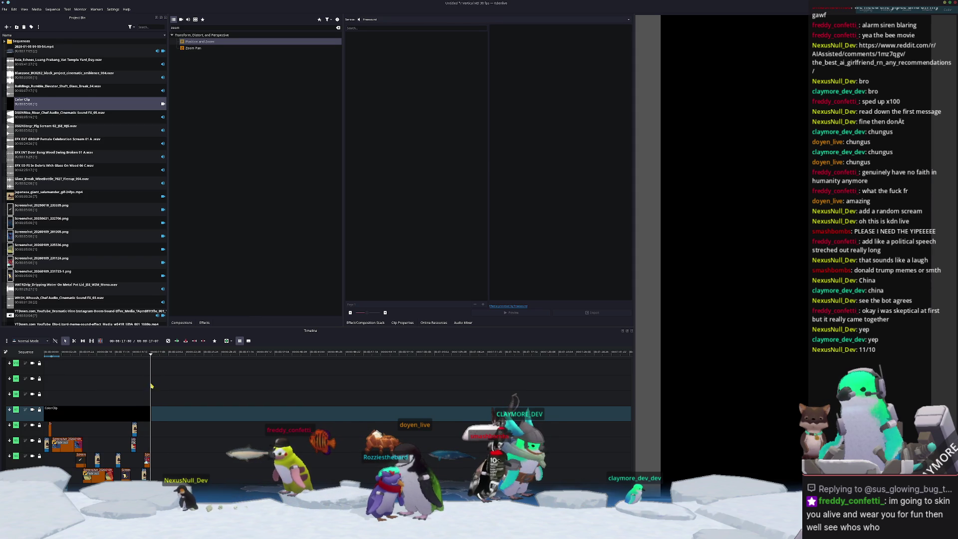
- Move the colour clip up two tracks and add an Overlay composition onto it
{"action": "left_click_drag", "start_coordinate": [130, 412], "coordinate": [127, 380]}
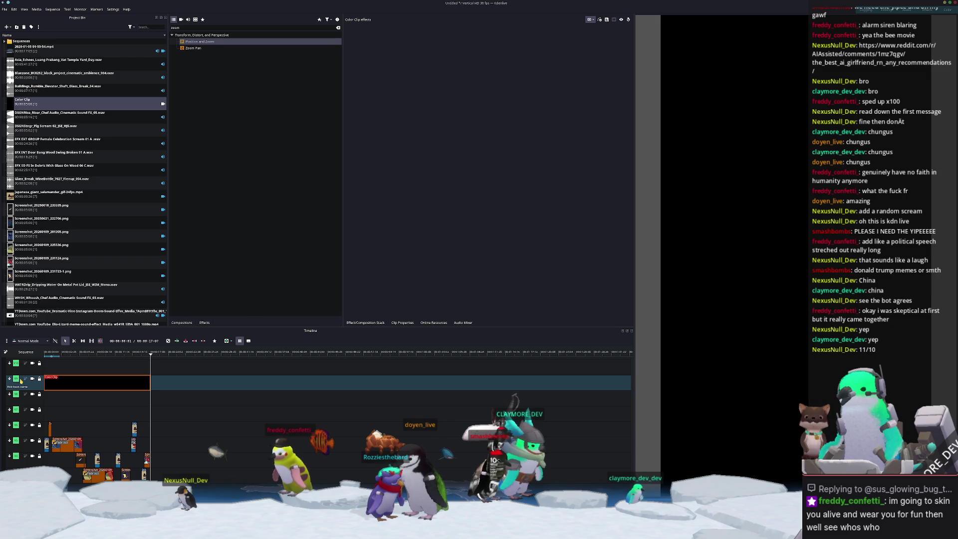
{"action": "left_click", "coordinate": [21, 380]}
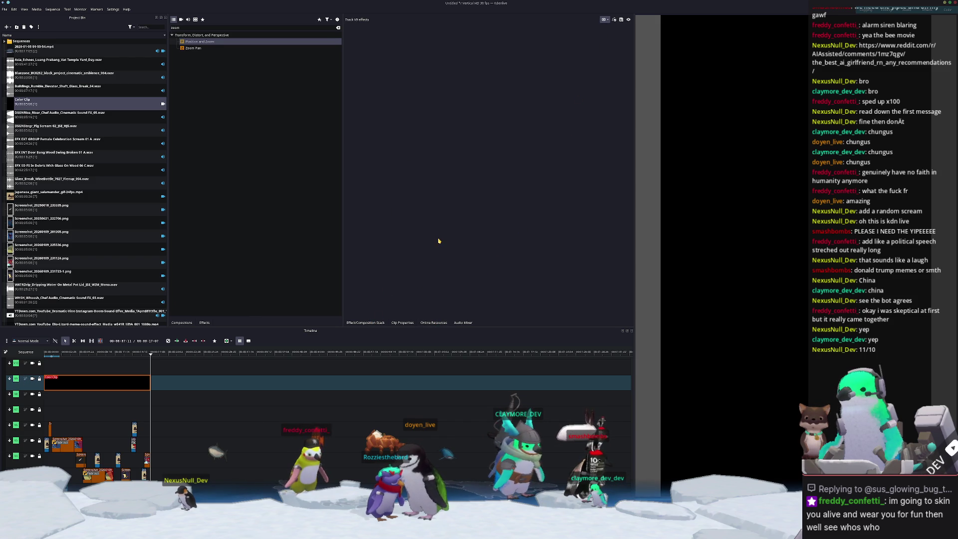
{"action": "left_click", "coordinate": [181, 322]}
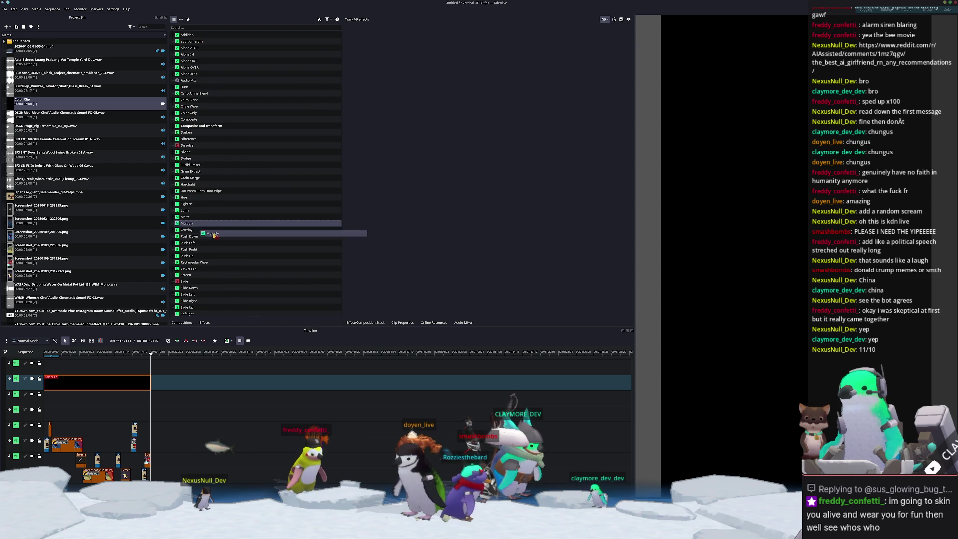
{"action": "left_click_drag", "start_coordinate": [187, 230], "coordinate": [94, 399]}
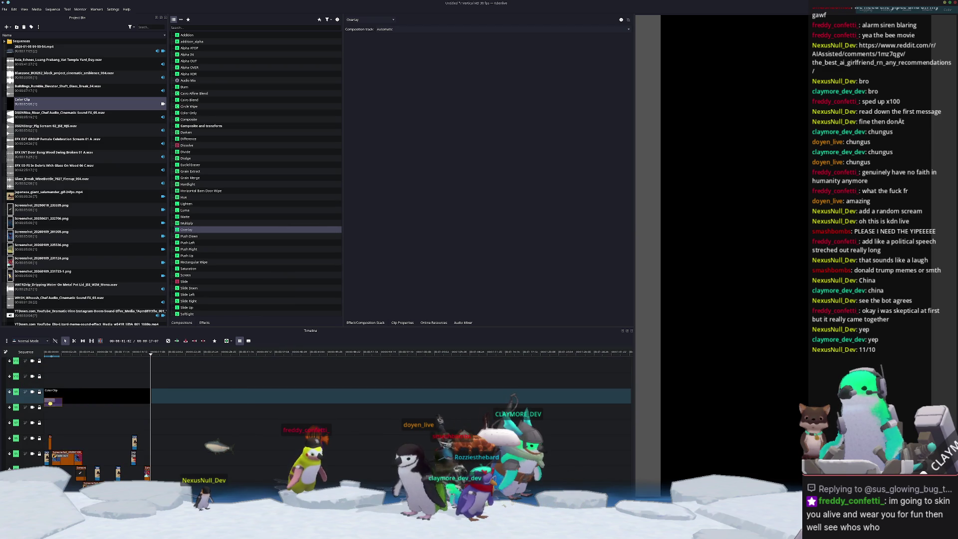
- Resize the Overlay composition, delete it, and select the black colour clip
{"action": "left_click_drag", "start_coordinate": [64, 401], "coordinate": [130, 399]}
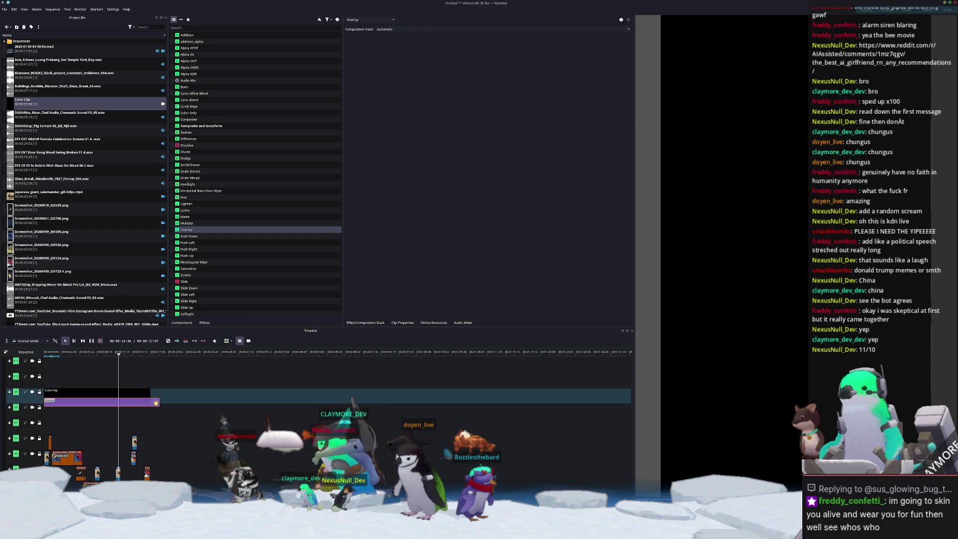
{"action": "left_click_drag", "start_coordinate": [156, 402], "coordinate": [158, 405]}
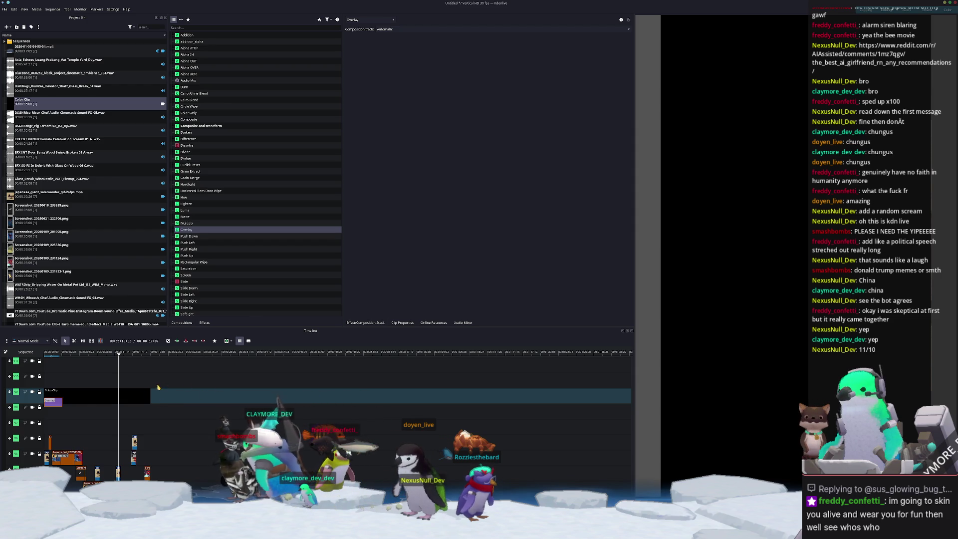
{"action": "key", "text": "Delete"}
{"action": "left_click", "coordinate": [127, 395]}
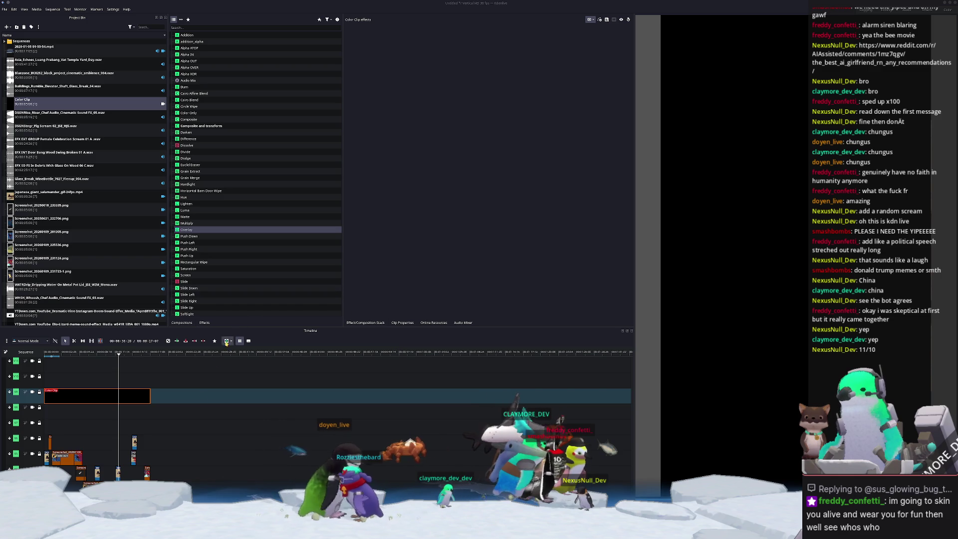
- Search effects for 'trans', apply Transparency to the black colour clip, and lower it to 0.03
{"action": "right_click", "coordinate": [122, 399]}
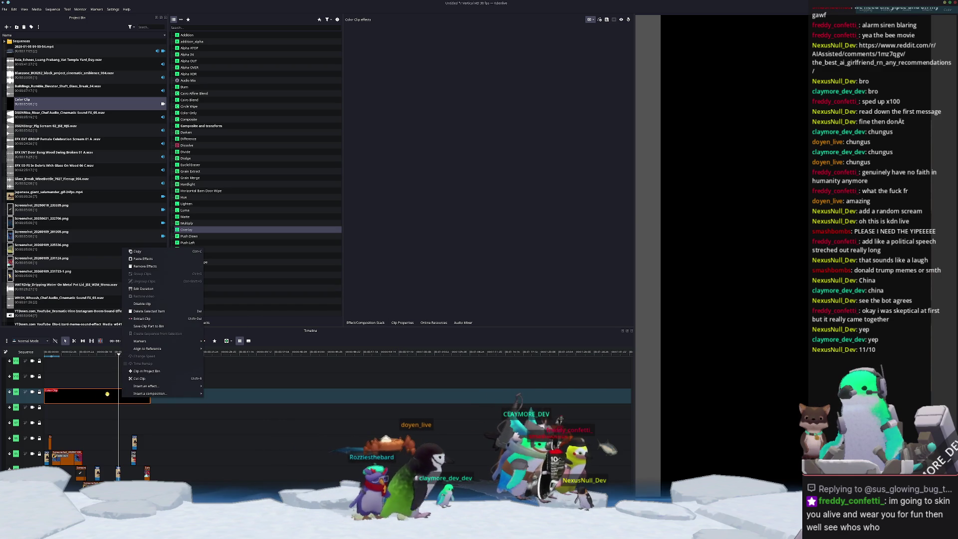
{"action": "mouse_move", "coordinate": [151, 387]}
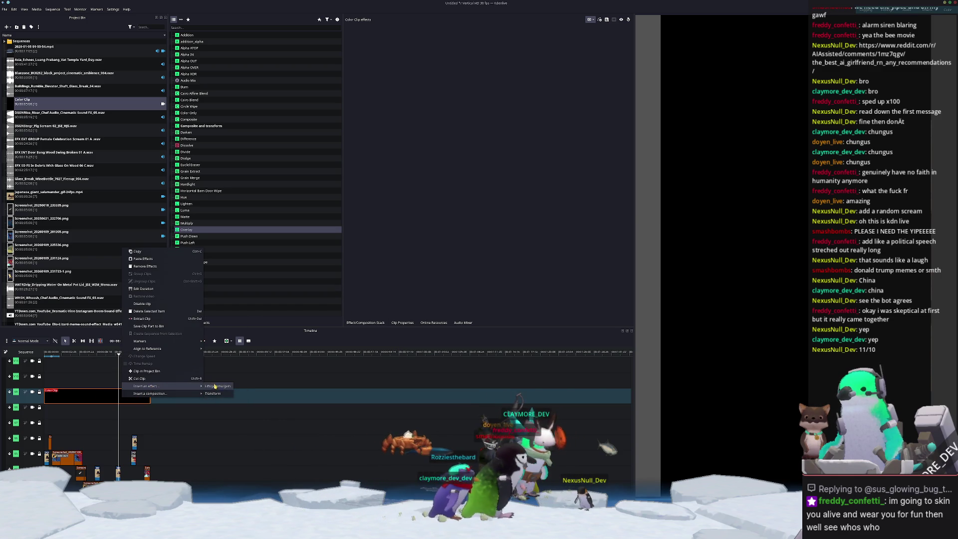
{"action": "left_click", "coordinate": [329, 190]}
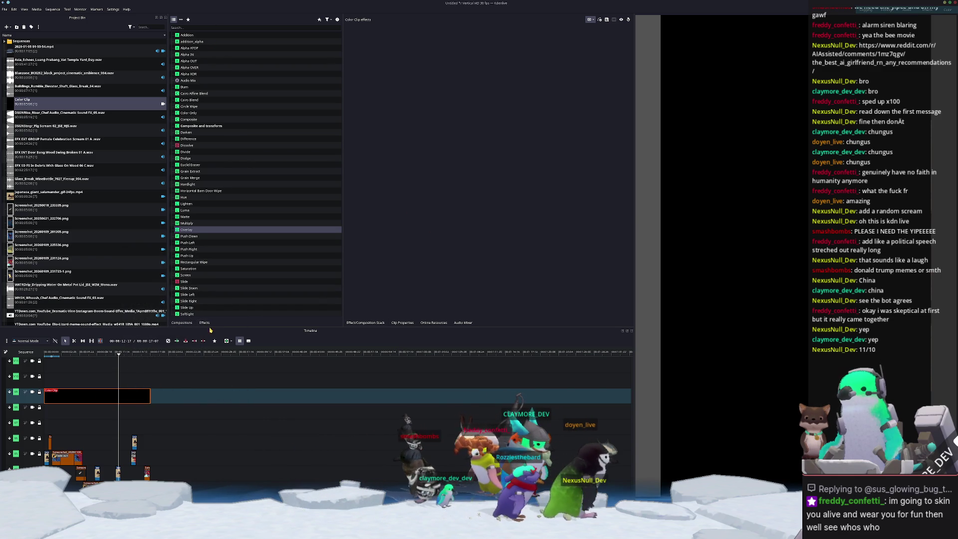
{"action": "type", "text": "zoom"}
{"action": "double_click", "coordinate": [240, 28]}
{"action": "type", "text": "trans"}
{"action": "mouse_move", "coordinate": [198, 44]}
{"action": "left_mouse_down"}
{"action": "mouse_move", "coordinate": [86, 401]}
{"action": "mouse_move", "coordinate": [101, 397]}
{"action": "left_mouse_up"}
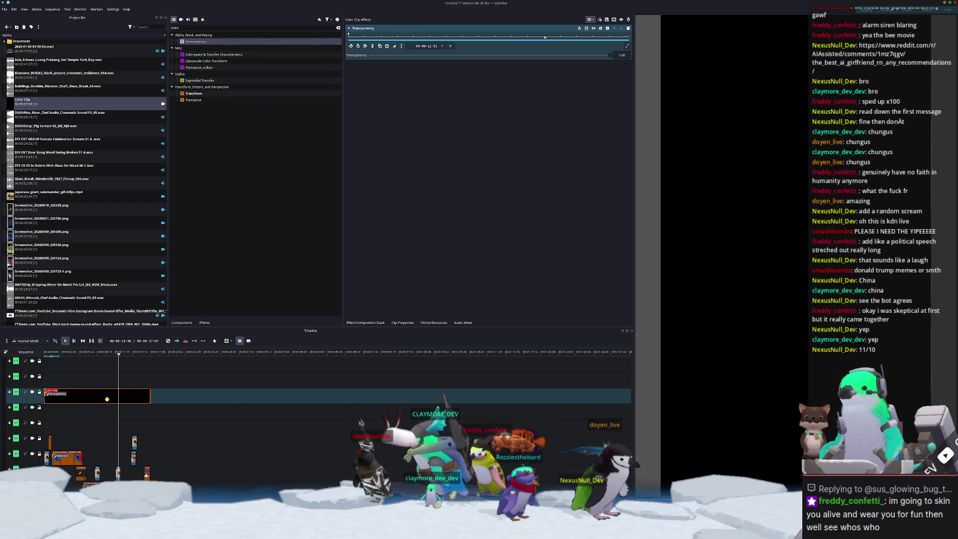
{"action": "left_click_drag", "start_coordinate": [454, 68], "coordinate": [376, 76]}
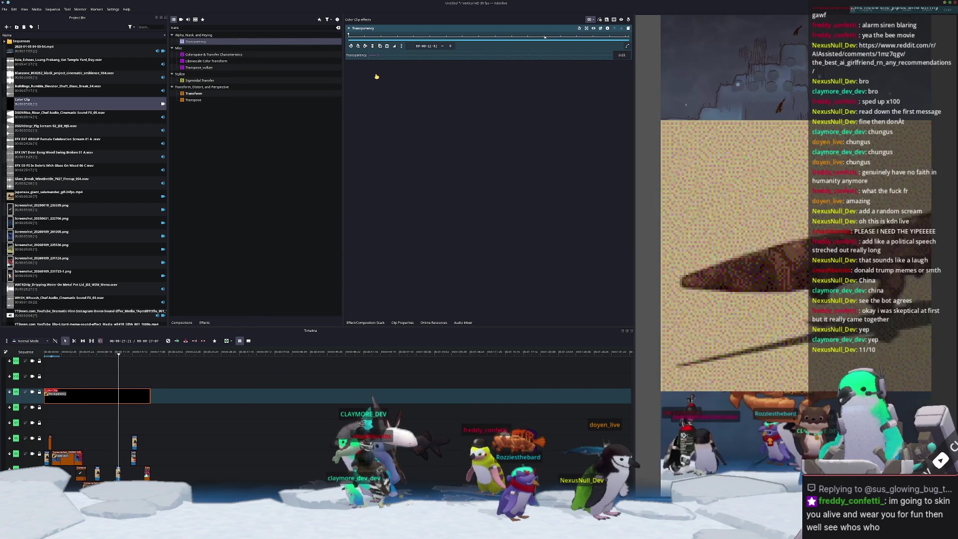
{"action": "double_click", "coordinate": [249, 28]}
- Apply the Glitching (rows and color) effect to the colour clip and play from near the start
{"action": "type", "text": "glitch"}
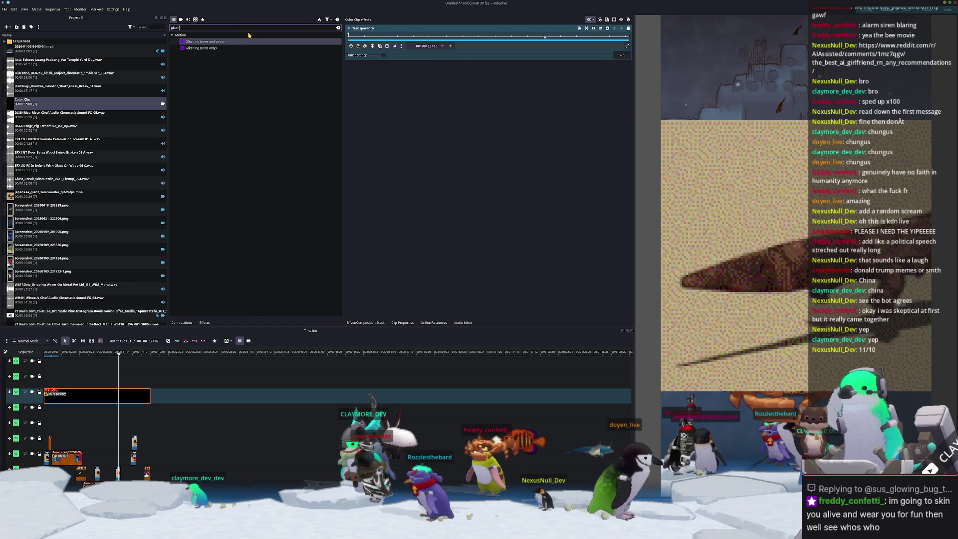
{"action": "mouse_move", "coordinate": [215, 43]}
{"action": "left_mouse_down"}
{"action": "mouse_move", "coordinate": [125, 376]}
{"action": "mouse_move", "coordinate": [77, 399]}
{"action": "mouse_move", "coordinate": [89, 394]}
{"action": "left_mouse_up"}
{"action": "left_click_drag", "start_coordinate": [119, 357], "coordinate": [53, 357]}
{"action": "key", "text": "space"}
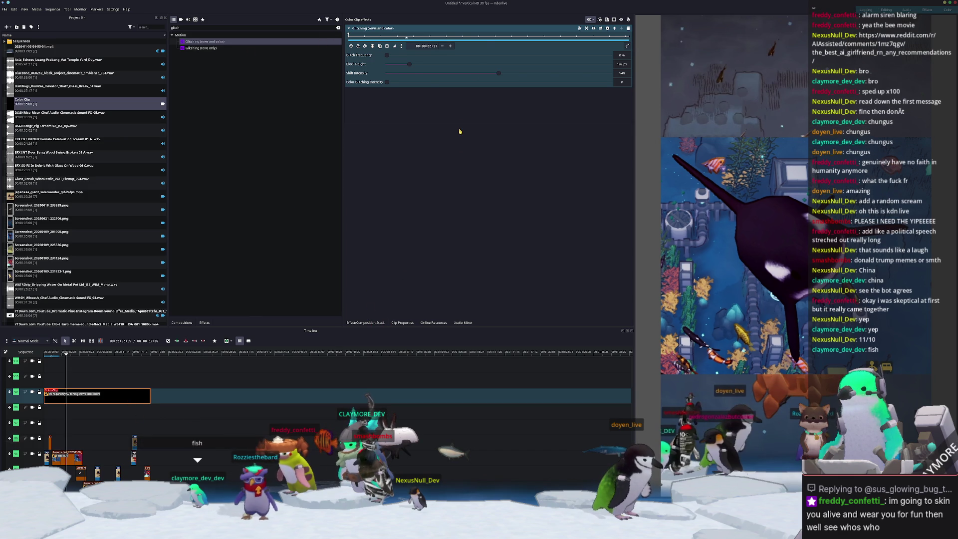
- Set transparency 0.35, glitch frequency 25%, block height about 465 px, and colour intensity 0
{"action": "left_click_drag", "start_coordinate": [383, 56], "coordinate": [453, 56]}
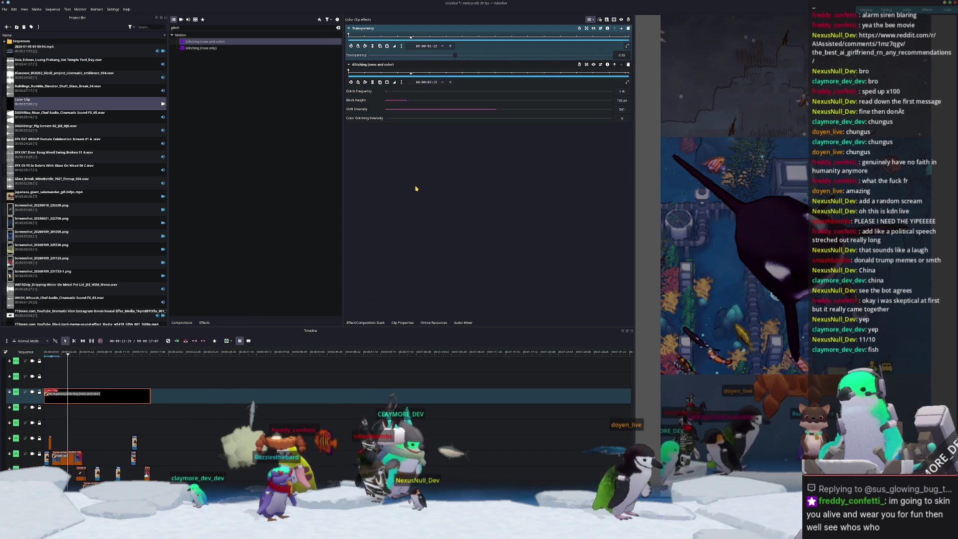
{"action": "left_click_drag", "start_coordinate": [391, 95], "coordinate": [443, 98]}
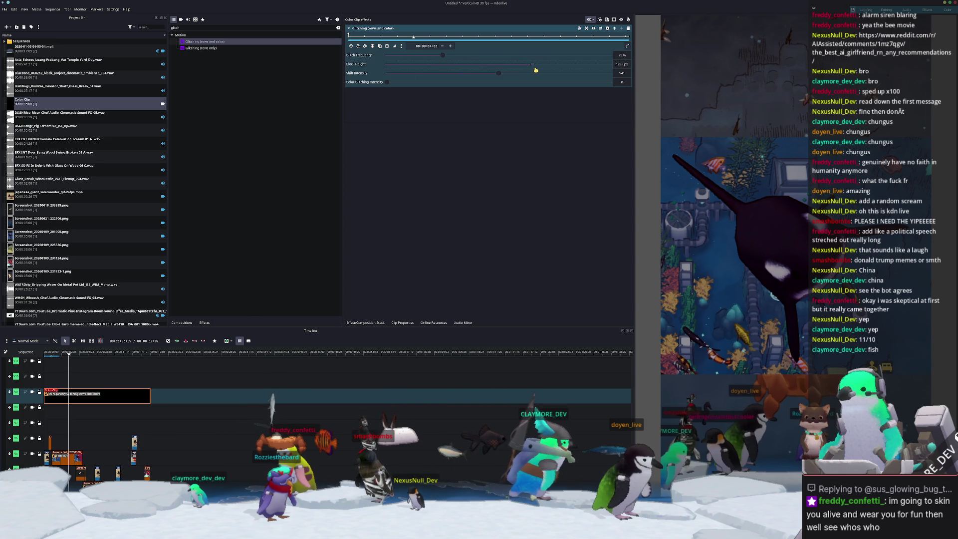
{"action": "mouse_move", "coordinate": [483, 73]}
{"action": "left_mouse_down"}
{"action": "mouse_move", "coordinate": [440, 79]}
{"action": "mouse_move", "coordinate": [543, 78]}
{"action": "left_mouse_up"}
{"action": "key", "text": "space"}
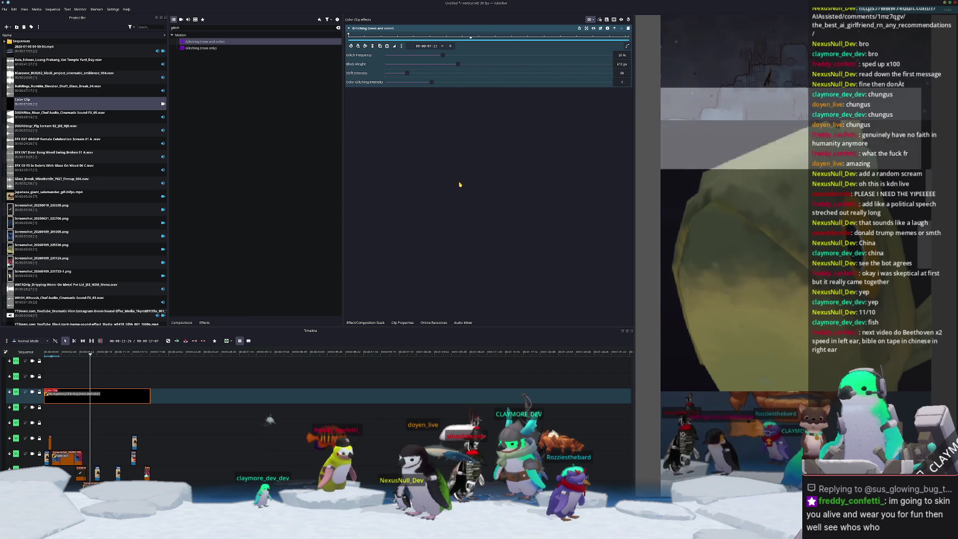
{"action": "mouse_move", "coordinate": [428, 86]}
{"action": "left_mouse_down"}
{"action": "mouse_move", "coordinate": [393, 75]}
{"action": "mouse_move", "coordinate": [409, 81]}
{"action": "left_mouse_up"}
{"action": "key", "text": "space"}
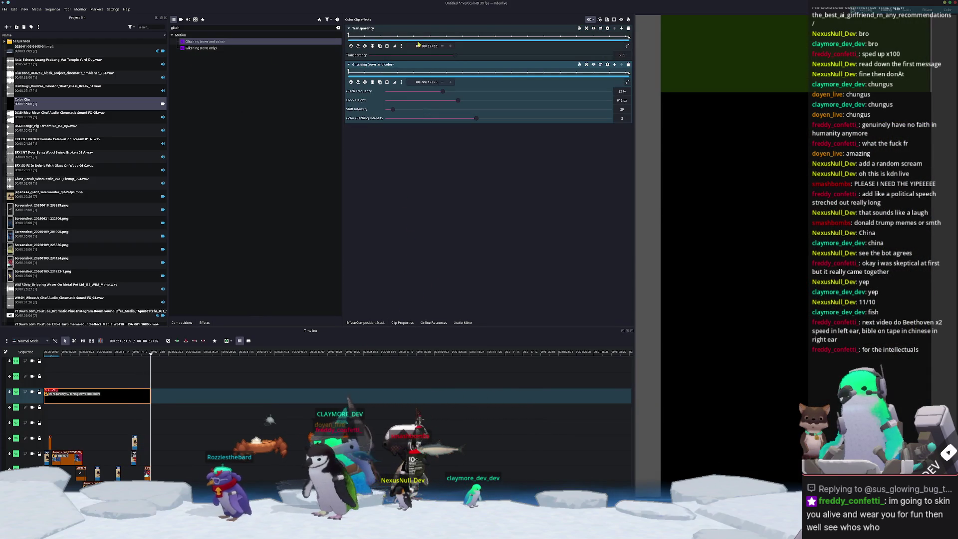
- Reorder the Transparency effect in the clip's stack and replay from about 3 seconds
{"action": "mouse_move", "coordinate": [362, 28]}
{"action": "left_mouse_down"}
{"action": "mouse_move", "coordinate": [504, 91]}
{"action": "mouse_move", "coordinate": [496, 134]}
{"action": "left_mouse_up"}
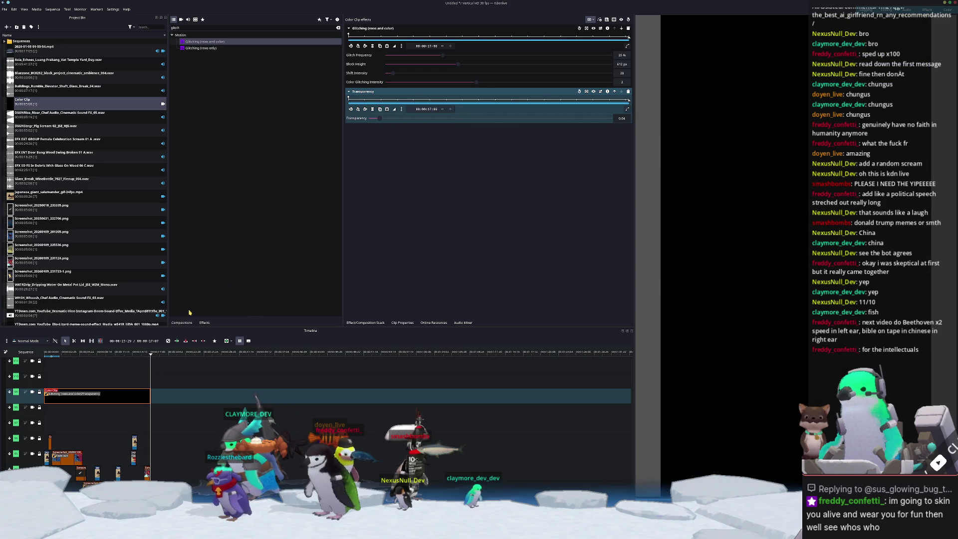
{"action": "left_click", "coordinate": [66, 362]}
{"action": "key", "text": "space"}
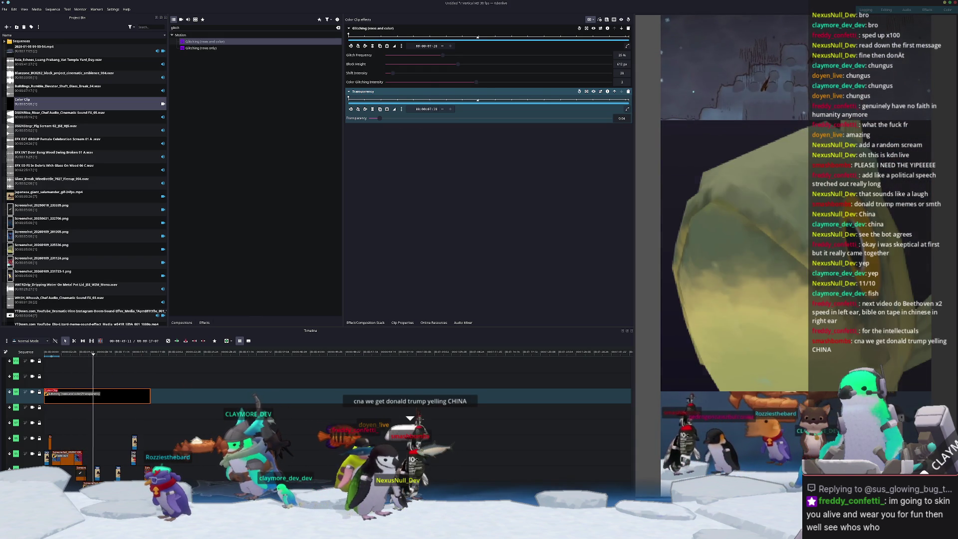
{"action": "key", "text": "alt+Tab"}
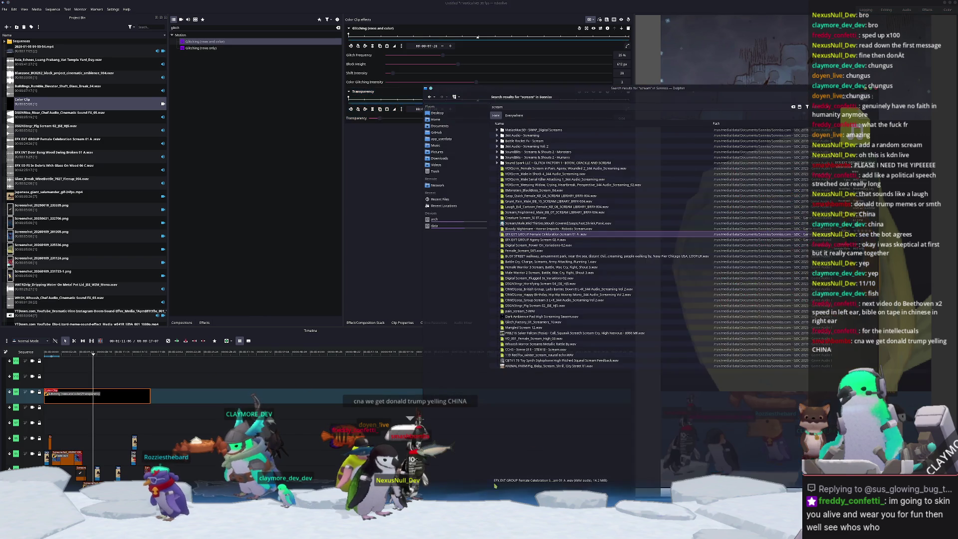
- Preview Mangled Scream 12.wav, then drag it into Kdenlive's project bin
{"action": "double_click", "coordinate": [520, 327]}
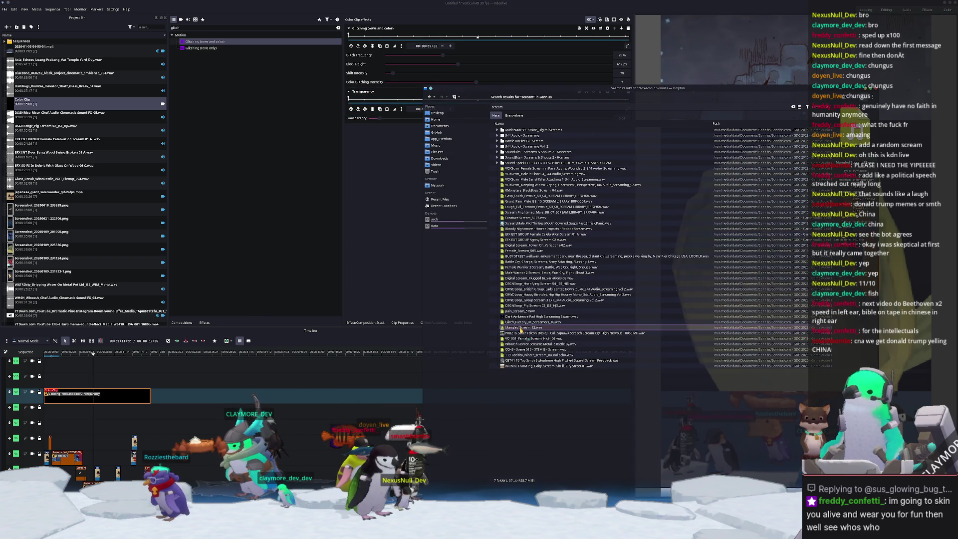
{"action": "left_click", "coordinate": [590, 183]}
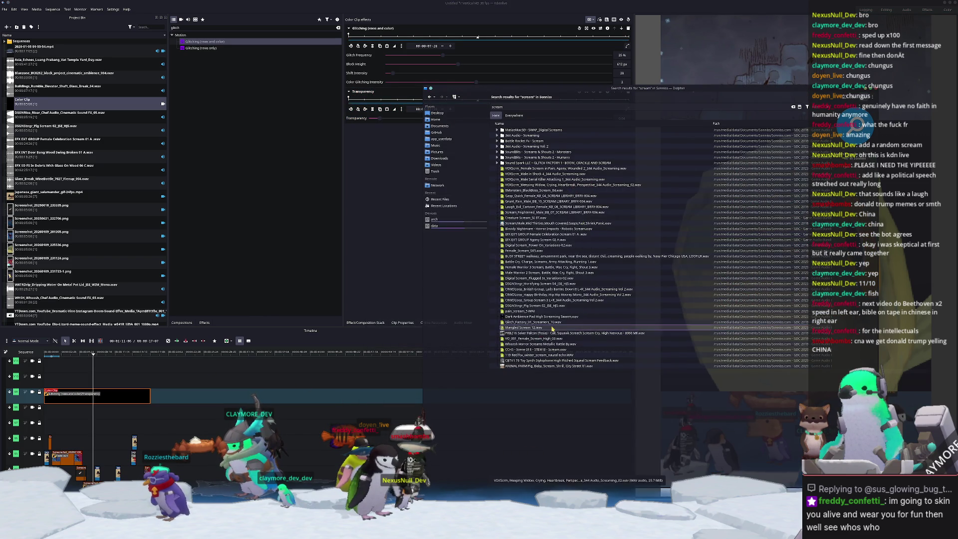
{"action": "mouse_move", "coordinate": [520, 327]}
{"action": "left_mouse_down"}
{"action": "mouse_move", "coordinate": [353, 387]}
{"action": "mouse_move", "coordinate": [170, 431]}
{"action": "left_mouse_up"}
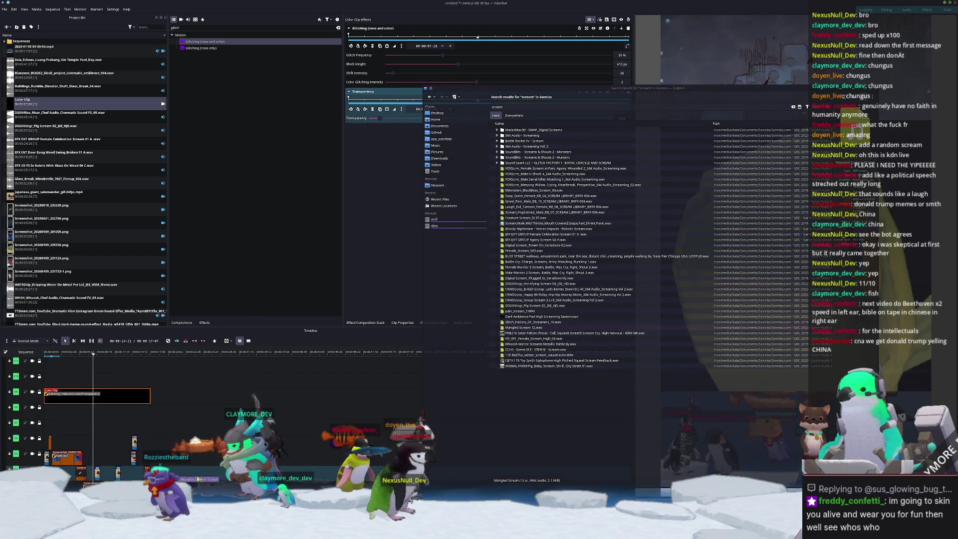
{"action": "left_click", "coordinate": [170, 431]}
{"action": "scroll", "coordinate": [343, 416], "scroll_direction": "down", "scroll_amount": 5}
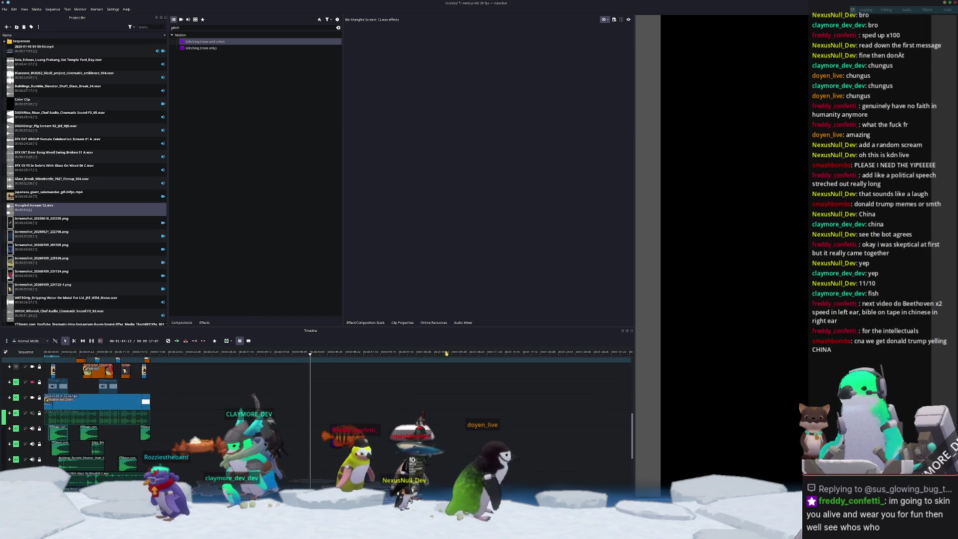
- Place Mangled Scream on track A13, trim it to end with the other clips, nudge it later, and play
{"action": "mouse_move", "coordinate": [34, 206]}
{"action": "left_mouse_down"}
{"action": "mouse_move", "coordinate": [100, 366]}
{"action": "mouse_move", "coordinate": [120, 457]}
{"action": "left_mouse_up"}
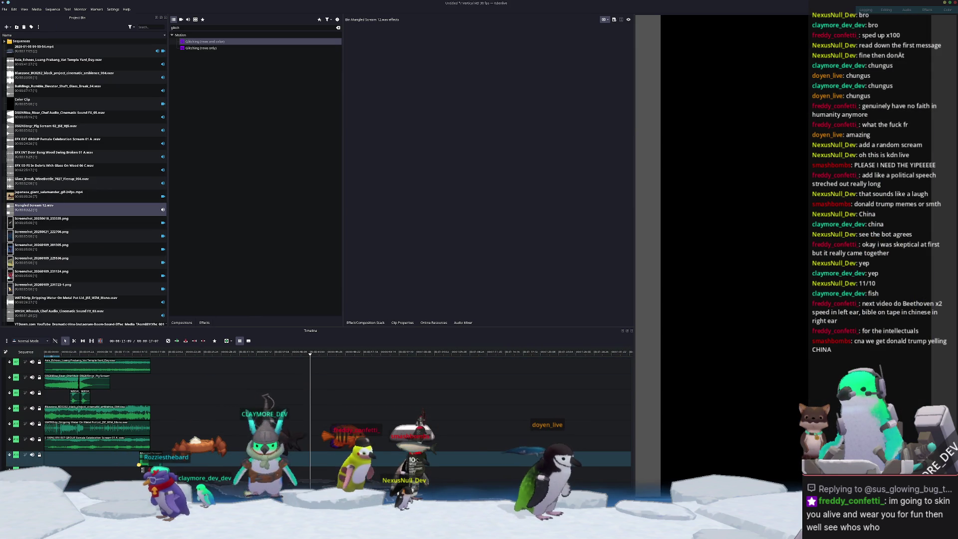
{"action": "scroll", "coordinate": [130, 464], "scroll_direction": "up", "scroll_amount": 2, "text": "ctrl"}
{"action": "scroll", "coordinate": [141, 464], "scroll_direction": "up", "scroll_amount": 1, "text": "ctrl"}
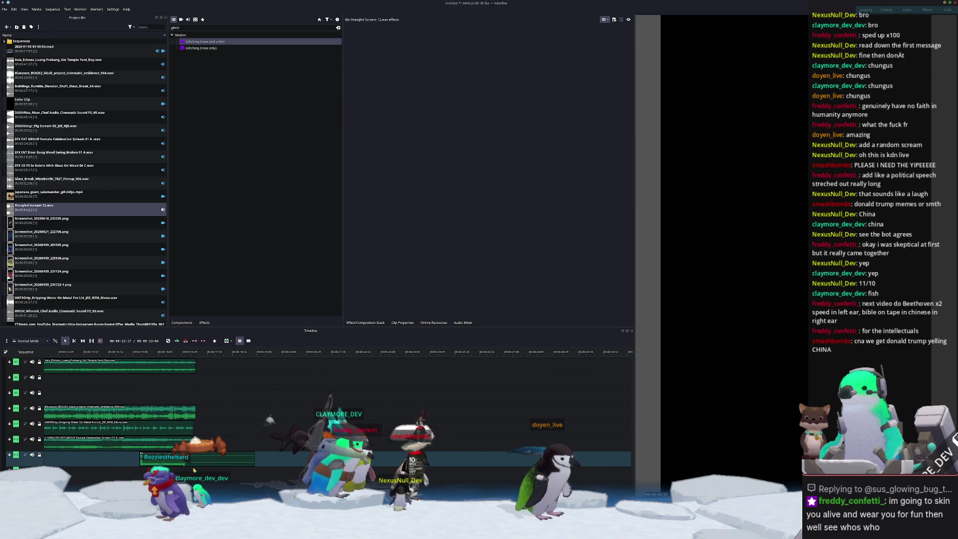
{"action": "left_click_drag", "start_coordinate": [254, 463], "coordinate": [194, 462]}
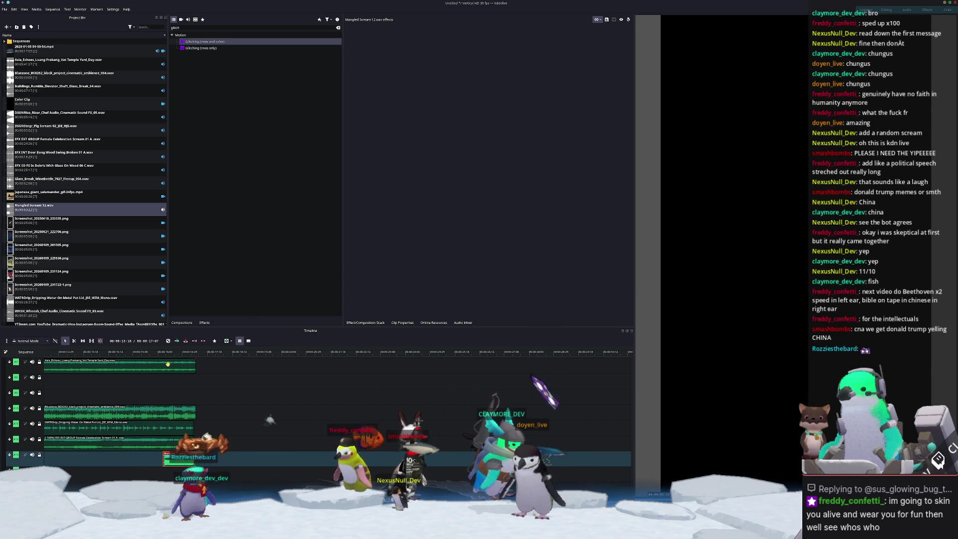
{"action": "left_click_drag", "start_coordinate": [182, 461], "coordinate": [194, 461]}
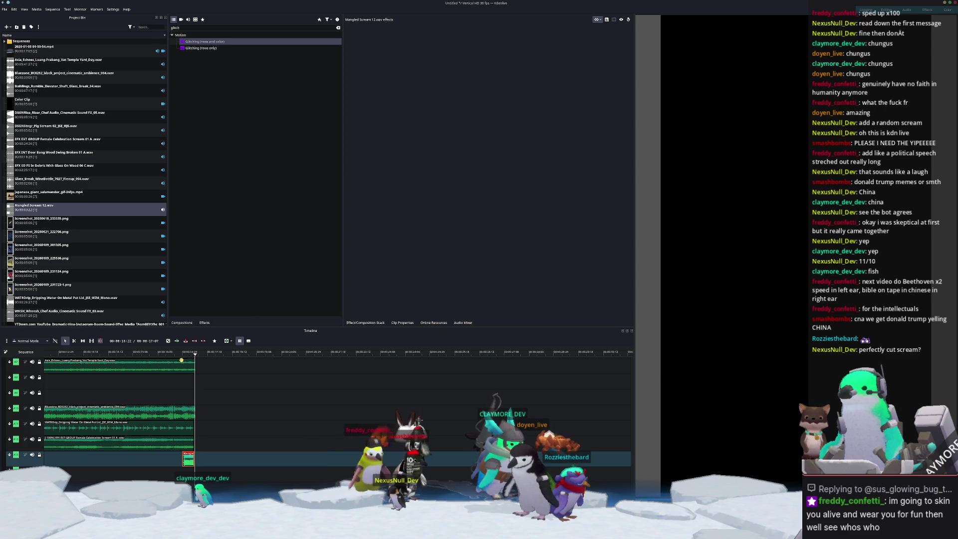
{"action": "key", "text": "space"}
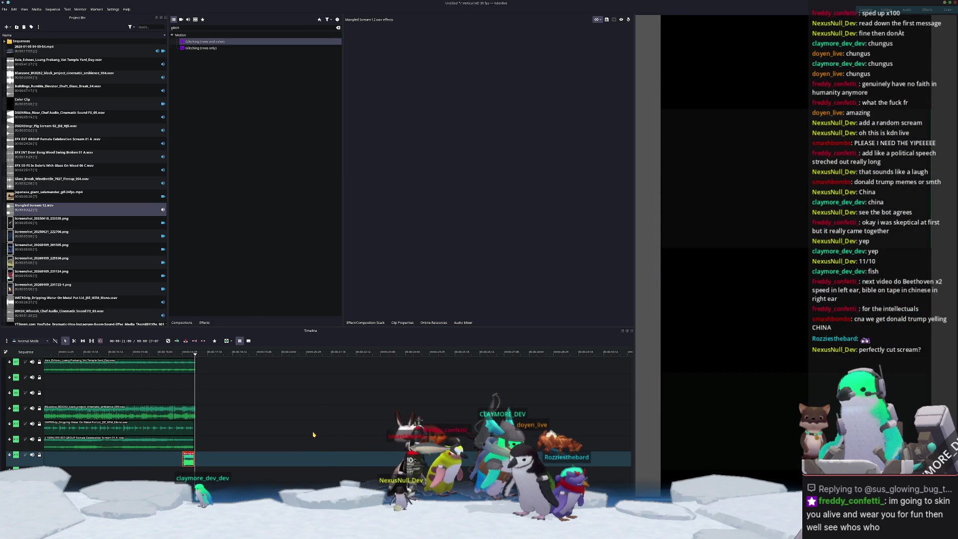
- Jump to the timeline start and add the giant salamander clip to a track
{"action": "scroll", "coordinate": [279, 431], "scroll_direction": "down", "scroll_amount": 5, "text": "ctrl"}
{"action": "scroll", "coordinate": [282, 438], "scroll_direction": "up", "scroll_amount": 2}
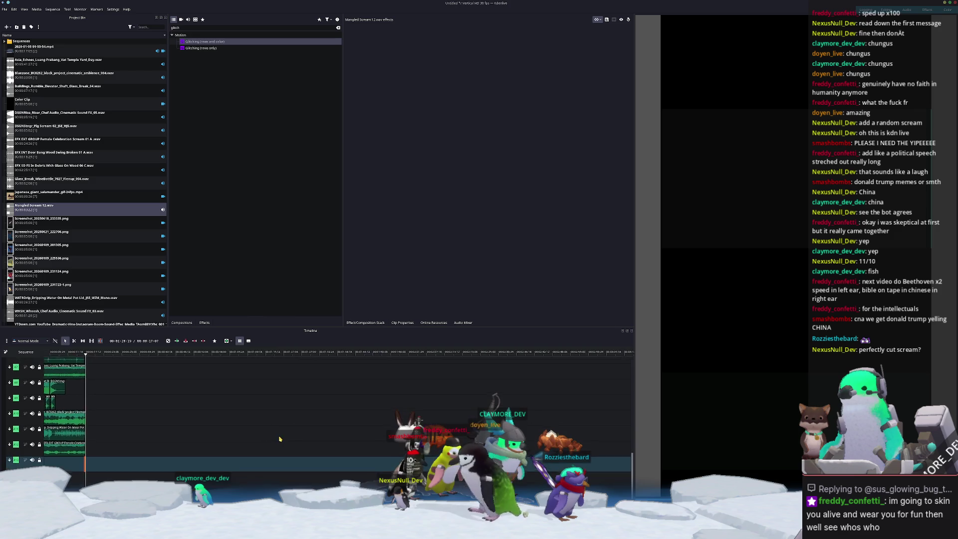
{"action": "scroll", "coordinate": [299, 452], "scroll_direction": "up", "scroll_amount": 5}
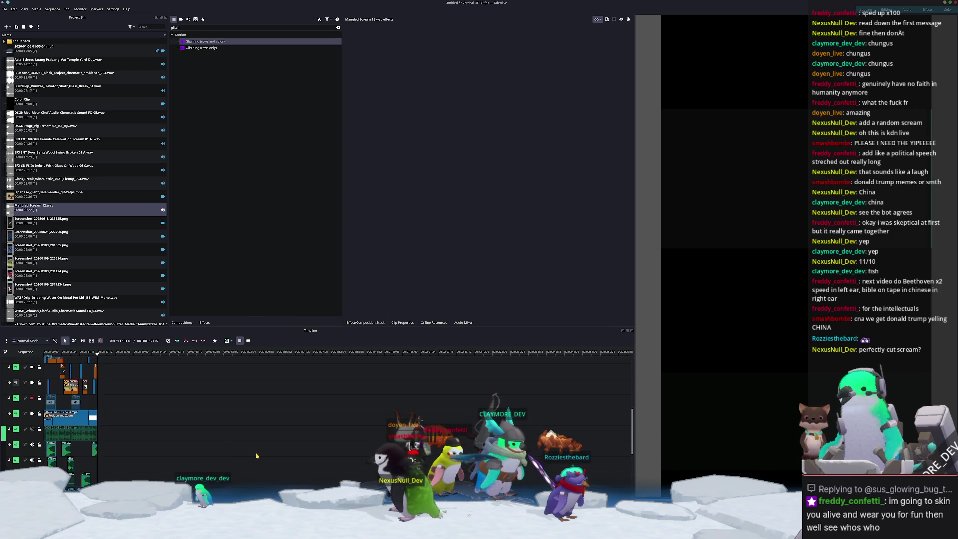
{"action": "key", "text": "Home"}
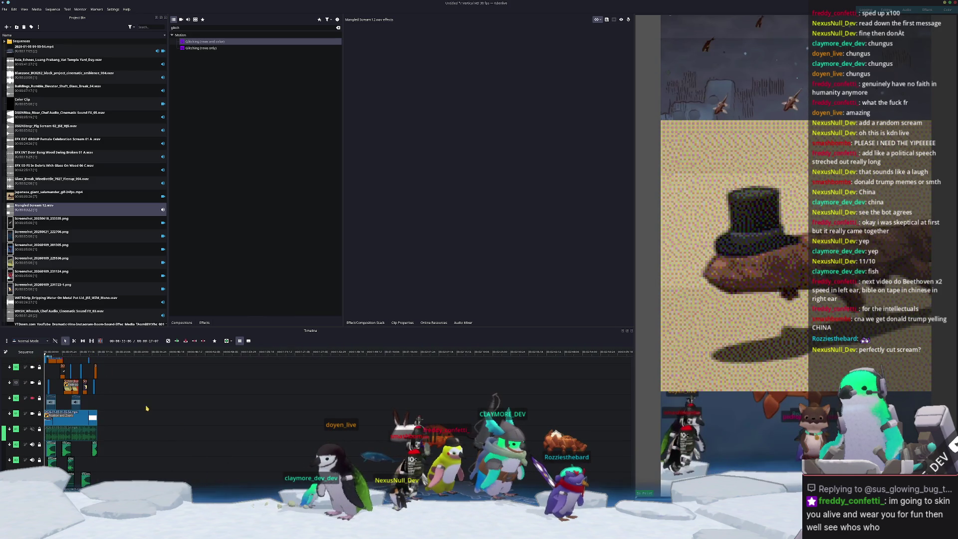
{"action": "scroll", "coordinate": [149, 409], "scroll_direction": "up", "scroll_amount": 5}
{"action": "mouse_move", "coordinate": [48, 194]}
{"action": "left_mouse_down"}
{"action": "mouse_move", "coordinate": [63, 430]}
{"action": "mouse_move", "coordinate": [72, 432]}
{"action": "left_mouse_up"}
{"action": "scroll", "coordinate": [101, 396], "scroll_direction": "up", "scroll_amount": 2, "text": "ctrl"}
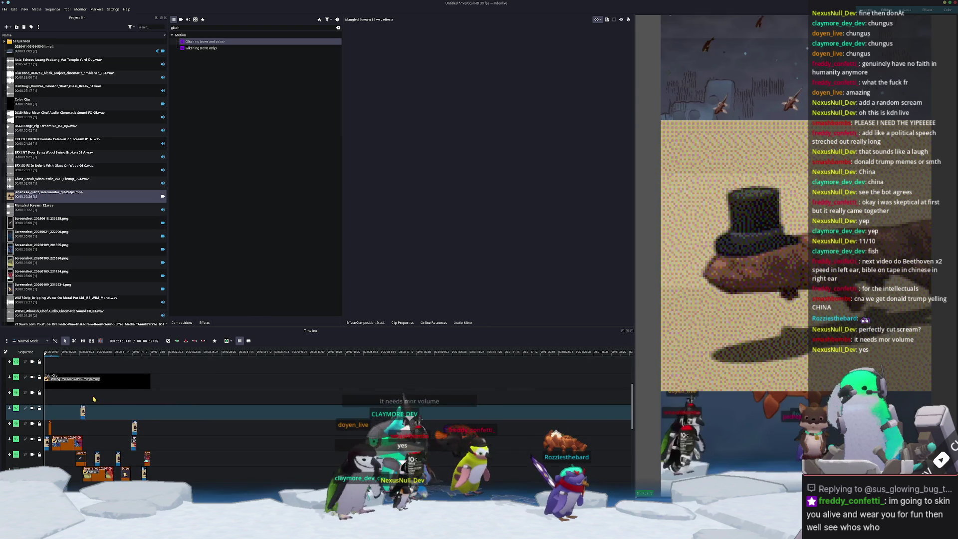
{"action": "scroll", "coordinate": [75, 412], "scroll_direction": "up", "scroll_amount": 1}
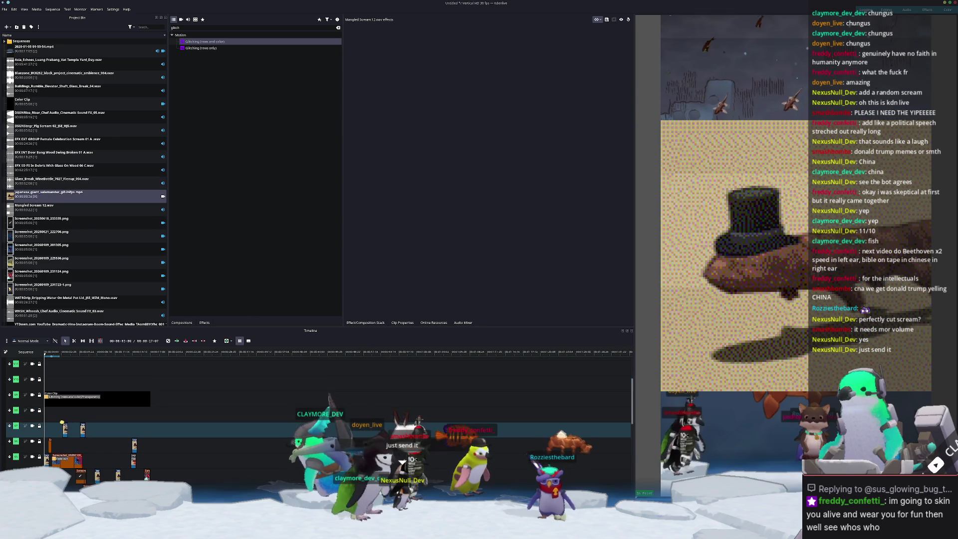
- Scrub the montage between 4 and 28 seconds, then bring up the Save File dialog
{"action": "left_click", "coordinate": [71, 354]}
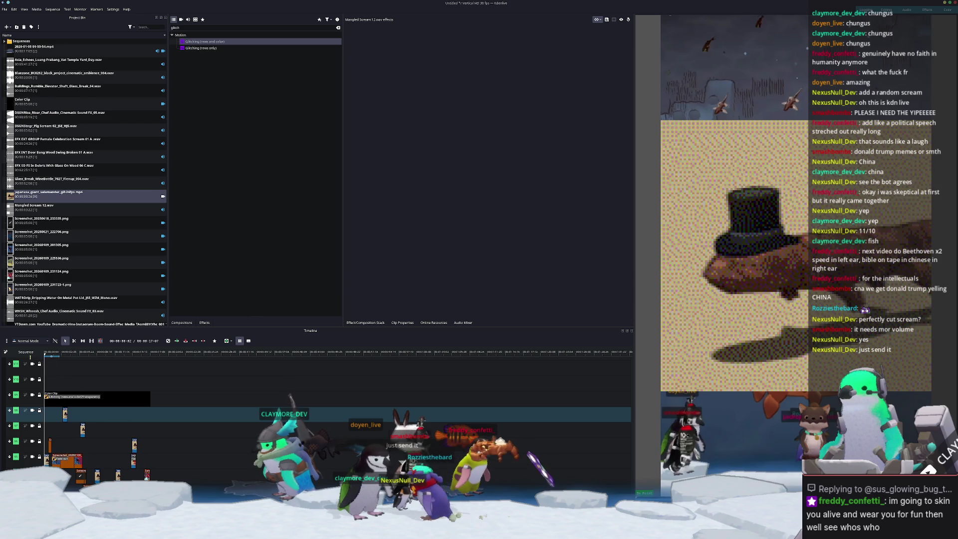
{"action": "left_click", "coordinate": [227, 469]}
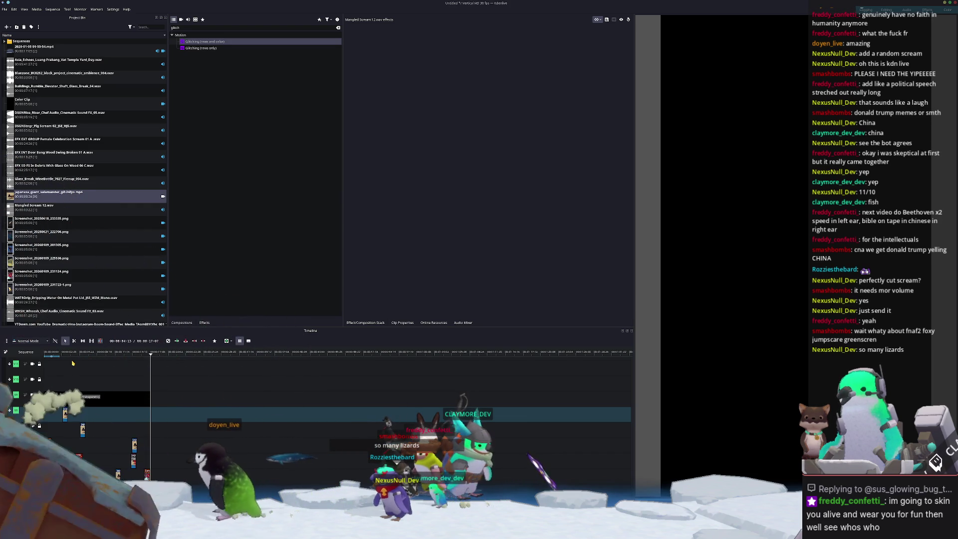
{"action": "left_click", "coordinate": [73, 355]}
{"action": "left_click_drag", "start_coordinate": [73, 359], "coordinate": [129, 375]}
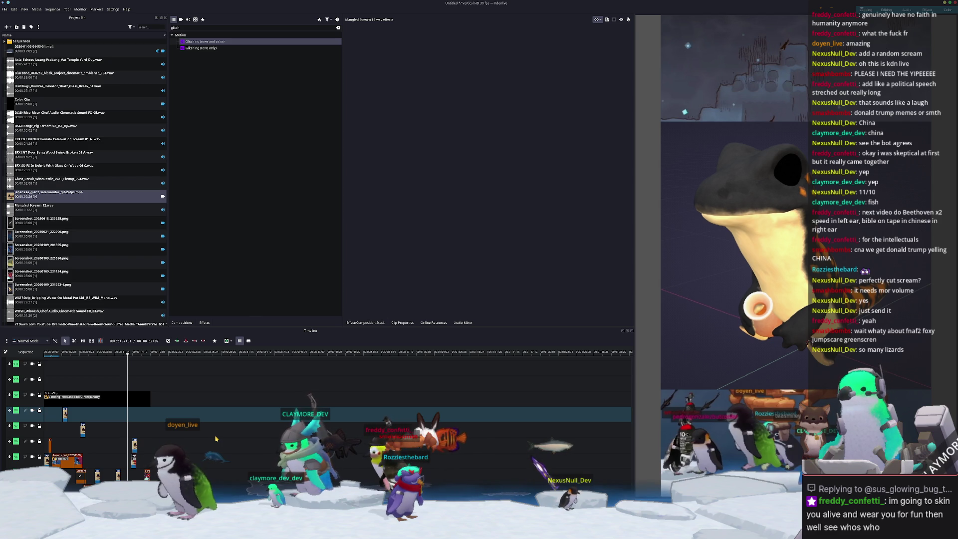
{"action": "key", "text": "ctrl+s"}
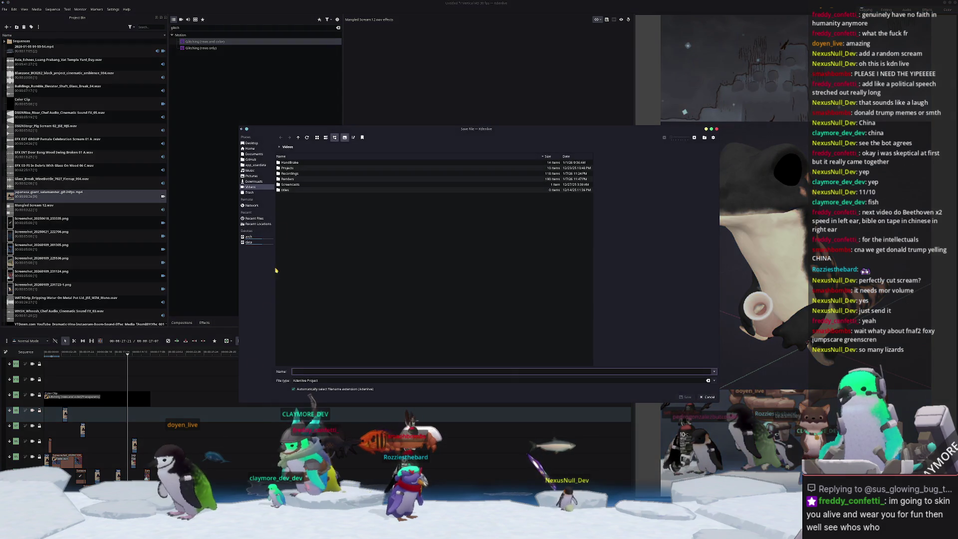
- Create a new kelp_perch folder inside Videos/Projects/shorts
{"action": "double_click", "coordinate": [295, 170]}
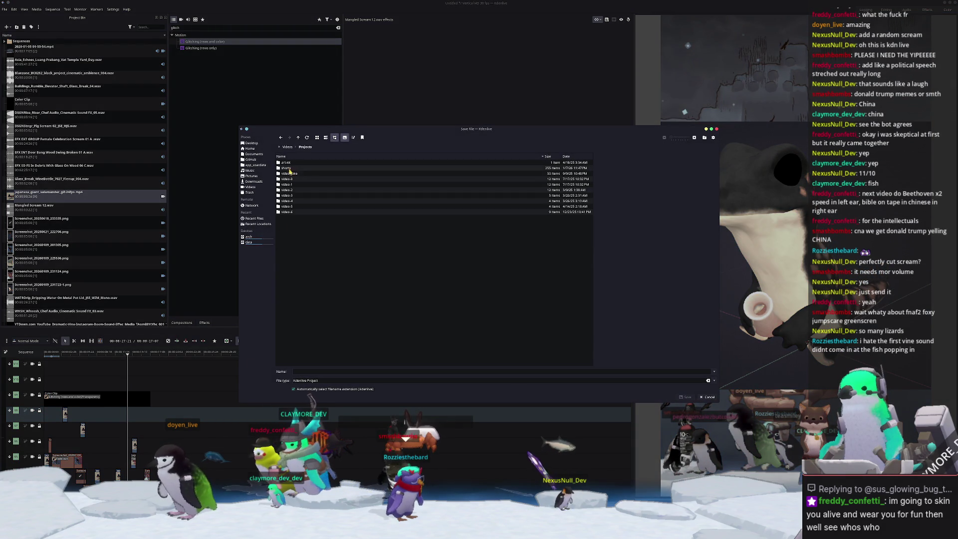
{"action": "double_click", "coordinate": [293, 173]}
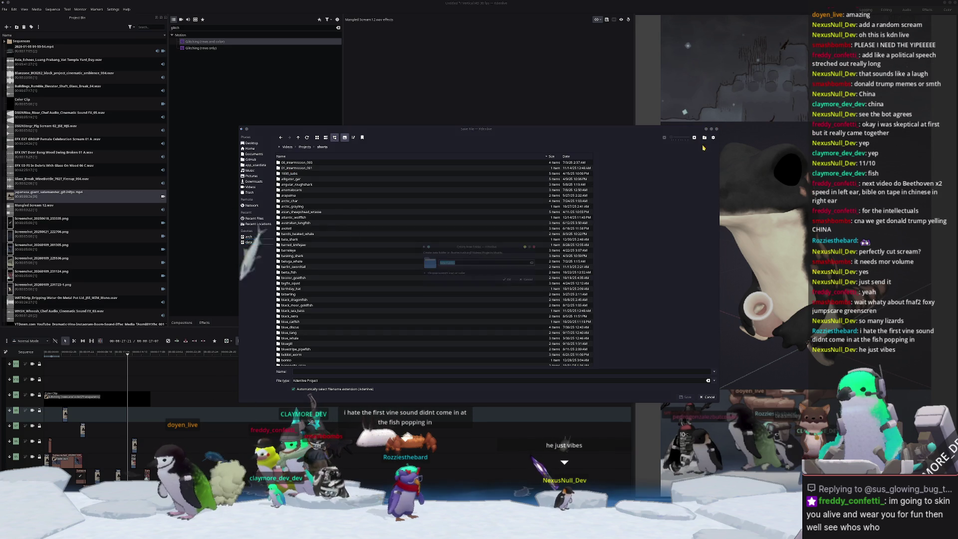
{"action": "key", "text": "F10"}
{"action": "type", "text": "ke"}
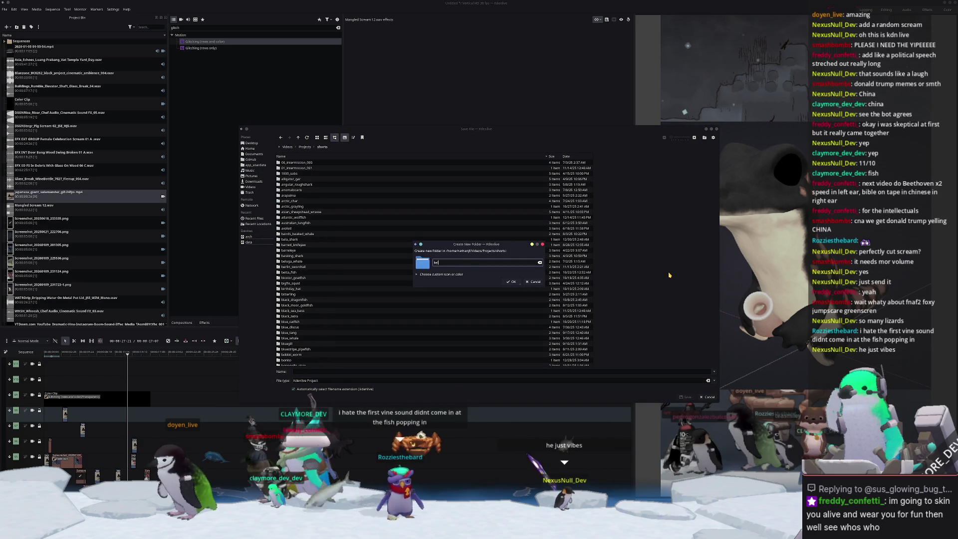
{"action": "type", "text": "lp_perch"}
{"action": "key", "text": "Return"}
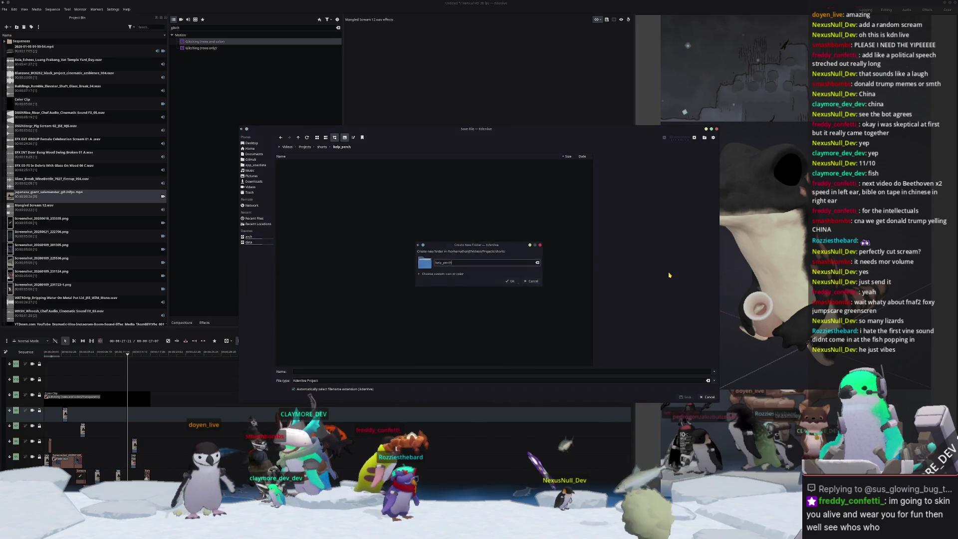
- Save the project as kelp_perch in that folder
{"action": "left_click", "coordinate": [377, 371]}
{"action": "type", "text": "k"}
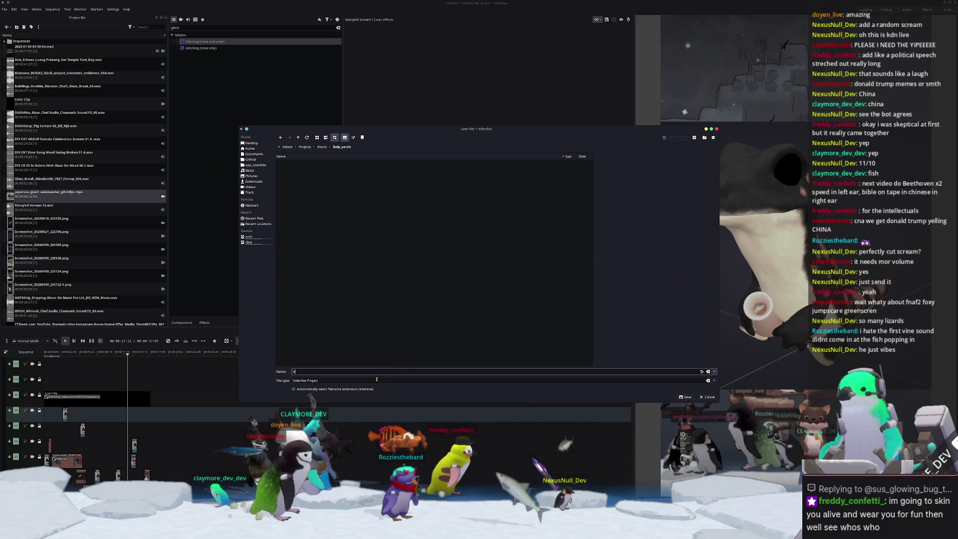
{"action": "type", "text": "elp_perch"}
{"action": "key", "text": "Return"}
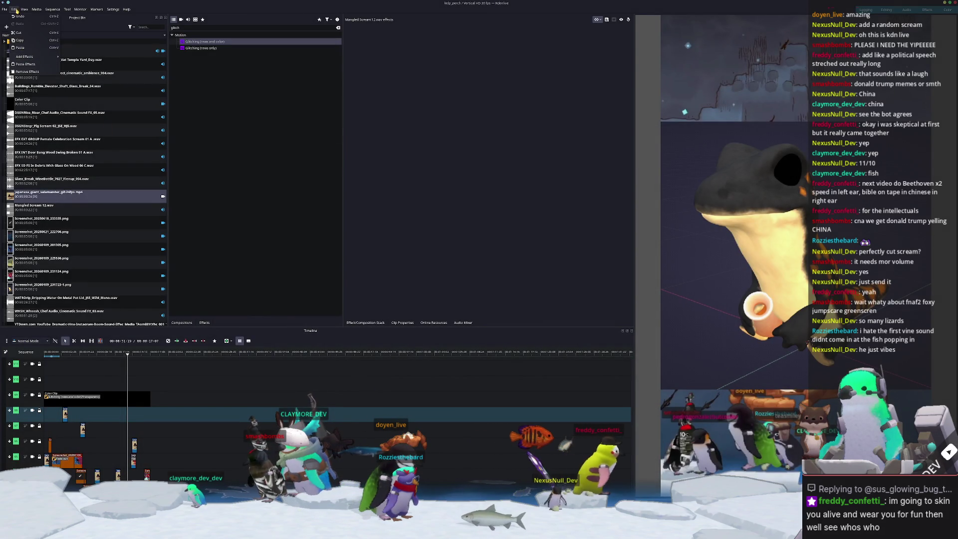
- Open the Render dialog and check the output file location
{"action": "left_click", "coordinate": [4, 9]}
{"action": "left_click", "coordinate": [14, 79]}
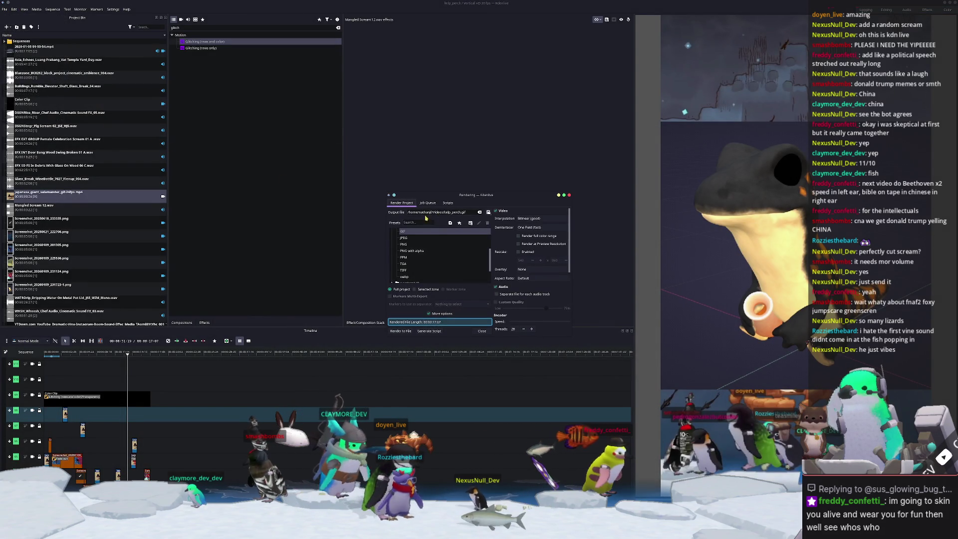
{"action": "left_click", "coordinate": [443, 213]}
{"action": "scroll", "coordinate": [411, 258], "scroll_direction": "down", "scroll_amount": 2}
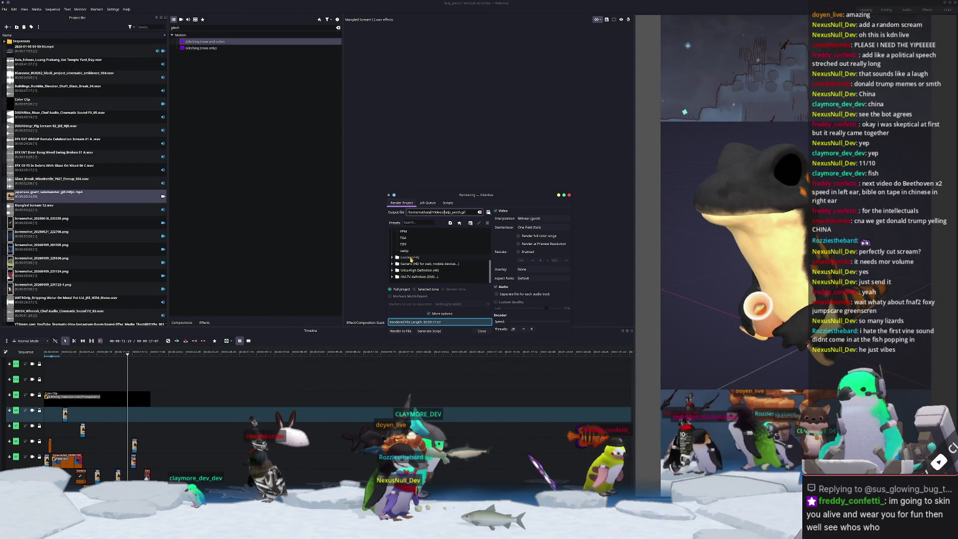
- Select the Generic MP4-H264/AAC preset and start rendering to kelp_perch.mp4
{"action": "left_click", "coordinate": [392, 270]}
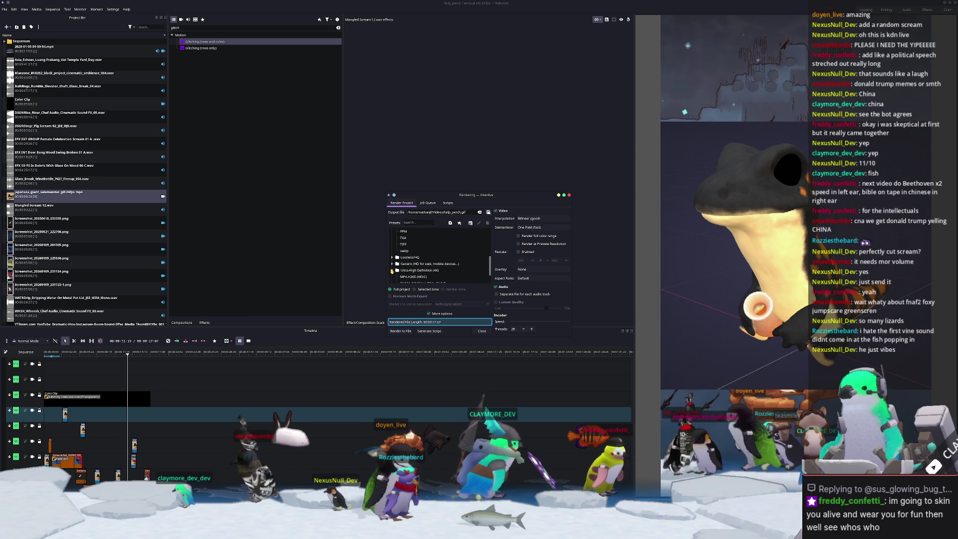
{"action": "left_click", "coordinate": [408, 256]}
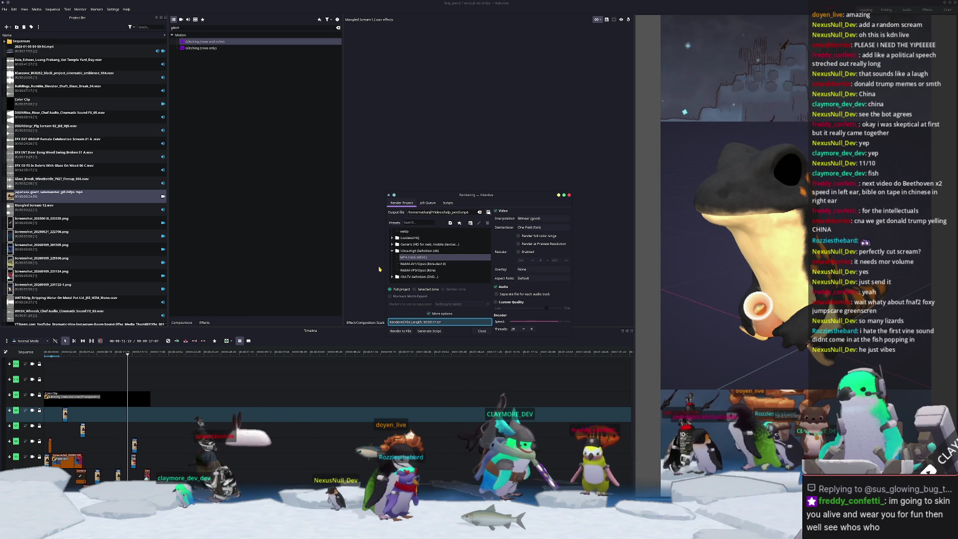
{"action": "left_click", "coordinate": [392, 245]}
{"action": "left_click", "coordinate": [405, 257]}
{"action": "scroll", "coordinate": [432, 249], "scroll_direction": "up", "scroll_amount": 5}
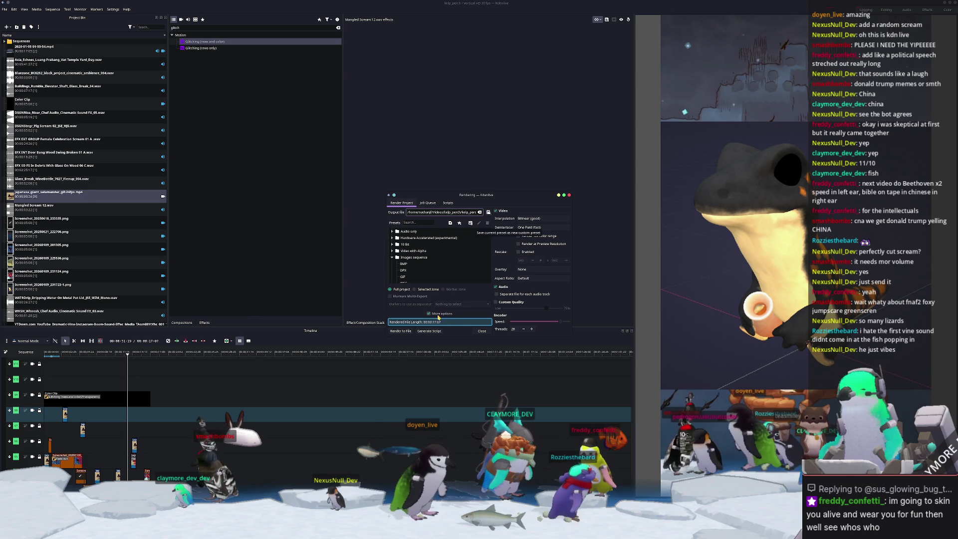
{"action": "left_click", "coordinate": [400, 331]}
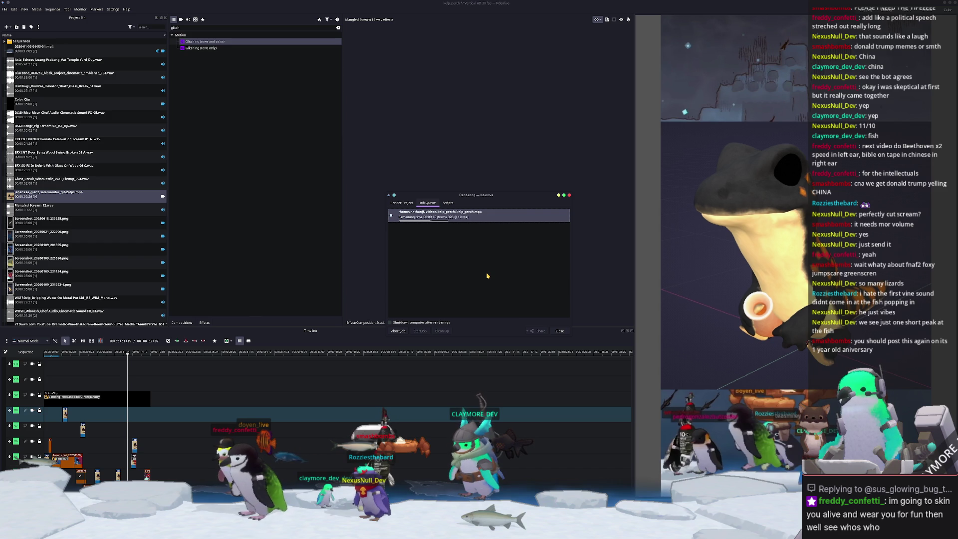
- Close the rendering window and add the hypnotic spiral loop video to the Project Bin
{"action": "left_click", "coordinate": [560, 330]}
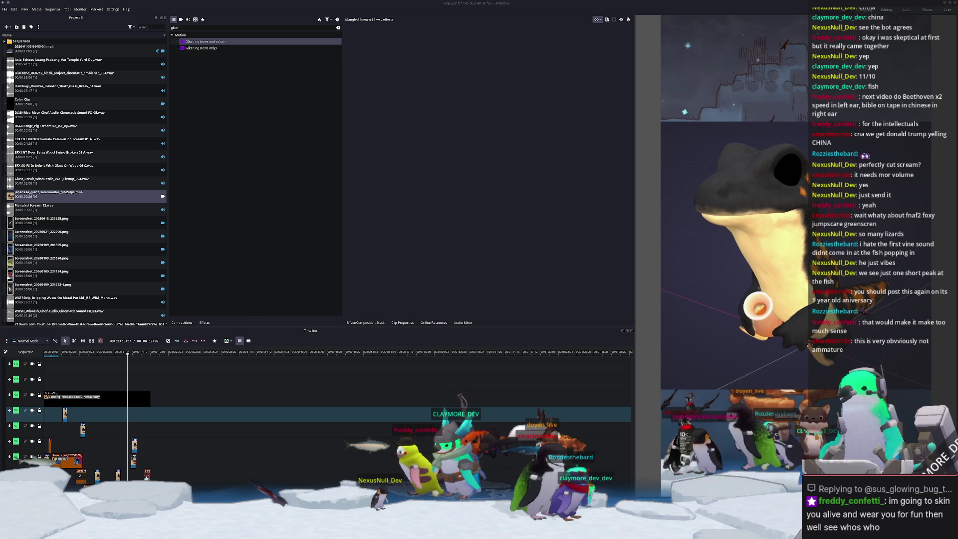
{"action": "scroll", "coordinate": [85, 174], "scroll_direction": "down", "scroll_amount": 3}
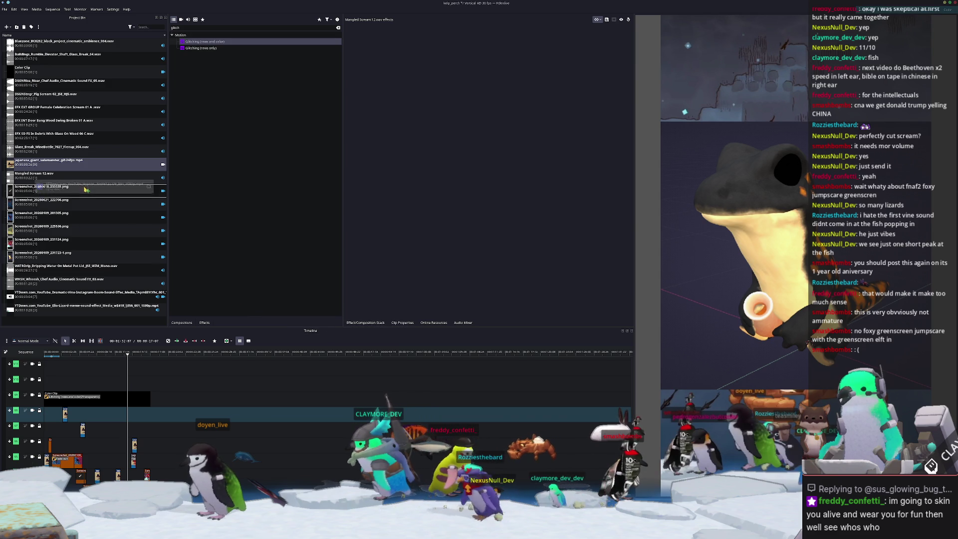
{"action": "left_click_drag", "start_coordinate": [84, 188], "coordinate": [85, 190]}
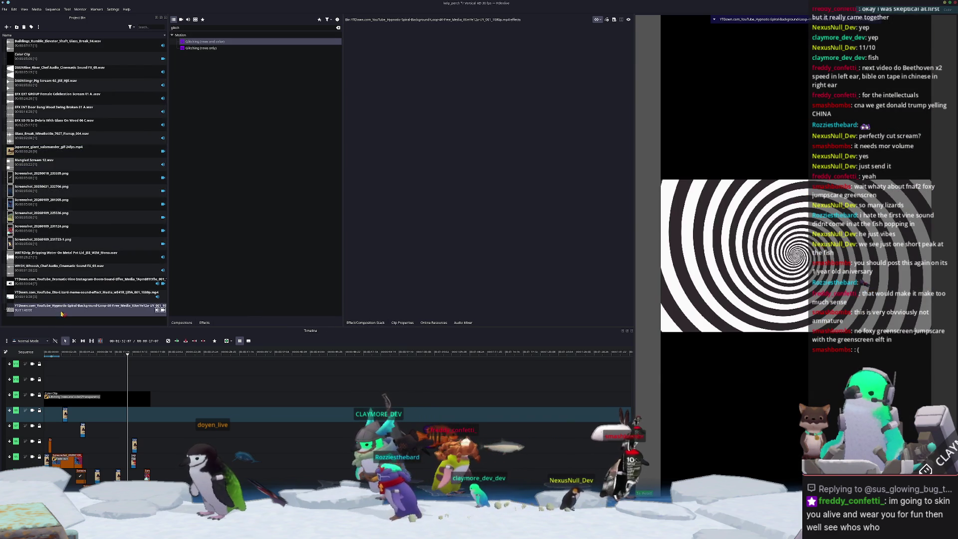
- Place the spiral clip at the start of the empty upper video track and shorten it
{"action": "left_click", "coordinate": [69, 400]}
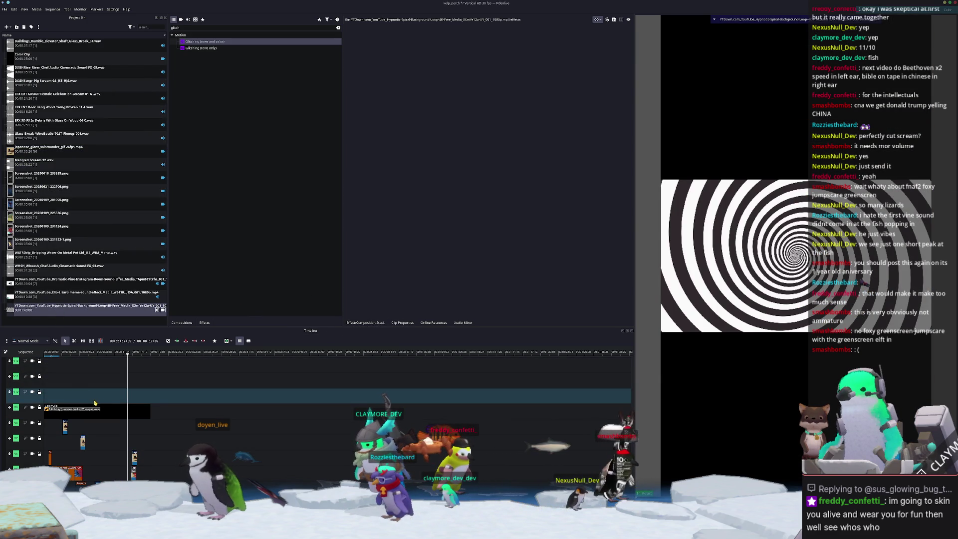
{"action": "left_click_drag", "start_coordinate": [67, 310], "coordinate": [182, 397]}
{"action": "right_click", "coordinate": [182, 397]}
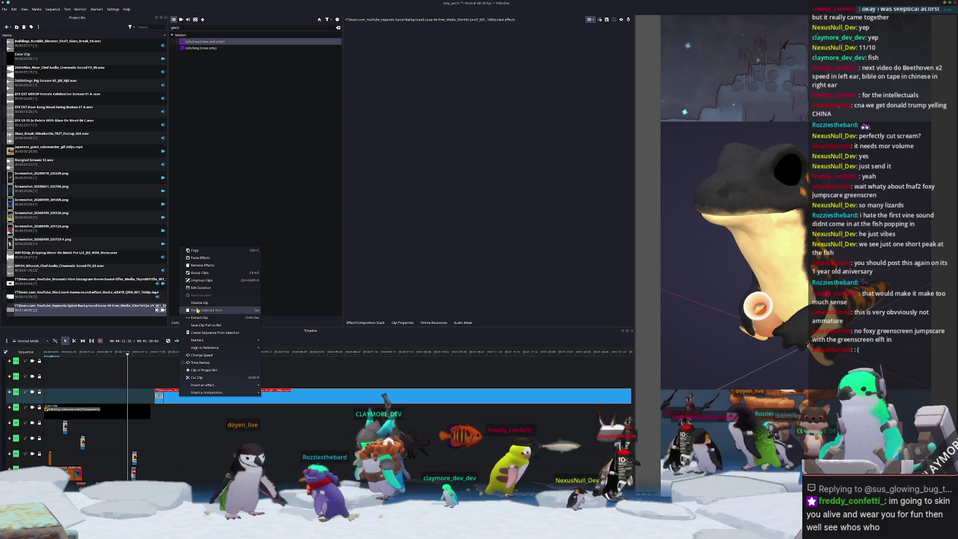
{"action": "left_click", "coordinate": [196, 423]}
{"action": "scroll", "coordinate": [196, 423], "scroll_direction": "down", "scroll_amount": 1, "text": "ctrl"}
{"action": "scroll", "coordinate": [196, 423], "scroll_direction": "down", "scroll_amount": 1, "text": "ctrl"}
{"action": "scroll", "coordinate": [175, 372], "scroll_direction": "down", "scroll_amount": 3}
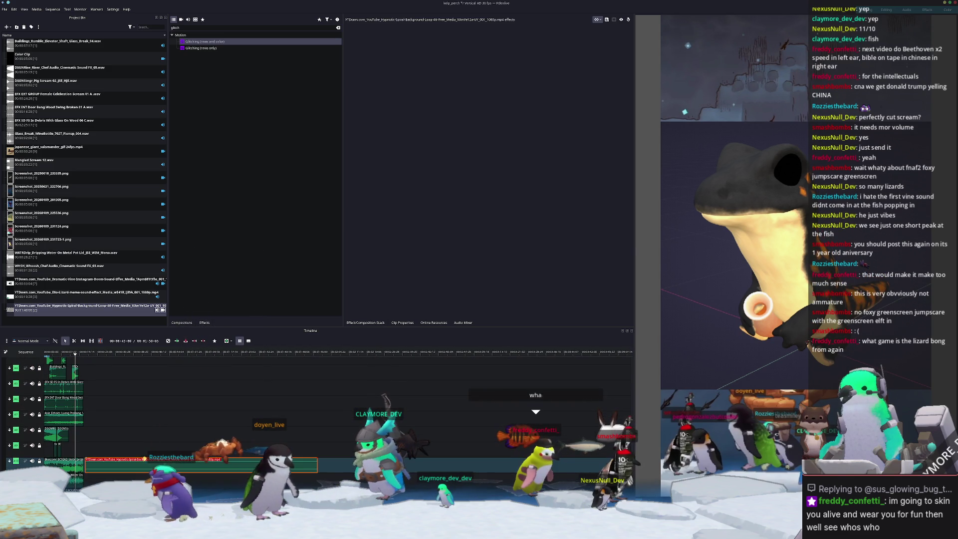
{"action": "scroll", "coordinate": [124, 418], "scroll_direction": "up", "scroll_amount": 3}
{"action": "scroll", "coordinate": [123, 418], "scroll_direction": "up", "scroll_amount": 2}
{"action": "mouse_move", "coordinate": [226, 376]}
{"action": "left_mouse_down"}
{"action": "mouse_move", "coordinate": [226, 415]}
{"action": "mouse_move", "coordinate": [91, 417]}
{"action": "left_mouse_up"}
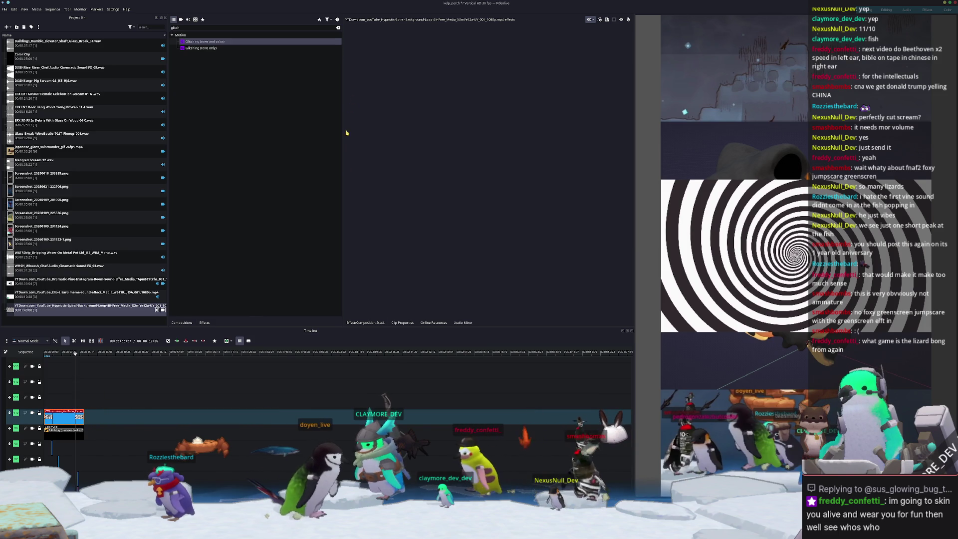
- Search effects for 'zoom' and apply Position and Zoom to the spiral clip
{"action": "double_click", "coordinate": [204, 31]}
{"action": "key", "text": "BackSpace"}
{"action": "type", "text": "zoom"}
{"action": "left_click_drag", "start_coordinate": [199, 43], "coordinate": [65, 417]}
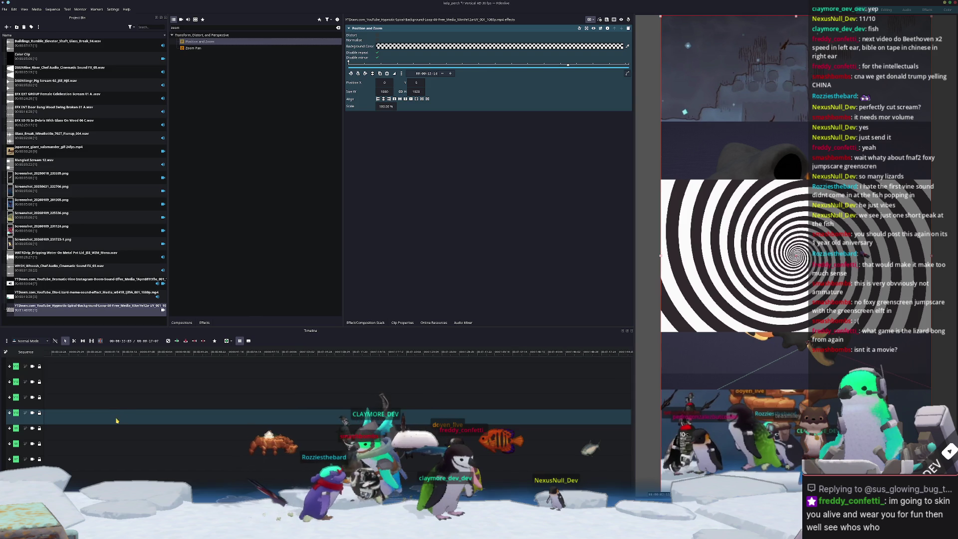
- Set the spiral's Position and Zoom scale to 330% and return near the video start
{"action": "scroll", "coordinate": [125, 412], "scroll_direction": "down", "scroll_amount": 1}
{"action": "scroll", "coordinate": [125, 412], "scroll_direction": "up", "scroll_amount": 3, "text": "ctrl"}
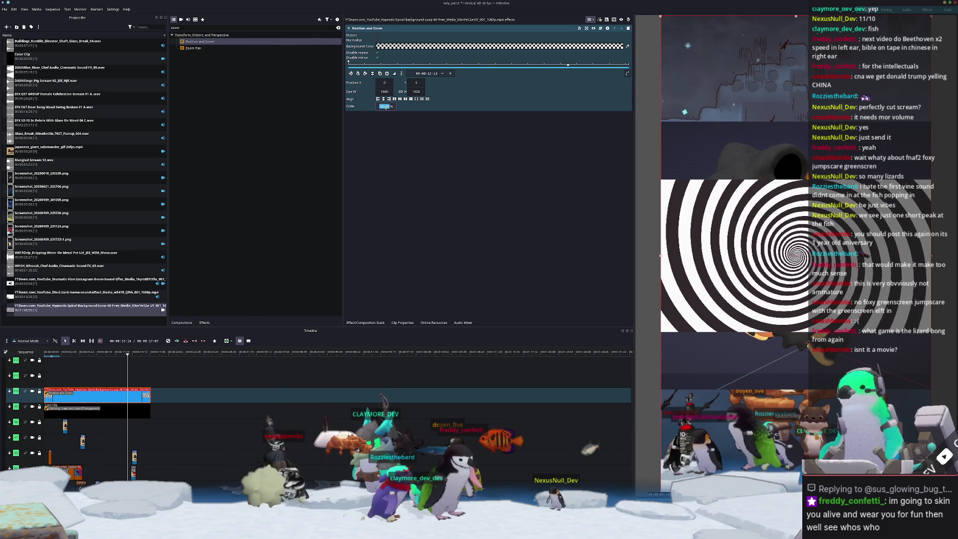
{"action": "type", "text": "0"}
{"action": "key", "text": "Return"}
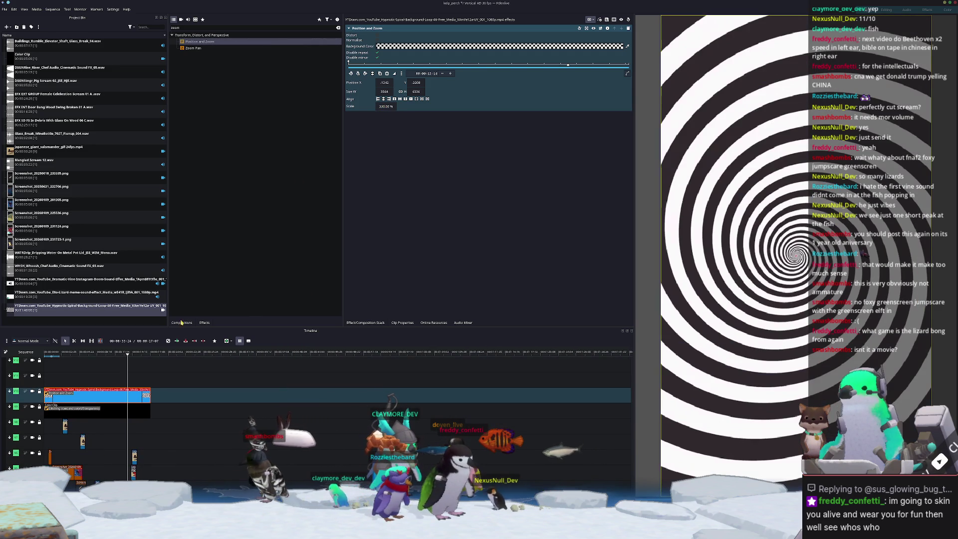
{"action": "left_click", "coordinate": [47, 352]}
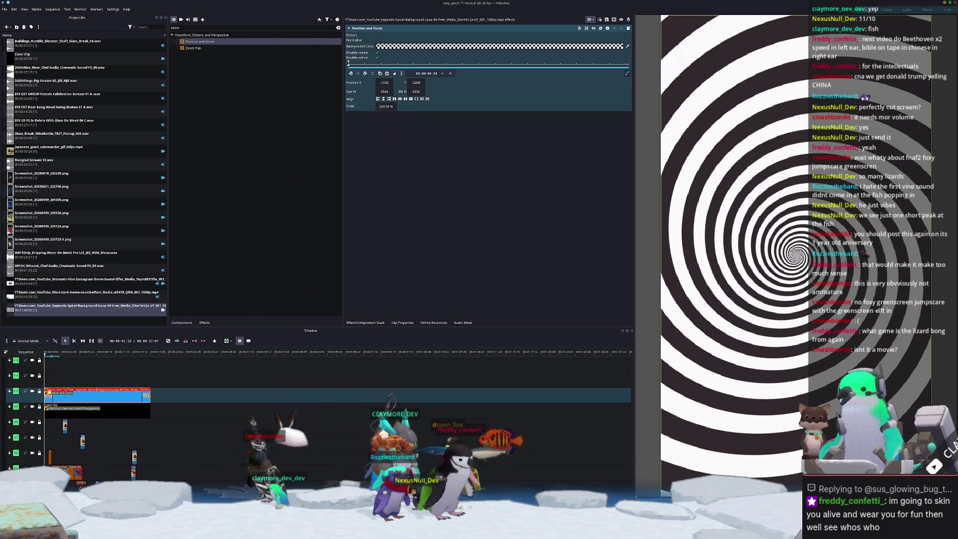
{"action": "left_click", "coordinate": [206, 28]}
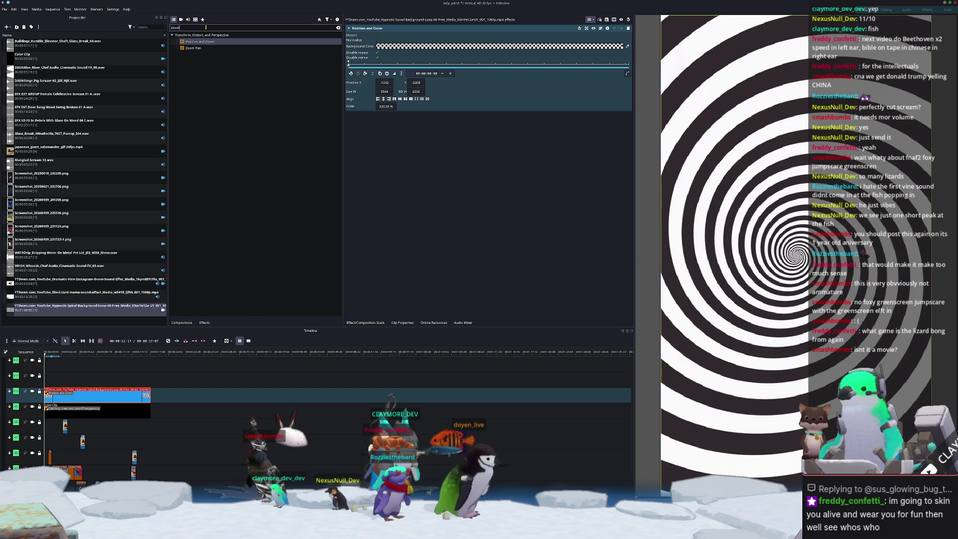
- Apply Transparency to the spiral, keyframe it around 16 seconds, and preview from the start
{"action": "type", "text": "ttrans"}
{"action": "mouse_move", "coordinate": [196, 42]}
{"action": "left_mouse_down"}
{"action": "mouse_move", "coordinate": [235, 82]}
{"action": "mouse_move", "coordinate": [93, 393]}
{"action": "left_mouse_up"}
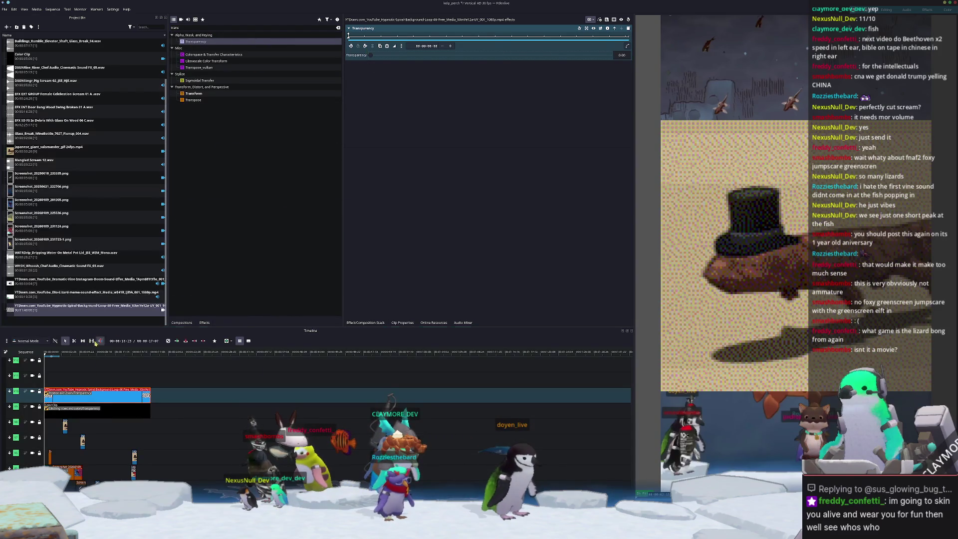
{"action": "left_click_drag", "start_coordinate": [99, 355], "coordinate": [150, 359]}
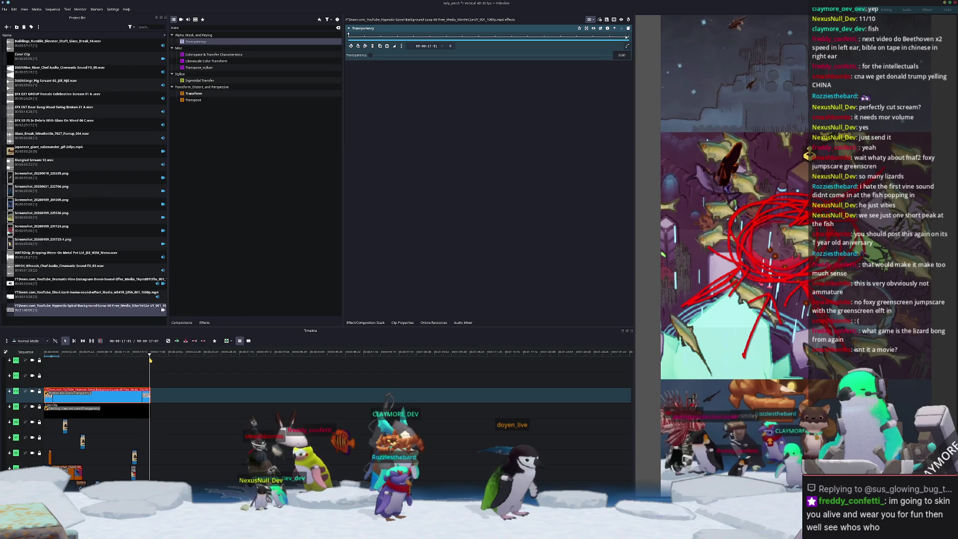
{"action": "left_click", "coordinate": [358, 46]}
{"action": "left_click_drag", "start_coordinate": [435, 58], "coordinate": [440, 58]}
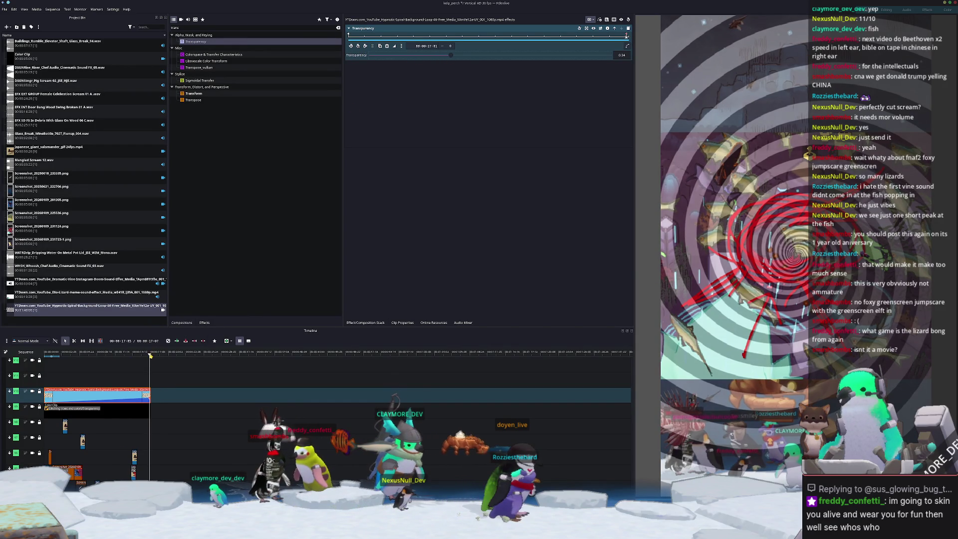
{"action": "key", "text": "Home"}
{"action": "key", "text": "space"}
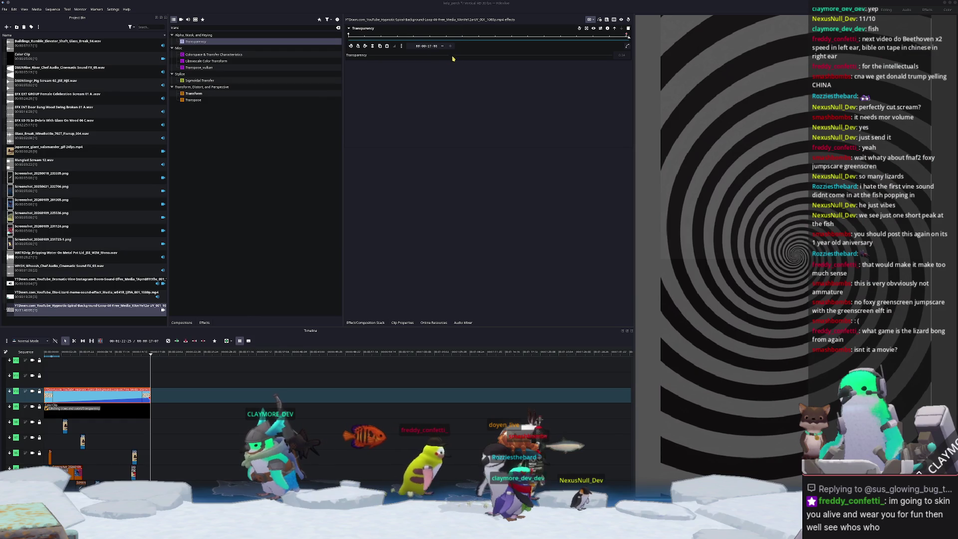
- Add a transparency keyframe at 8 seconds, lowering opacity to about 0.03
{"action": "left_click", "coordinate": [119, 352]}
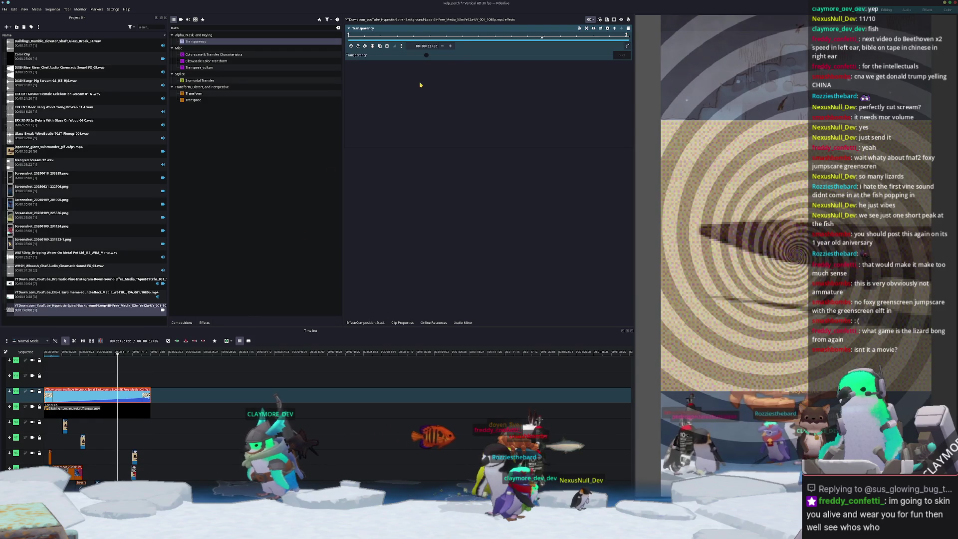
{"action": "left_click_drag", "start_coordinate": [539, 37], "coordinate": [483, 42]}
{"action": "left_click", "coordinate": [409, 58]}
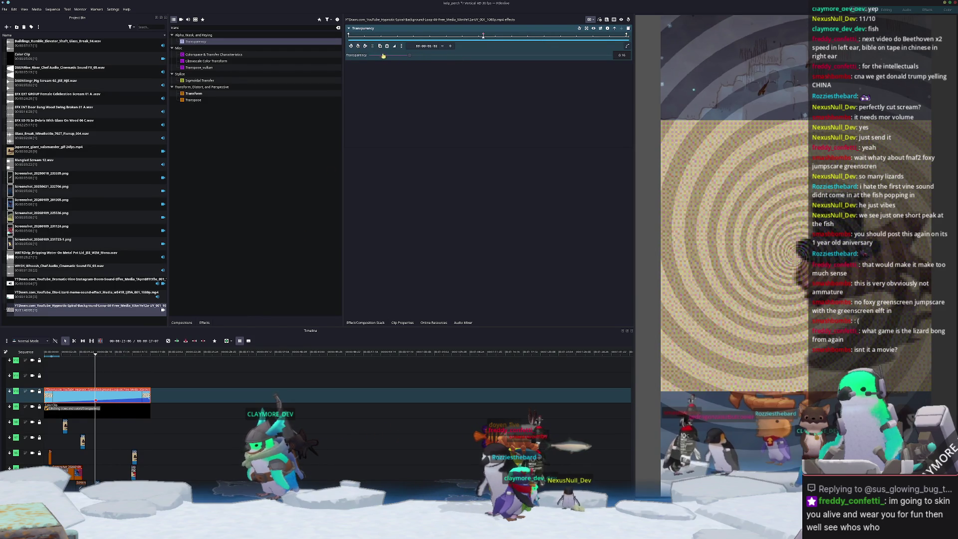
{"action": "left_click_drag", "start_coordinate": [409, 57], "coordinate": [376, 56]}
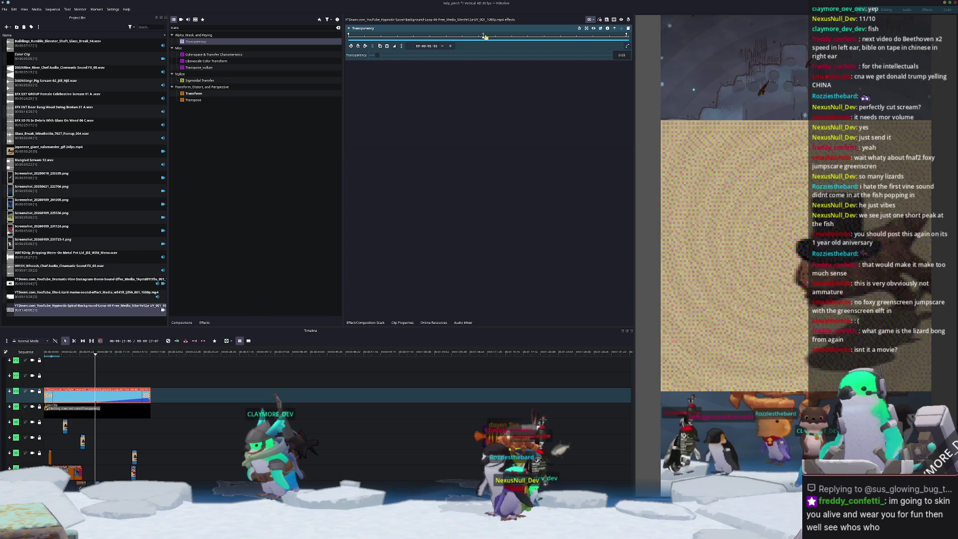
{"action": "mouse_move", "coordinate": [483, 35]}
{"action": "left_mouse_down"}
{"action": "mouse_move", "coordinate": [605, 40]}
{"action": "mouse_move", "coordinate": [394, 56]}
{"action": "mouse_move", "coordinate": [536, 56]}
{"action": "left_mouse_up"}
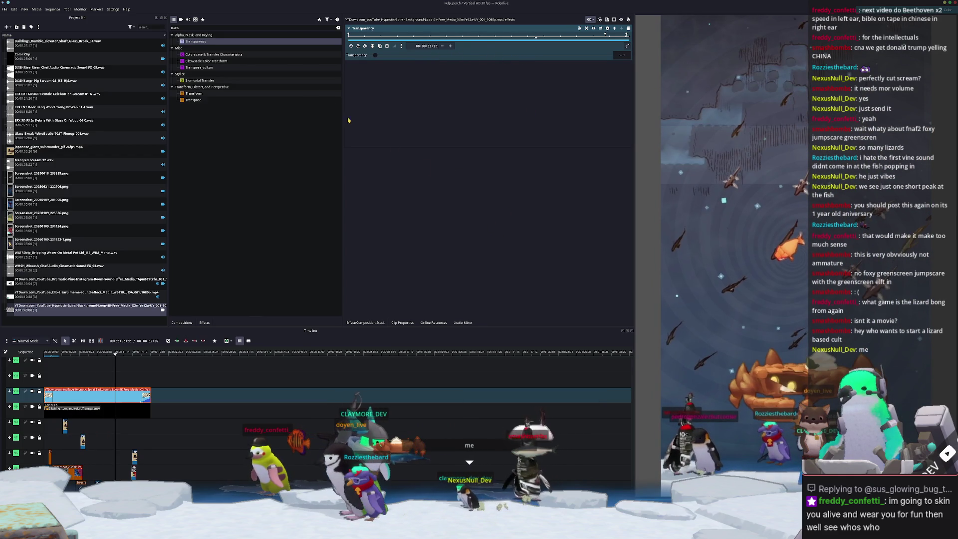
- Re-render the project to kelp_perch.mp4, overwriting the existing file
{"action": "left_click", "coordinate": [5, 9]}
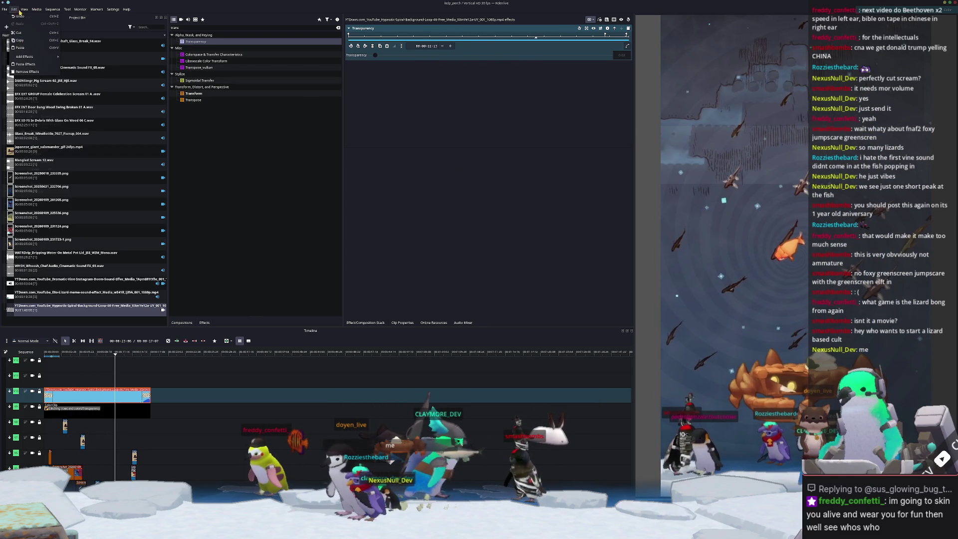
{"action": "left_click", "coordinate": [15, 79]}
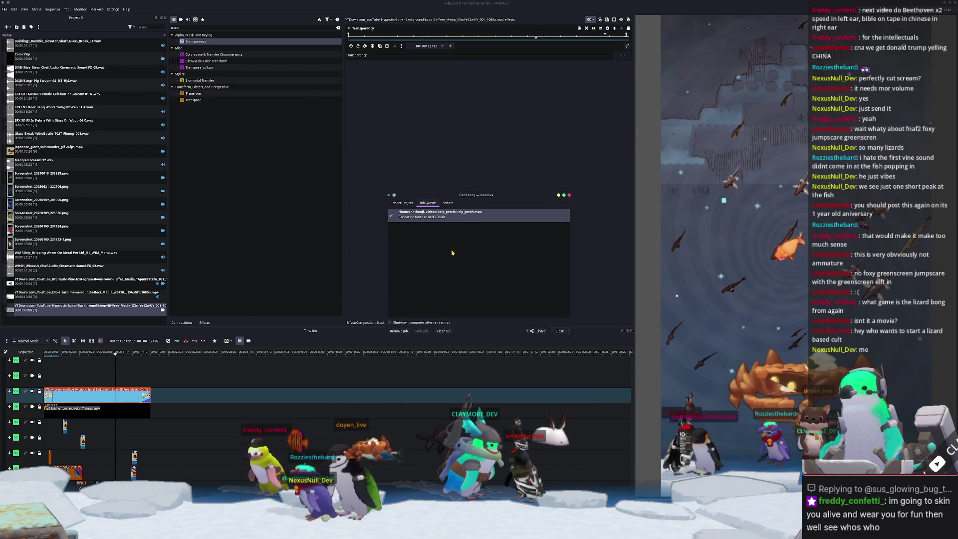
{"action": "left_click", "coordinate": [403, 203]}
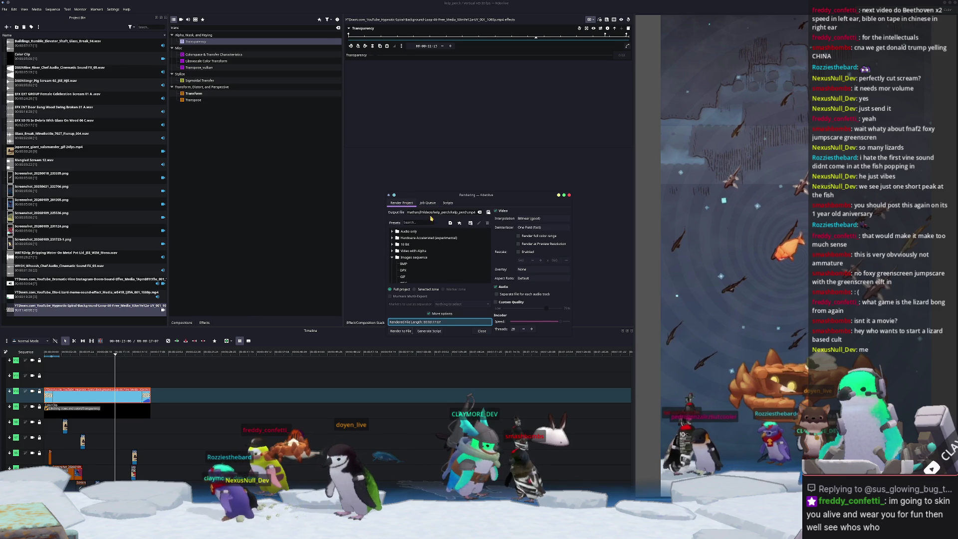
{"action": "left_click", "coordinate": [401, 331]}
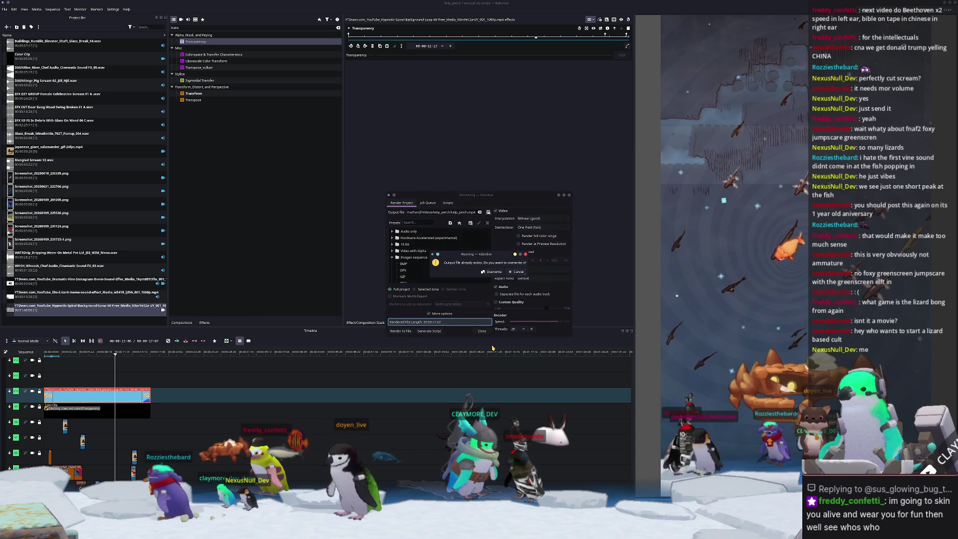
{"action": "left_click", "coordinate": [494, 272]}
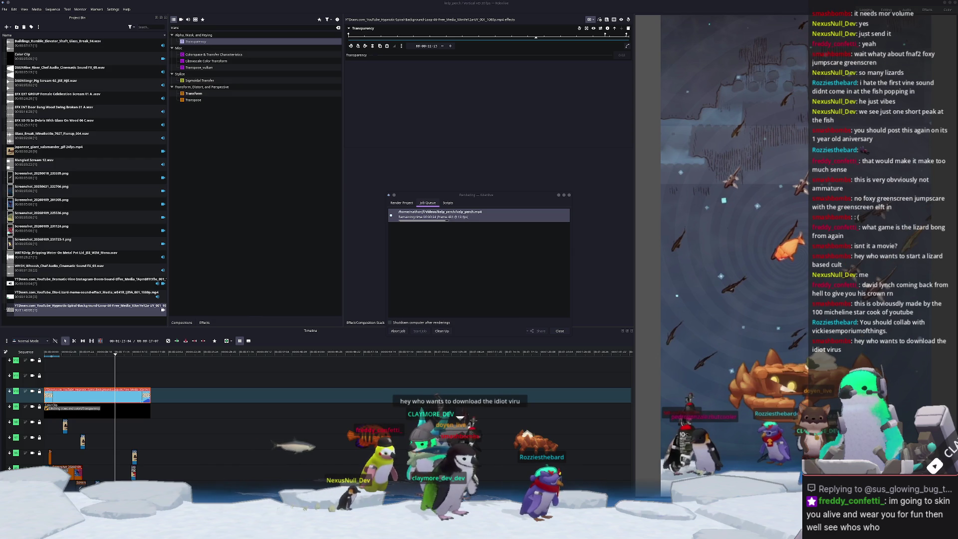
- In Blender, start a new General scene and delete the default cube, camera and light
{"action": "key", "text": "alt+Tab"}
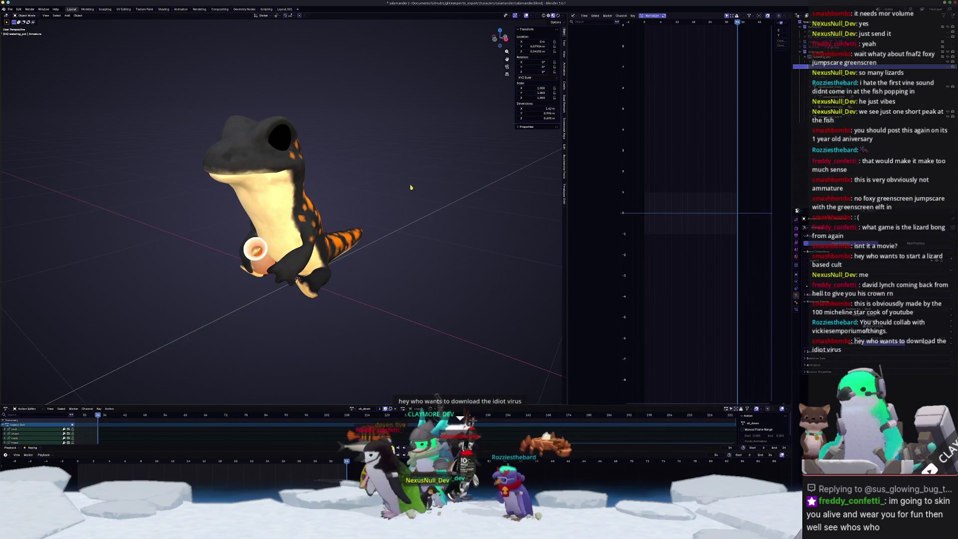
{"action": "left_click", "coordinate": [10, 9]}
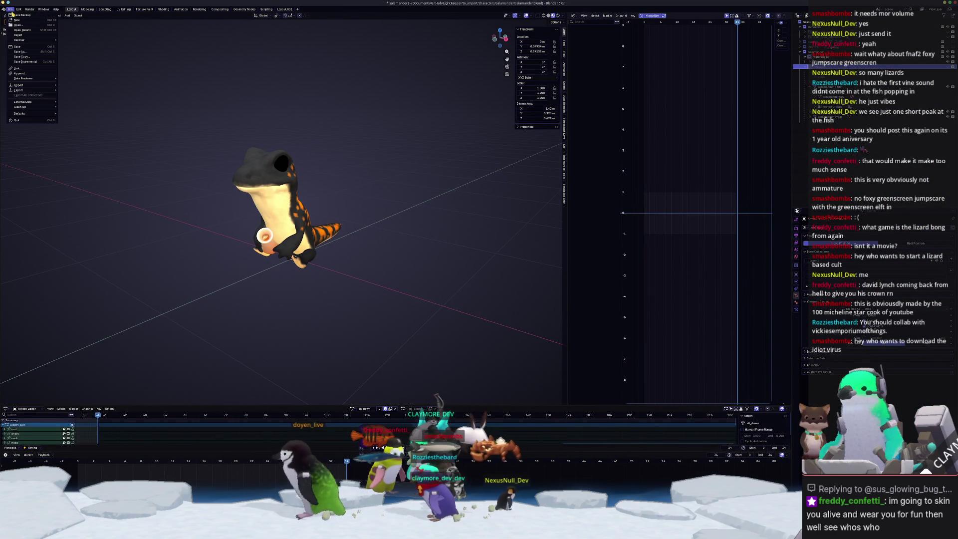
{"action": "mouse_move", "coordinate": [17, 20]}
{"action": "left_click", "coordinate": [67, 20]}
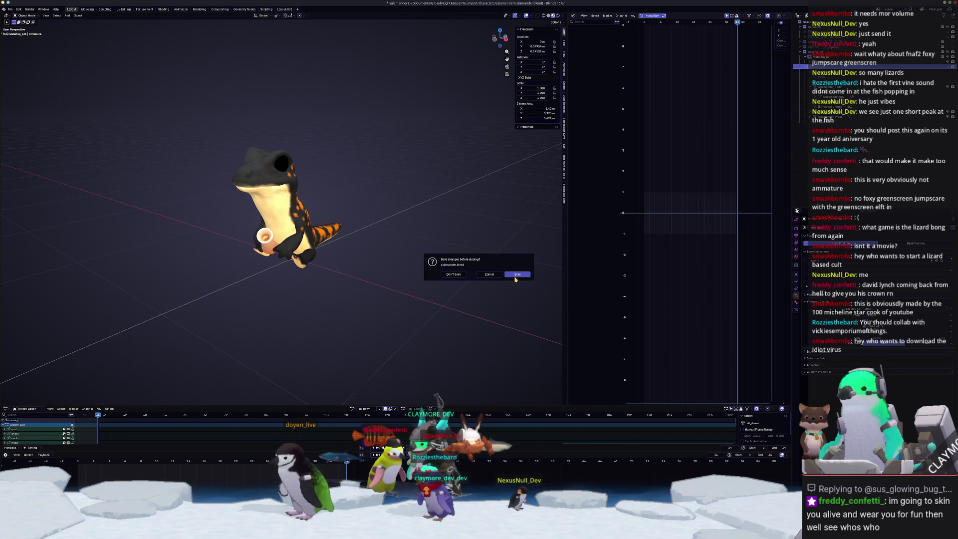
{"action": "left_click", "coordinate": [516, 275]}
{"action": "middle_click_drag", "start_coordinate": [499, 269], "coordinate": [528, 266]}
{"action": "key", "text": "a"}
{"action": "key", "text": "Delete"}
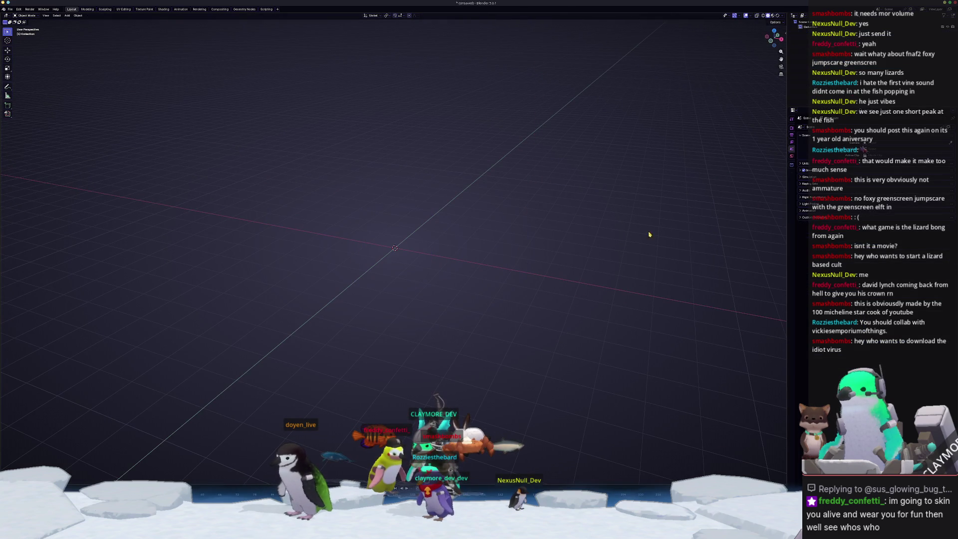
- Import Flint_retopo.fbx into the scene and deselect everything
{"action": "left_click_drag", "start_coordinate": [449, 190], "coordinate": [413, 188]}
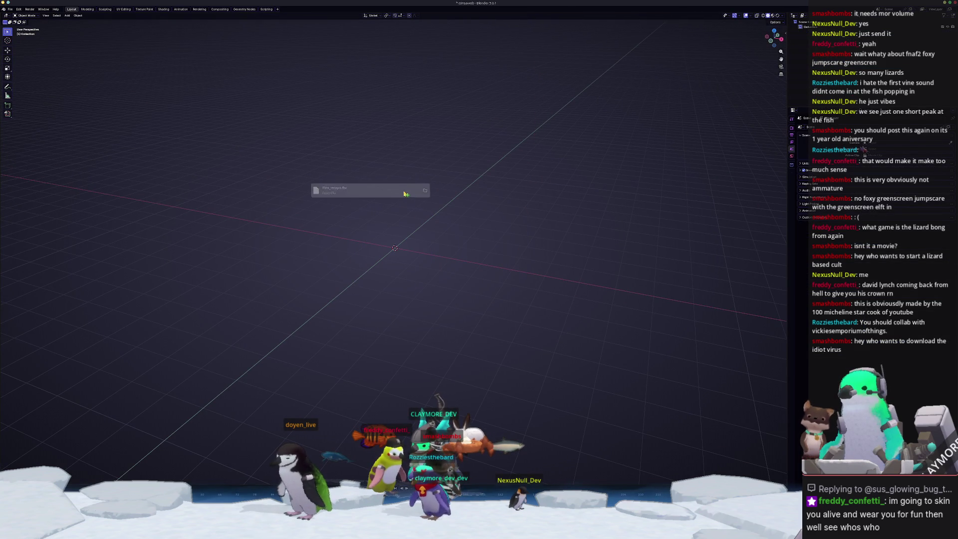
{"action": "left_click", "coordinate": [395, 289]}
{"action": "scroll", "coordinate": [462, 274], "scroll_direction": "up", "scroll_amount": 3}
{"action": "scroll", "coordinate": [455, 268], "scroll_direction": "up", "scroll_amount": 2}
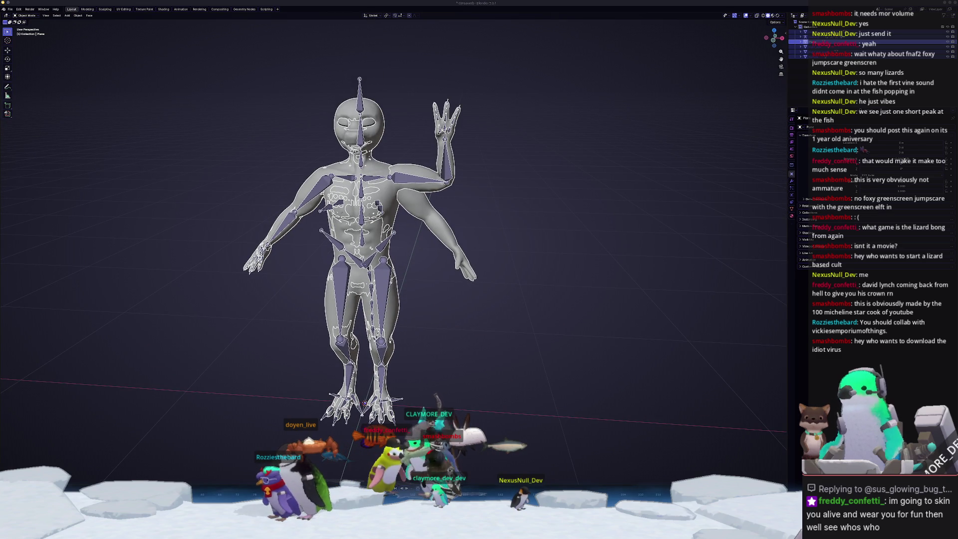
{"action": "left_click", "coordinate": [574, 325]}
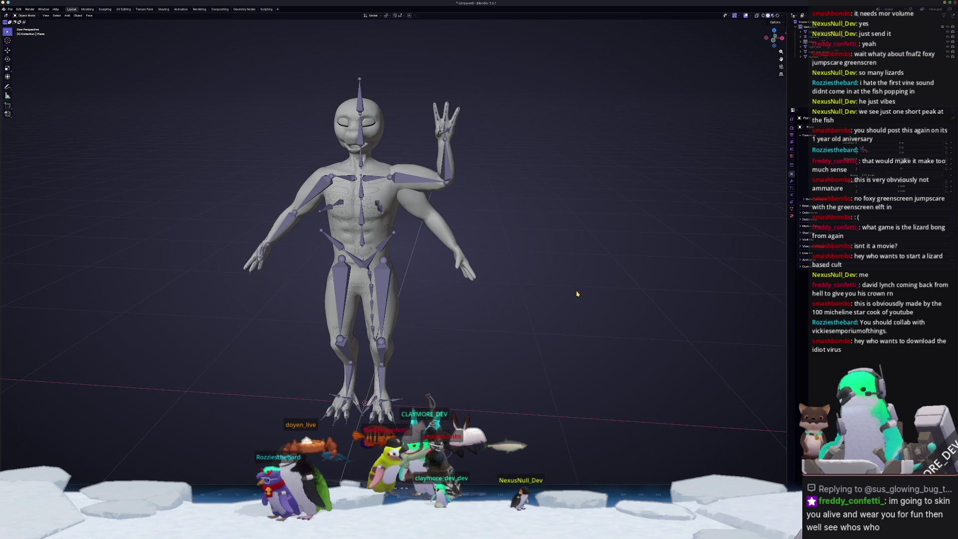
{"action": "scroll", "coordinate": [577, 294], "scroll_direction": "up", "scroll_amount": 1}
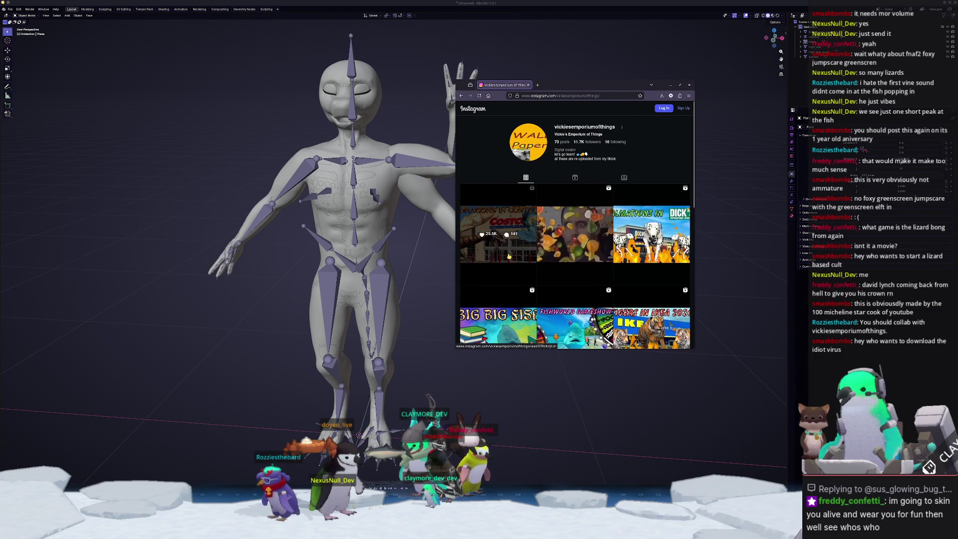
- Open the Dalmatians reel in its own browser tab, dismissing the sign-up prompts
{"action": "scroll", "coordinate": [573, 276], "scroll_direction": "down", "scroll_amount": 2}
{"action": "left_click", "coordinate": [582, 261]}
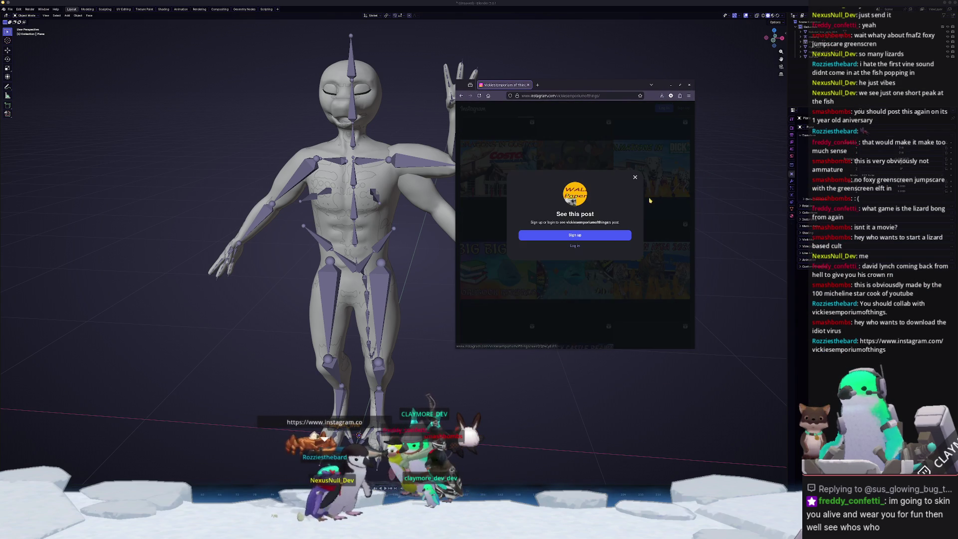
{"action": "key", "text": "Escape"}
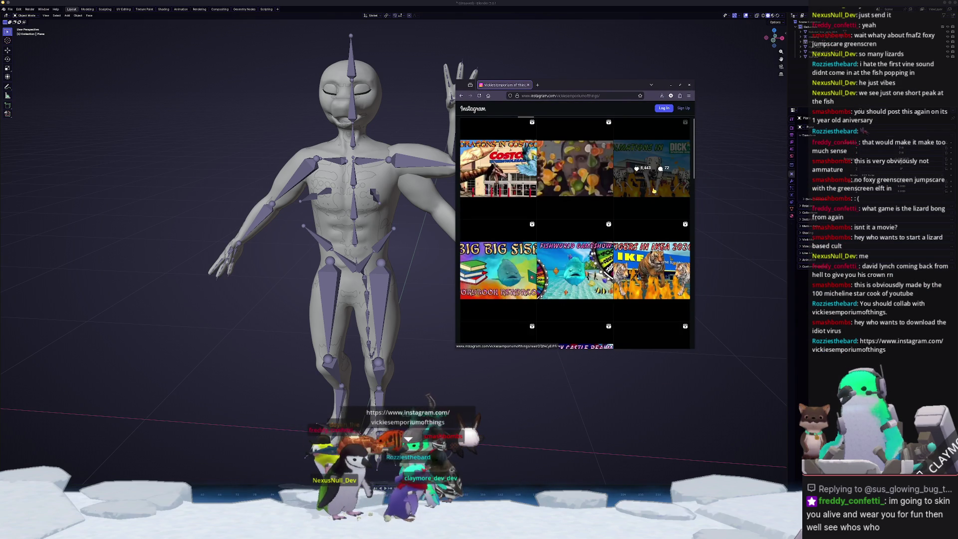
{"action": "left_click", "coordinate": [628, 189]}
{"action": "left_click", "coordinate": [635, 179]}
{"action": "left_click", "coordinate": [633, 180]}
{"action": "left_click", "coordinate": [633, 181]}
{"action": "left_click", "coordinate": [633, 181]}
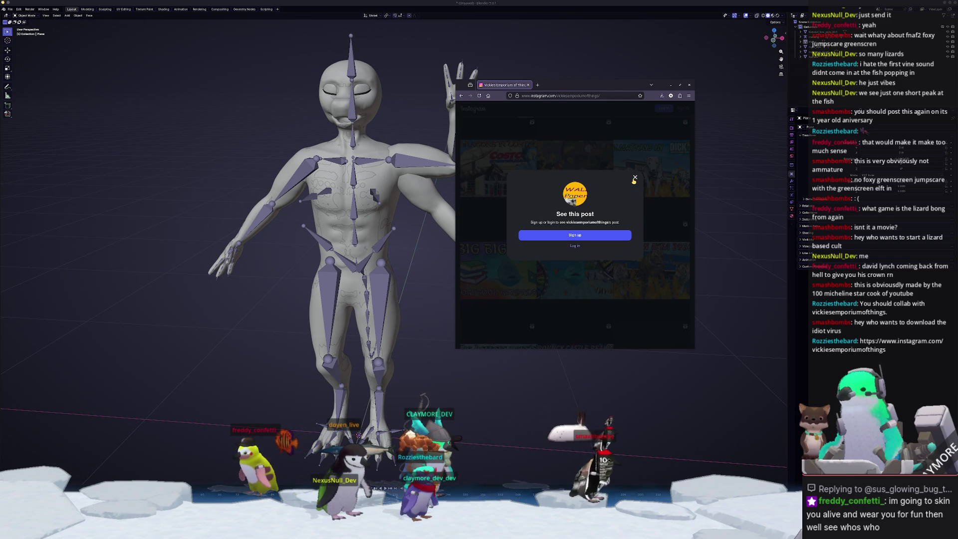
{"action": "left_click", "coordinate": [633, 180]}
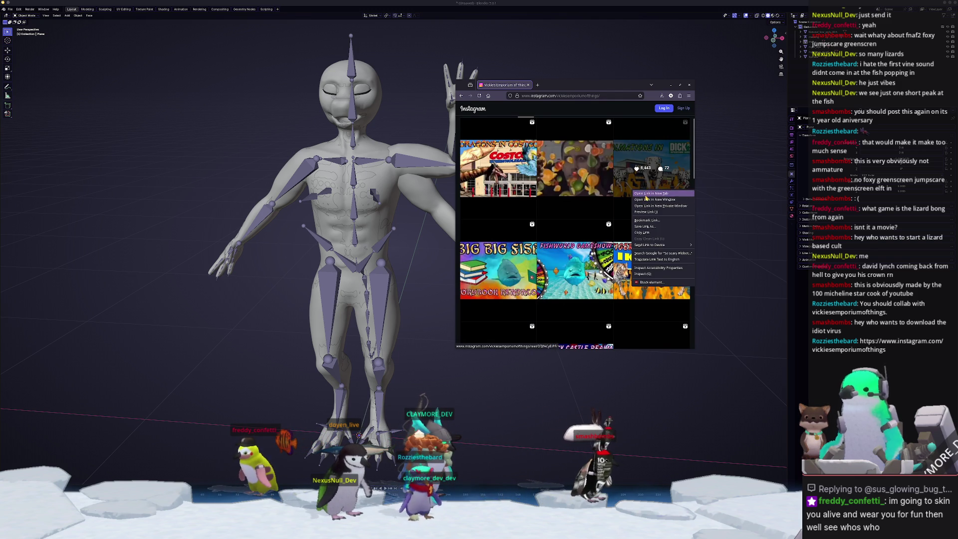
{"action": "middle_click", "coordinate": [546, 126]}
{"action": "key", "text": "ctrl+Tab"}
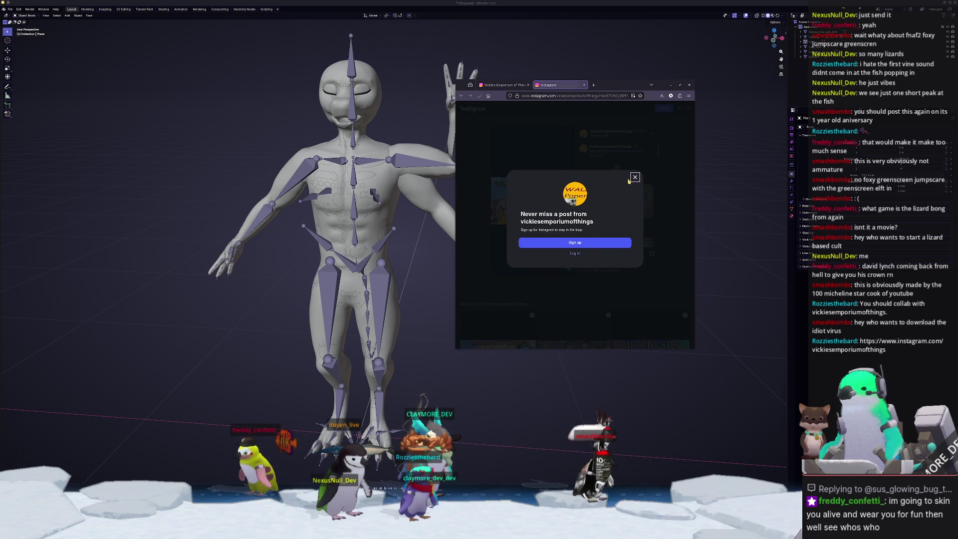
{"action": "left_click", "coordinate": [634, 177]}
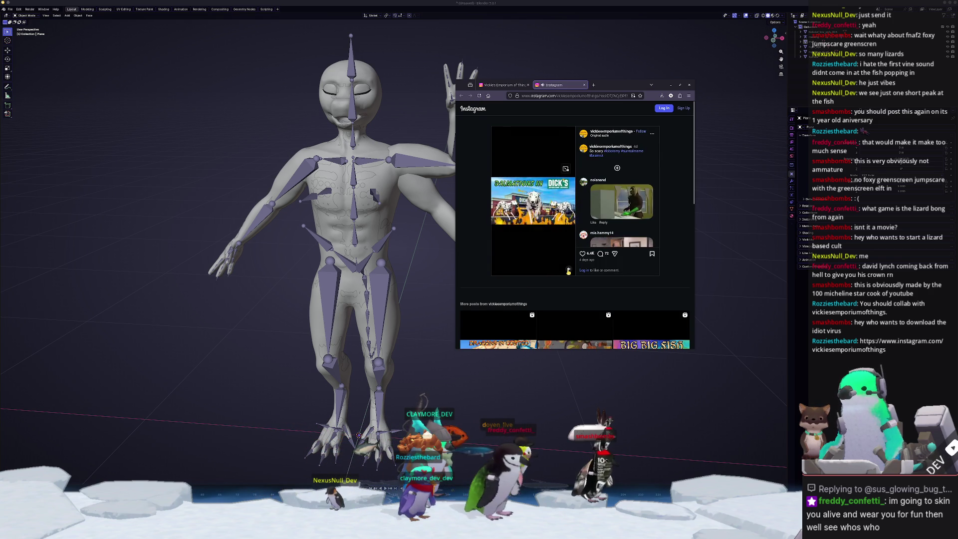
- Watch the reel in an enlarged picture-in-picture player at lower volume, then pause and close the browser
{"action": "left_click_drag", "start_coordinate": [454, 246], "coordinate": [222, 246]}
{"action": "left_click", "coordinate": [447, 166]}
{"action": "left_click_drag", "start_coordinate": [403, 130], "coordinate": [330, 0]}
{"action": "left_click_drag", "start_coordinate": [454, 6], "coordinate": [406, 36]}
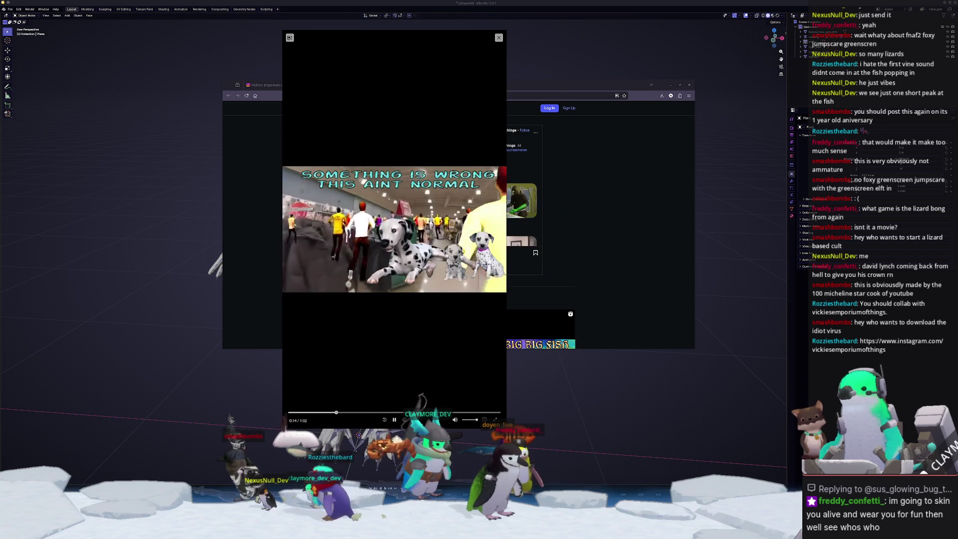
{"action": "left_click", "coordinate": [470, 420]}
{"action": "left_click_drag", "start_coordinate": [470, 422], "coordinate": [467, 422]}
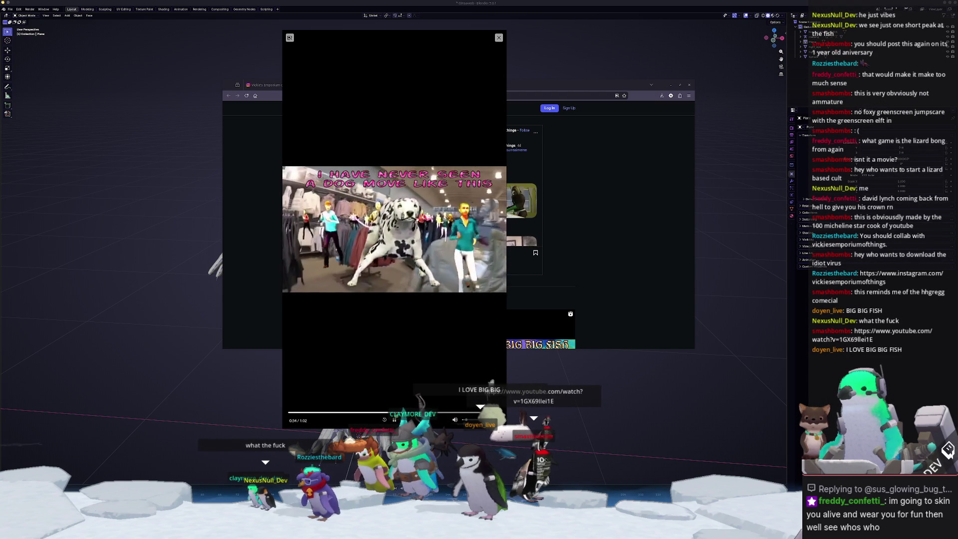
{"action": "key", "text": "space"}
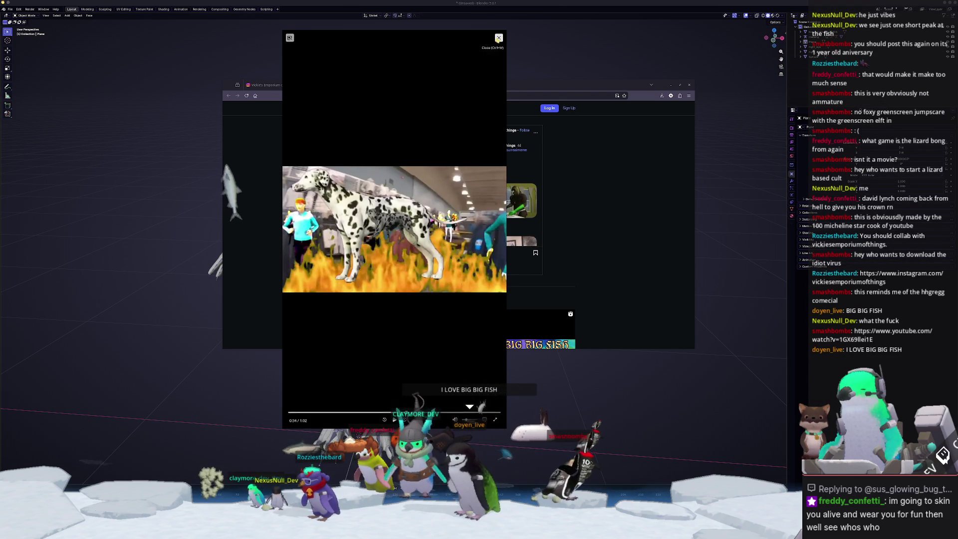
{"action": "left_click", "coordinate": [498, 37]}
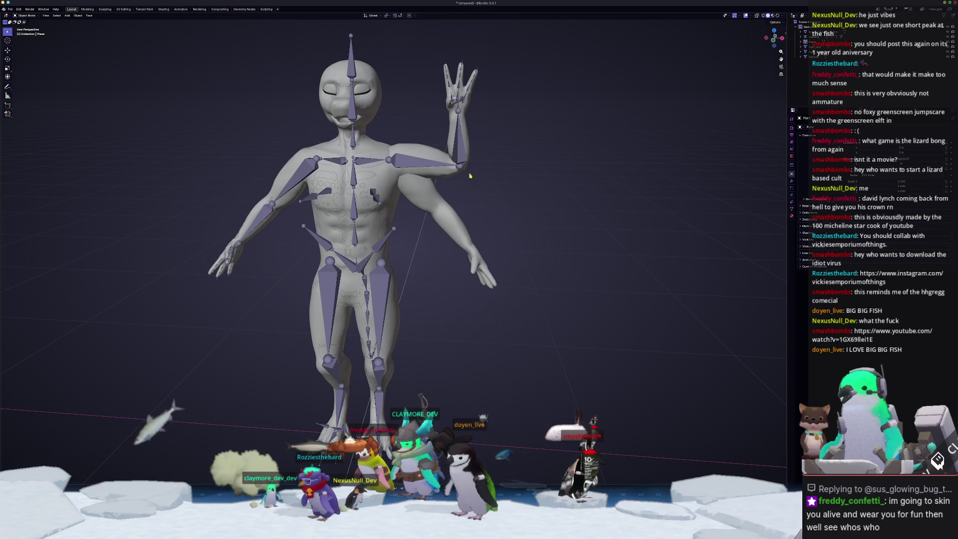
- Duplicate the character model and place the copy to the right of the original
{"action": "mouse_move", "coordinate": [447, 178]}
{"action": "middle_mouse_down"}
{"action": "mouse_move", "coordinate": [418, 169]}
{"action": "mouse_move", "coordinate": [460, 195]}
{"action": "middle_mouse_up"}
{"action": "left_click", "coordinate": [418, 169]}
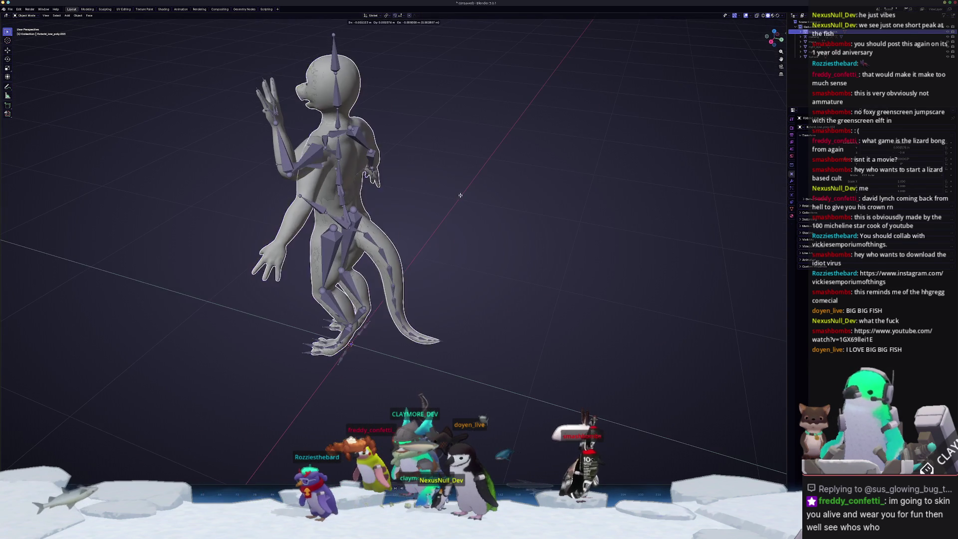
{"action": "left_click", "coordinate": [598, 199]}
{"action": "middle_click_drag", "start_coordinate": [598, 200], "coordinate": [438, 228]}
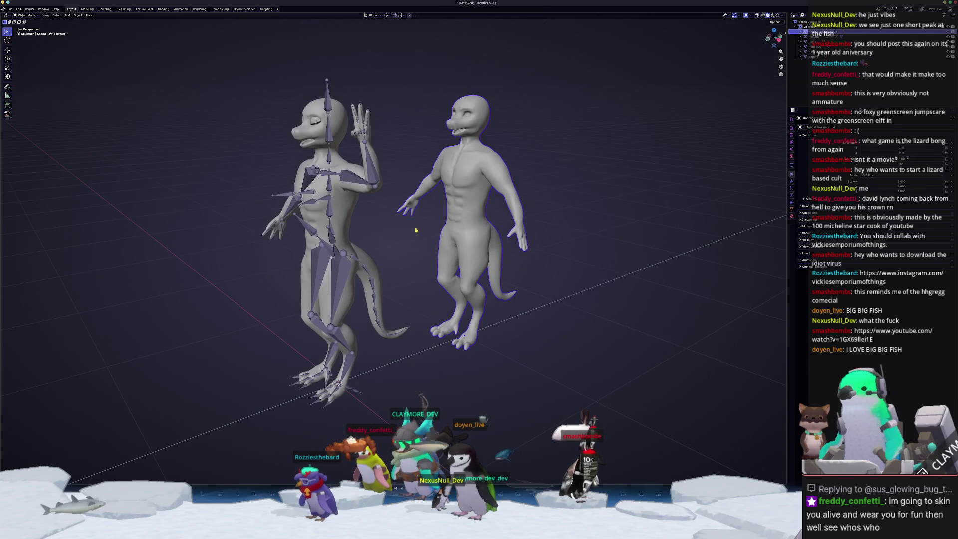
- In the armature's Edit Mode, move one bone tip to a new position
{"action": "left_click", "coordinate": [331, 237]}
{"action": "key", "text": "Tab"}
{"action": "middle_click_drag", "start_coordinate": [331, 237], "coordinate": [414, 215]}
{"action": "scroll", "coordinate": [382, 213], "scroll_direction": "up", "scroll_amount": 5}
{"action": "key", "text": "g"}
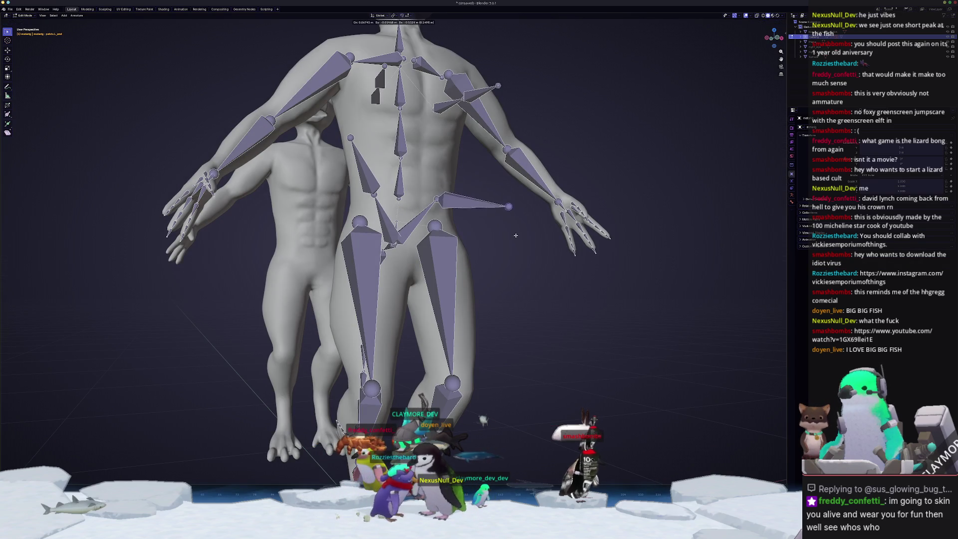
{"action": "left_click", "coordinate": [464, 198]}
- Switch the rig to Pose Mode and select the pelvis.L and breast.L bones
{"action": "key", "text": "ctrl+Tab"}
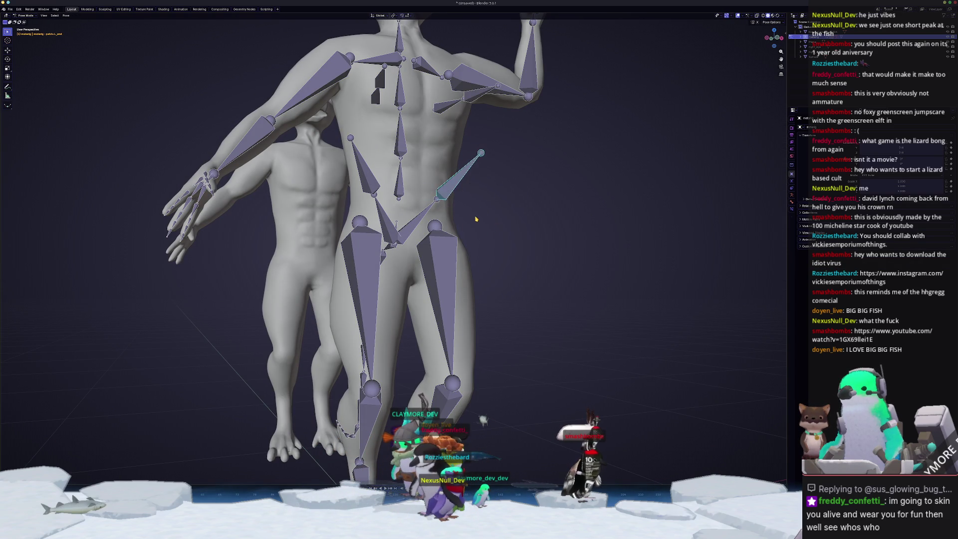
{"action": "left_click", "coordinate": [417, 218]}
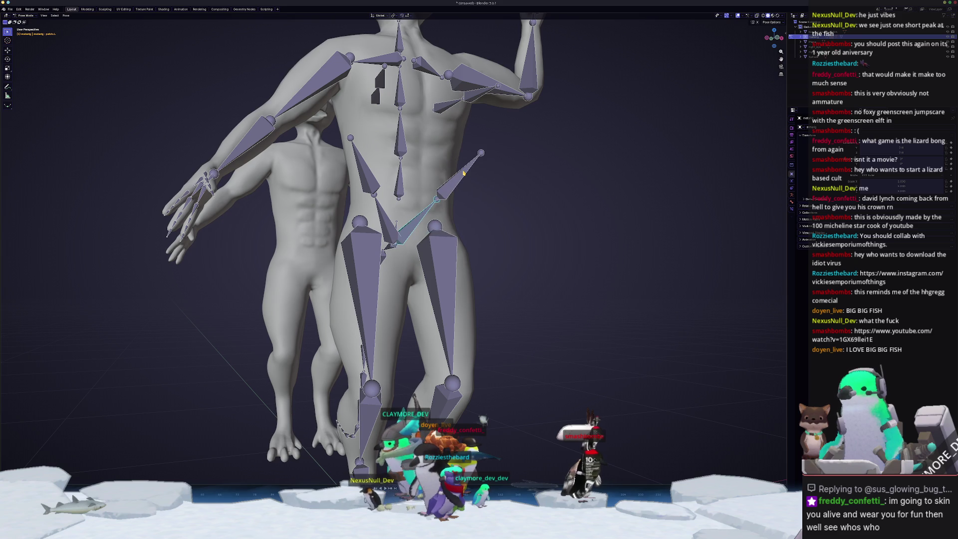
{"action": "middle_click_drag", "start_coordinate": [516, 157], "coordinate": [551, 208]}
{"action": "left_click", "coordinate": [552, 208]}
{"action": "scroll", "coordinate": [552, 207], "scroll_direction": "down", "scroll_amount": 2}
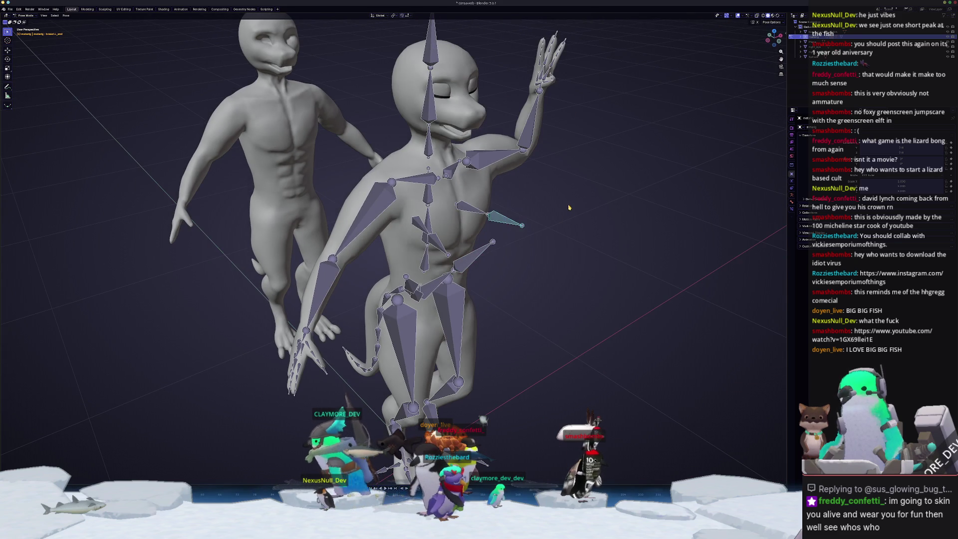
{"action": "left_click", "coordinate": [502, 257]}
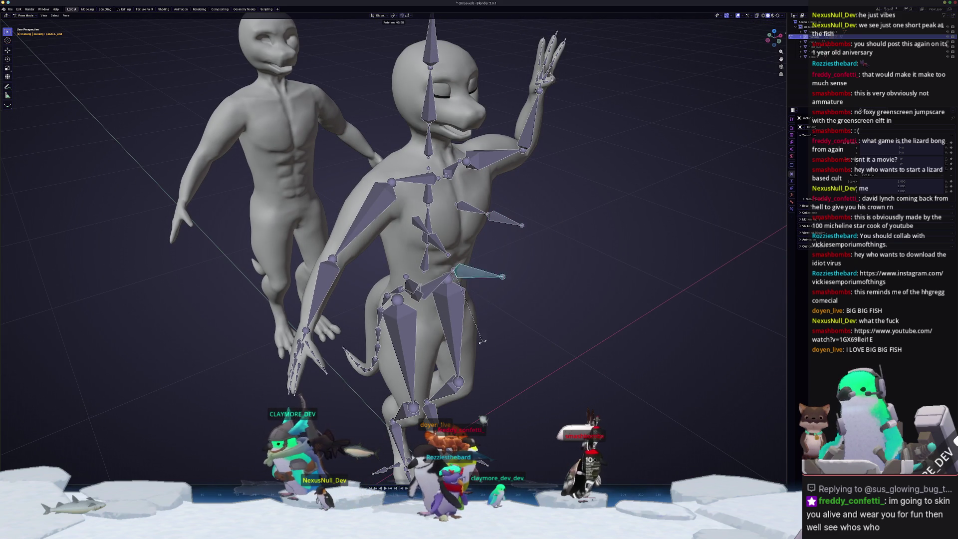
{"action": "mouse_move", "coordinate": [506, 333]}
{"action": "middle_mouse_down"}
{"action": "mouse_move", "coordinate": [459, 276]}
{"action": "mouse_move", "coordinate": [467, 238]}
{"action": "mouse_move", "coordinate": [399, 209]}
{"action": "mouse_move", "coordinate": [415, 296]}
{"action": "middle_mouse_up"}
- Return the rig to Object Mode, then select the character mesh and enter Edit Mode
{"action": "key", "text": "ctrl+Tab"}
{"action": "key", "text": "Tab"}
{"action": "scroll", "coordinate": [467, 239], "scroll_direction": "up", "scroll_amount": 4}
{"action": "scroll", "coordinate": [467, 238], "scroll_direction": "down", "scroll_amount": 6}
{"action": "key", "text": "Tab"}
{"action": "left_click", "coordinate": [388, 199]}
{"action": "left_click", "coordinate": [415, 296]}
{"action": "key", "text": "Tab"}
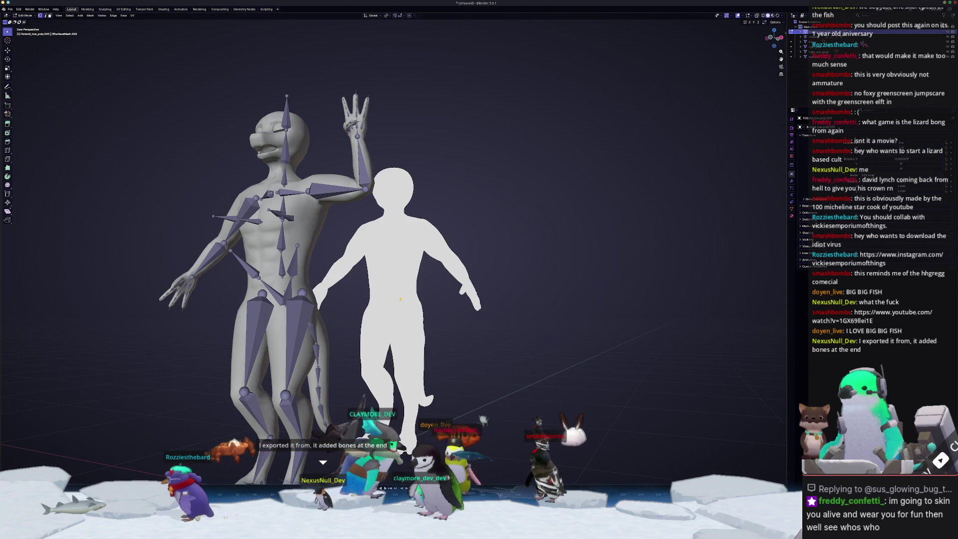
- Inspect the dense white sculpt mesh from several angles until it faces the camera
{"action": "scroll", "coordinate": [417, 295], "scroll_direction": "up", "scroll_amount": 1}
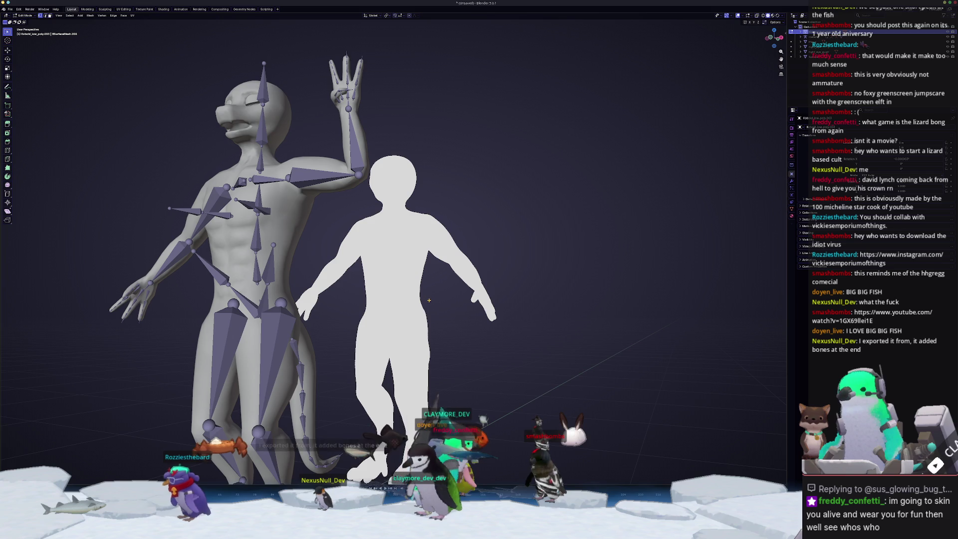
{"action": "scroll", "coordinate": [429, 299], "scroll_direction": "up", "scroll_amount": 3}
{"action": "middle_click_drag", "start_coordinate": [411, 294], "coordinate": [498, 228]}
{"action": "scroll", "coordinate": [476, 275], "scroll_direction": "up", "scroll_amount": 5}
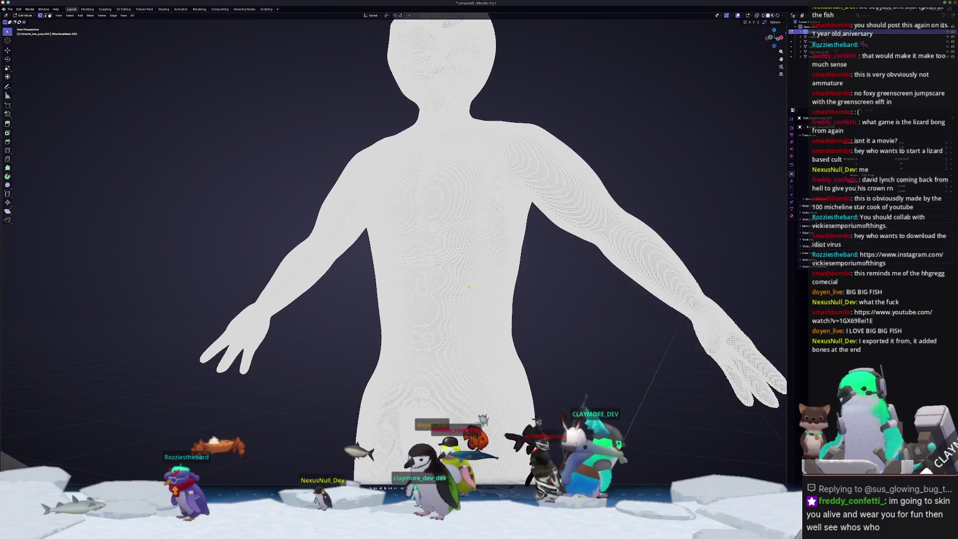
{"action": "mouse_move", "coordinate": [472, 298]}
{"action": "middle_mouse_down"}
{"action": "mouse_move", "coordinate": [465, 260]}
{"action": "mouse_move", "coordinate": [553, 130]}
{"action": "mouse_move", "coordinate": [449, 142]}
{"action": "mouse_move", "coordinate": [426, 162]}
{"action": "mouse_move", "coordinate": [429, 220]}
{"action": "middle_mouse_up"}
{"action": "scroll", "coordinate": [425, 142], "scroll_direction": "up", "scroll_amount": 5}
{"action": "scroll", "coordinate": [429, 220], "scroll_direction": "down", "scroll_amount": 5}
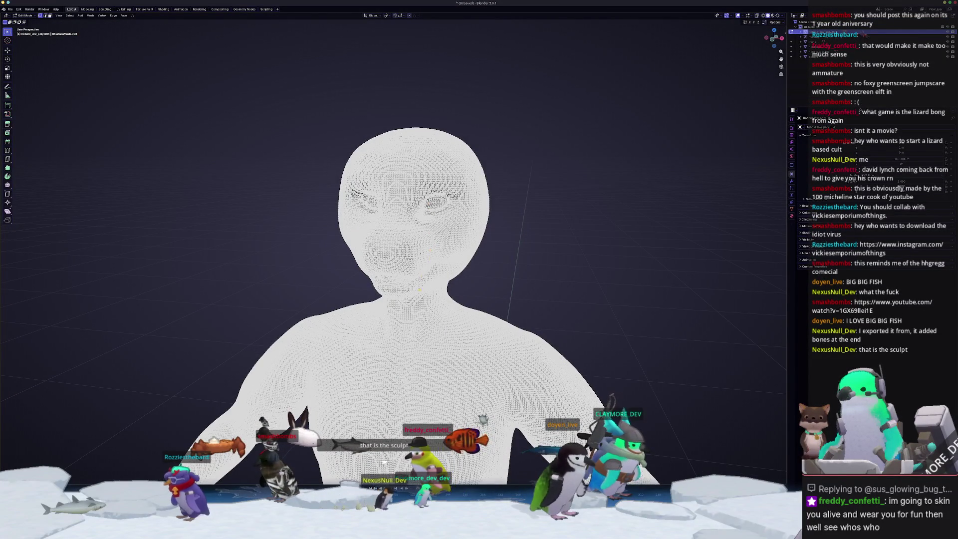
- Leave Edit Mode on the sculpt and enter Edit Mode on the rigged head instead
{"action": "key", "text": "Tab"}
{"action": "left_click", "coordinate": [338, 254]}
{"action": "key", "text": "Tab"}
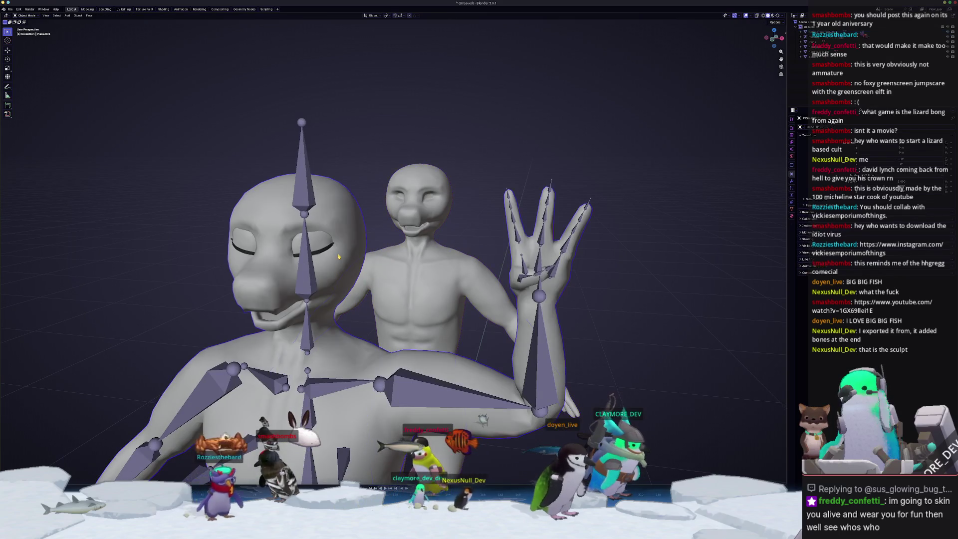
- Toggle X-ray and merge the selected stray vertices at the last vertex
{"action": "mouse_move", "coordinate": [338, 254]}
{"action": "middle_mouse_down"}
{"action": "mouse_move", "coordinate": [376, 238]}
{"action": "mouse_move", "coordinate": [504, 256]}
{"action": "mouse_move", "coordinate": [429, 222]}
{"action": "mouse_move", "coordinate": [438, 286]}
{"action": "middle_mouse_up"}
{"action": "scroll", "coordinate": [424, 244], "scroll_direction": "up", "scroll_amount": 5}
{"action": "scroll", "coordinate": [507, 258], "scroll_direction": "up", "scroll_amount": 6}
{"action": "scroll", "coordinate": [508, 259], "scroll_direction": "down", "scroll_amount": 6}
{"action": "scroll", "coordinate": [427, 268], "scroll_direction": "up", "scroll_amount": 3}
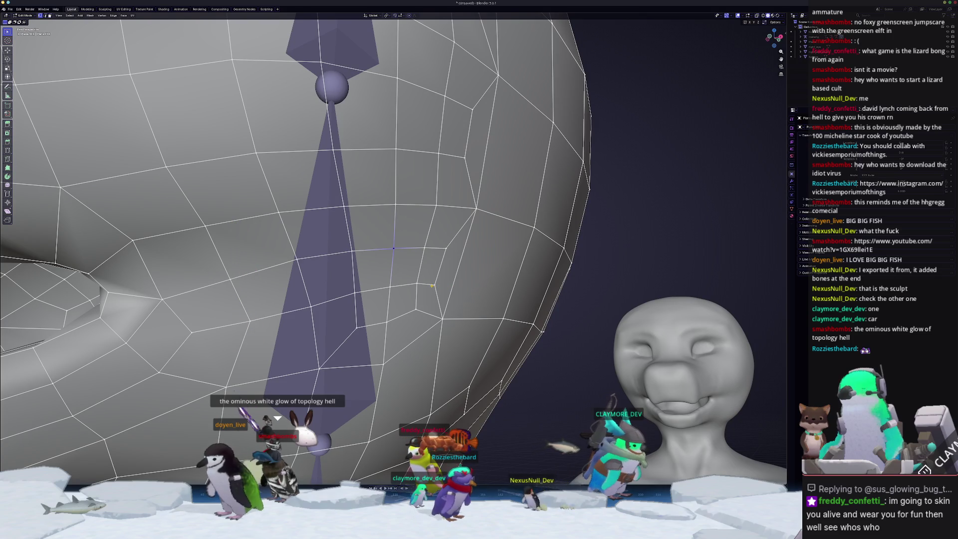
{"action": "key", "text": "alt+z"}
{"action": "key", "text": "alt+z"}
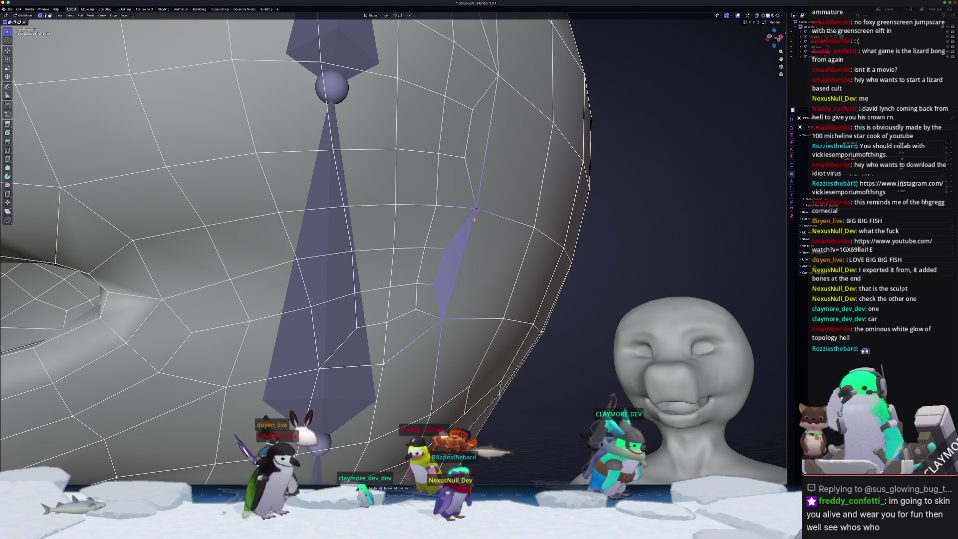
{"action": "key", "text": "m"}
{"action": "left_click", "coordinate": [473, 241]}
- Merge two more pairs of stray vertices beside the neck bone at their centre
{"action": "scroll", "coordinate": [454, 273], "scroll_direction": "up", "scroll_amount": 1}
{"action": "left_click", "coordinate": [445, 254]}
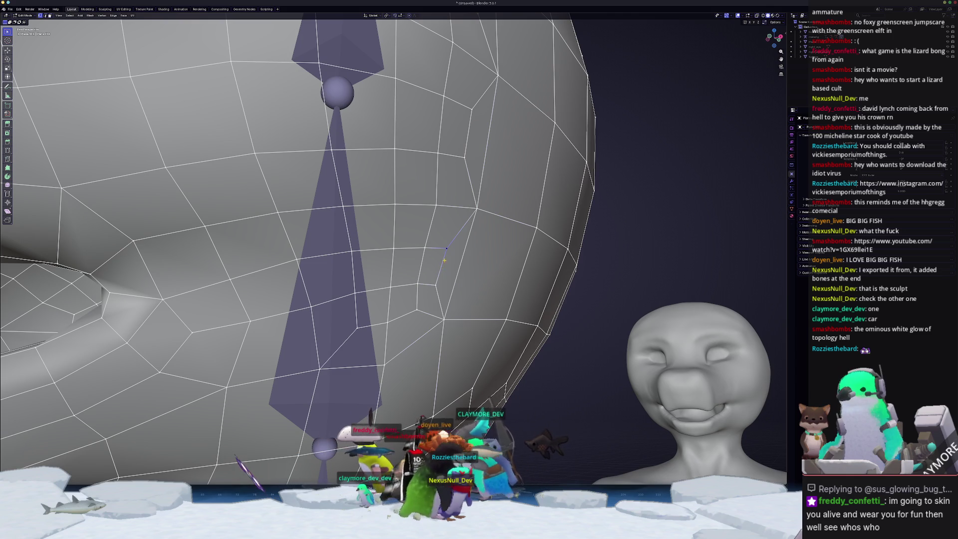
{"action": "key", "text": "m"}
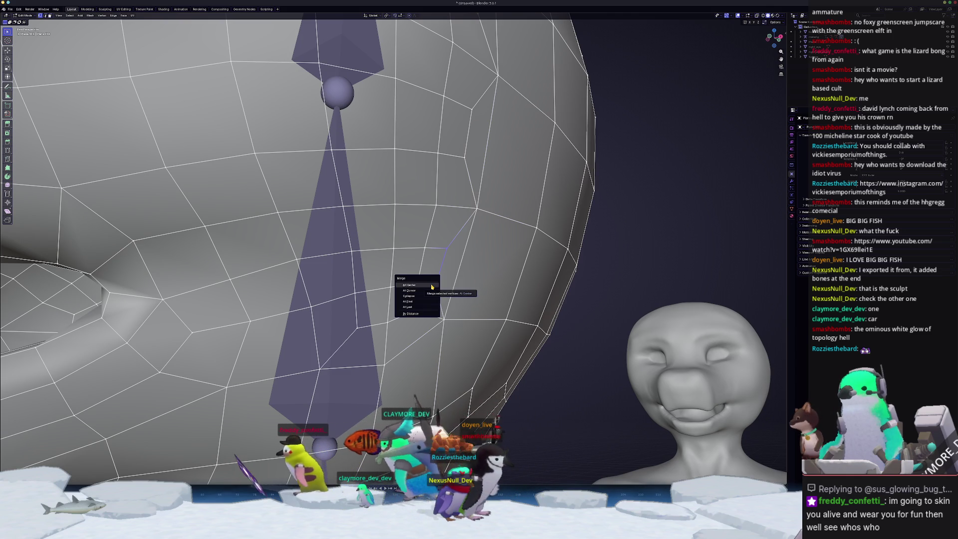
{"action": "left_click", "coordinate": [431, 285]}
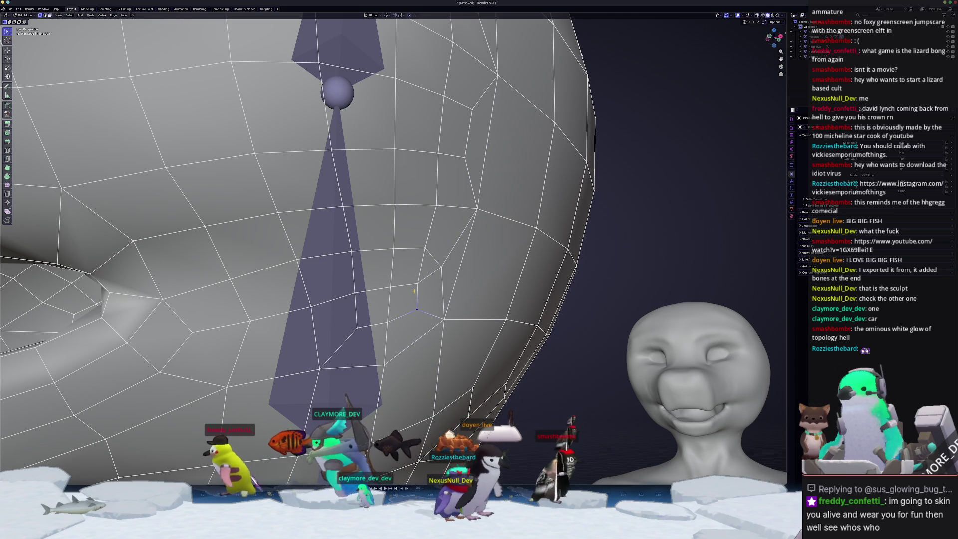
{"action": "key", "text": "m"}
{"action": "left_click", "coordinate": [417, 288]}
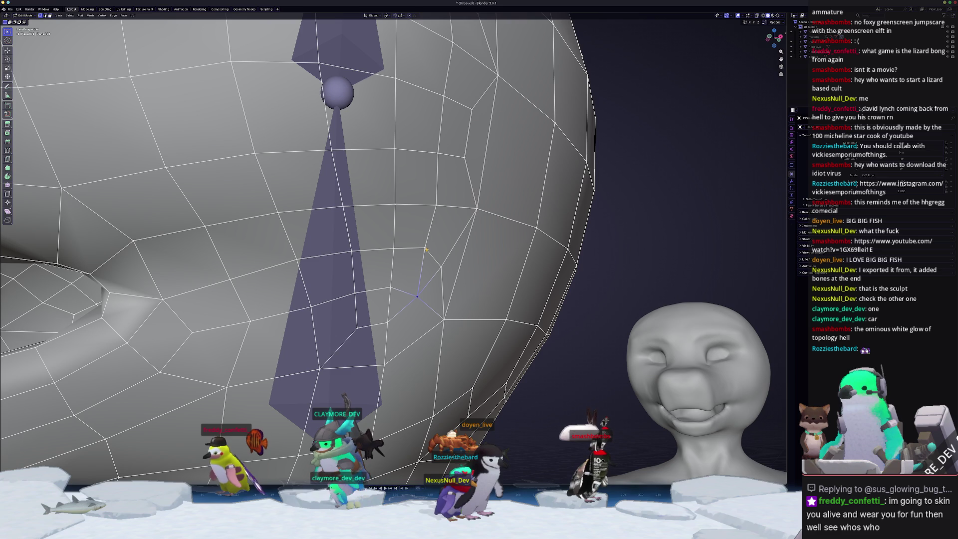
- Delete the edge to the merged vertex and dissolve the surrounding extra edges
{"action": "left_click", "coordinate": [441, 269]}
{"action": "key", "text": "x"}
{"action": "left_click", "coordinate": [442, 278]}
{"action": "left_click", "coordinate": [441, 268]}
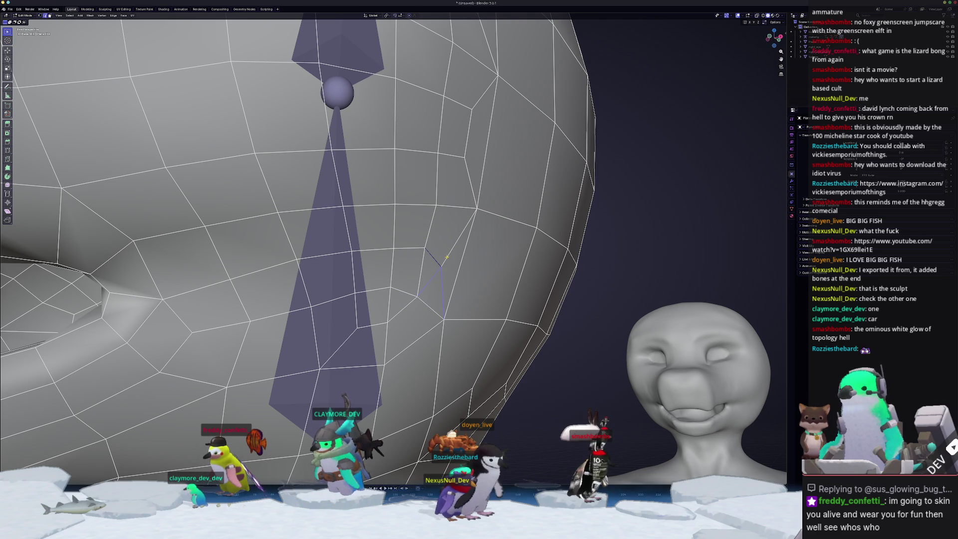
{"action": "key", "text": "x"}
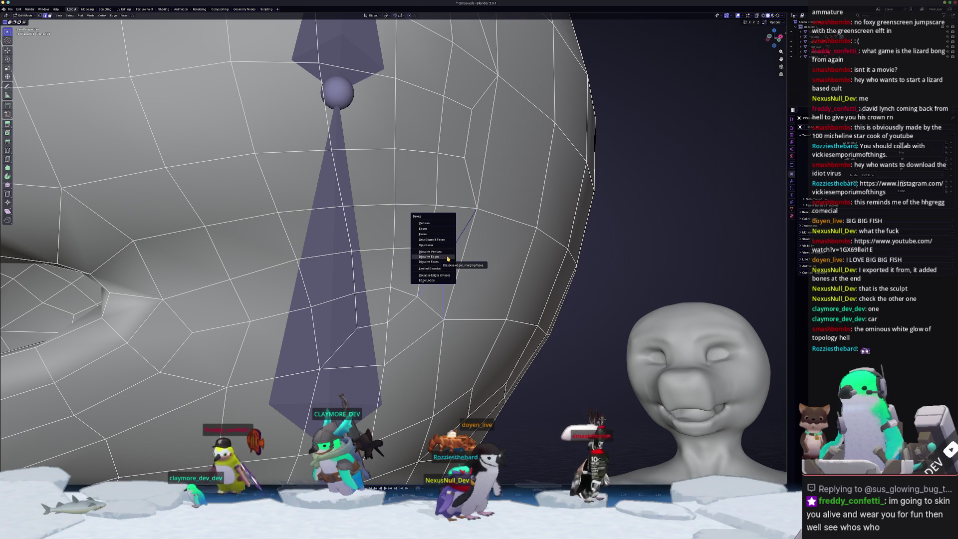
{"action": "left_click", "coordinate": [448, 258]}
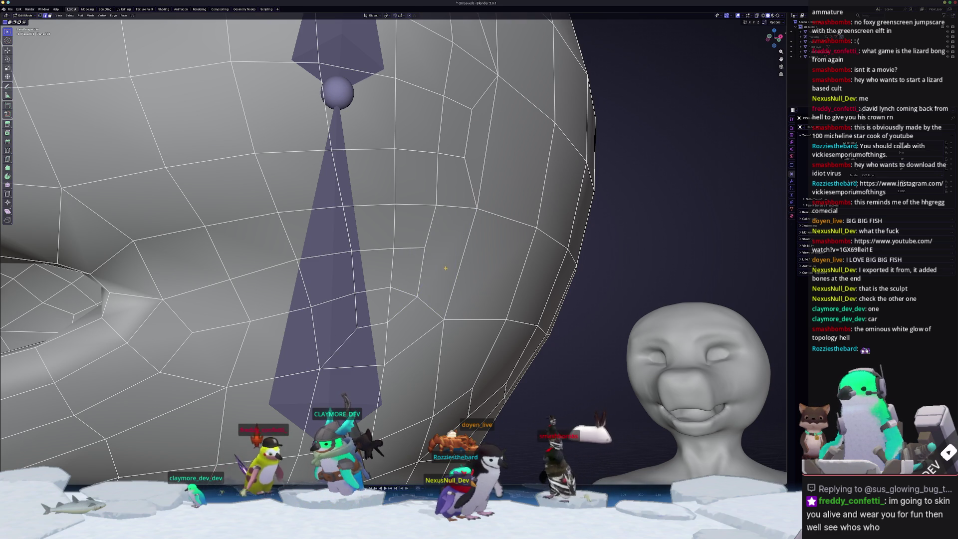
{"action": "middle_click_drag", "start_coordinate": [414, 294], "coordinate": [425, 291]}
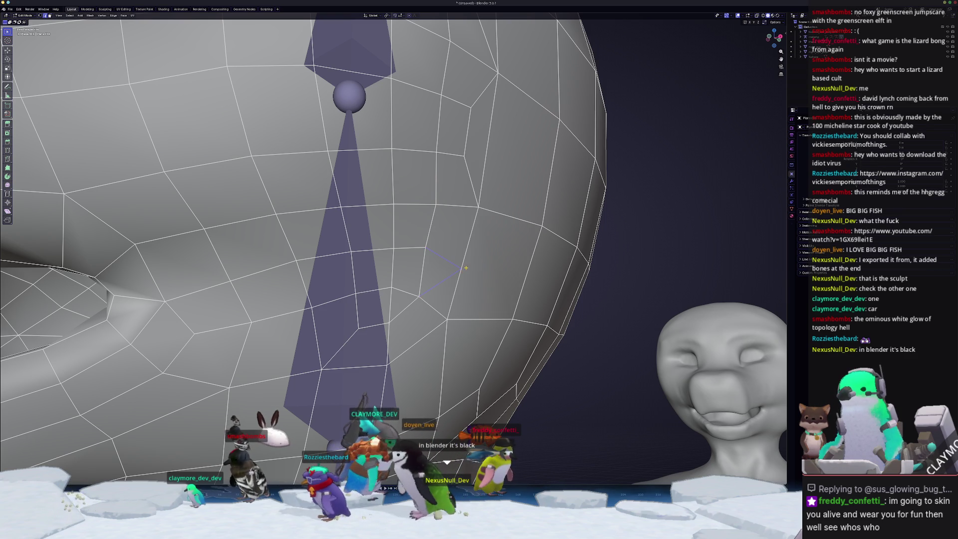
- Start a loop cut on the head mesh, then abandon it while orbiting around the head
{"action": "key", "text": "ctrl+r"}
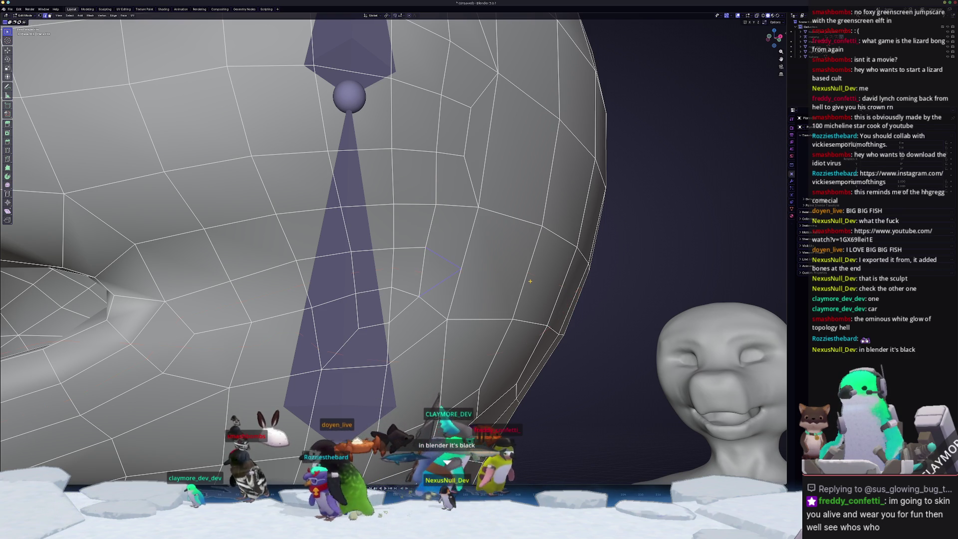
{"action": "scroll", "coordinate": [529, 280], "scroll_direction": "down", "scroll_amount": 3}
{"action": "middle_click_drag", "start_coordinate": [530, 281], "coordinate": [494, 269]}
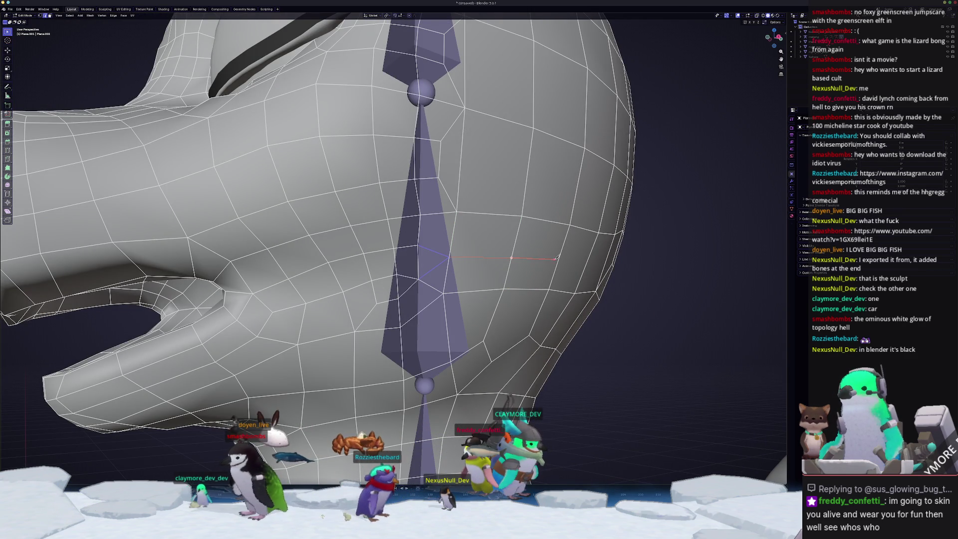
{"action": "scroll", "coordinate": [590, 260], "scroll_direction": "down", "scroll_amount": 3}
{"action": "middle_click_drag", "start_coordinate": [590, 261], "coordinate": [518, 256]}
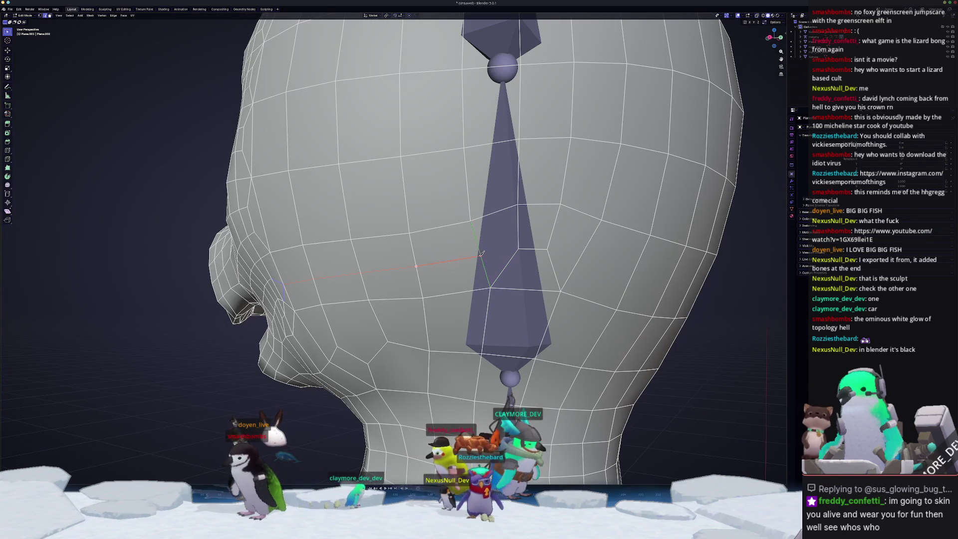
{"action": "middle_click_drag", "start_coordinate": [433, 278], "coordinate": [485, 276]}
{"action": "scroll", "coordinate": [411, 272], "scroll_direction": "up", "scroll_amount": 3}
- Select the triangle face by the neck bone, exit to Object Mode, and select the right-hand sculpted head
{"action": "left_click", "coordinate": [413, 284]}
{"action": "scroll", "coordinate": [399, 295], "scroll_direction": "down", "scroll_amount": 2}
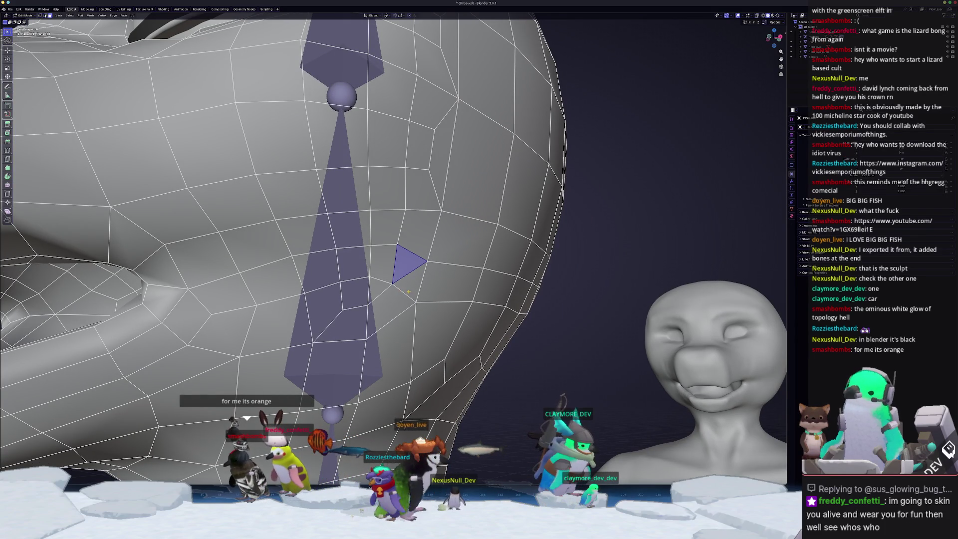
{"action": "scroll", "coordinate": [434, 274], "scroll_direction": "up", "scroll_amount": 1}
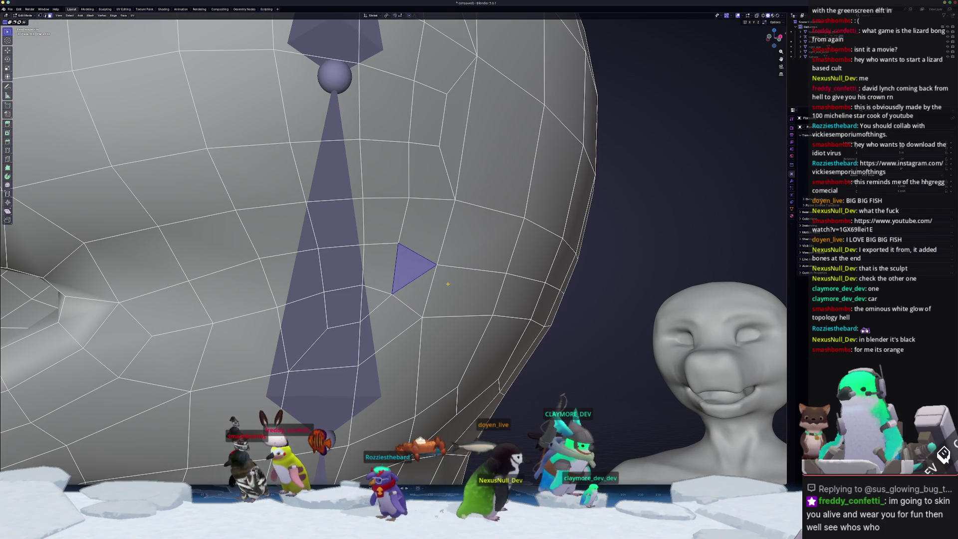
{"action": "scroll", "coordinate": [447, 284], "scroll_direction": "down", "scroll_amount": 5}
{"action": "key", "text": "Tab"}
{"action": "left_click", "coordinate": [653, 336]}
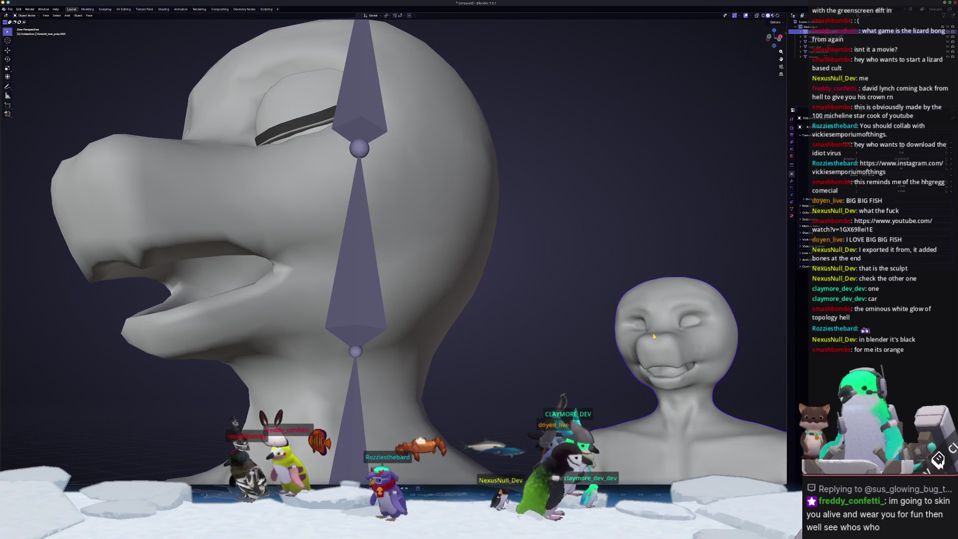
- Frame the full-body sculpt and enter Edit Mode to inspect its dense torso mesh
{"action": "key", "text": "KP_Decimal"}
{"action": "scroll", "coordinate": [386, 285], "scroll_direction": "up", "scroll_amount": 2}
{"action": "key", "text": "Tab"}
{"action": "scroll", "coordinate": [387, 284], "scroll_direction": "up", "scroll_amount": 3}
{"action": "scroll", "coordinate": [386, 284], "scroll_direction": "down", "scroll_amount": 3}
{"action": "middle_click_drag", "start_coordinate": [386, 285], "coordinate": [320, 210]}
{"action": "scroll", "coordinate": [319, 209], "scroll_direction": "up", "scroll_amount": 3}
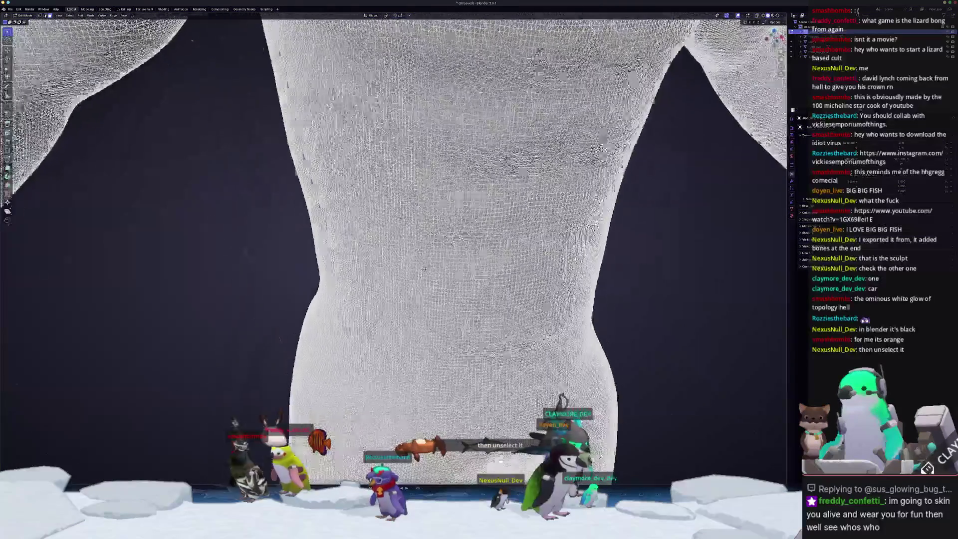
{"action": "scroll", "coordinate": [394, 249], "scroll_direction": "up", "scroll_amount": 4}
{"action": "middle_click_drag", "start_coordinate": [394, 249], "coordinate": [349, 214]}
{"action": "scroll", "coordinate": [394, 249], "scroll_direction": "down", "scroll_amount": 5}
- Deselect the entire body mesh, return to Object Mode, and view the whole body three-quarter
{"action": "key", "text": "alt+a"}
{"action": "scroll", "coordinate": [394, 250], "scroll_direction": "up", "scroll_amount": 6}
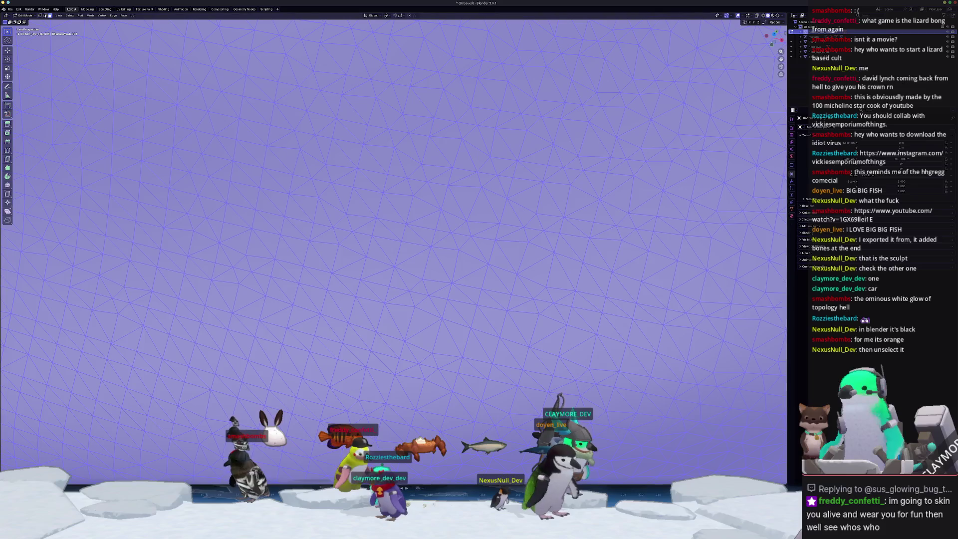
{"action": "scroll", "coordinate": [487, 327], "scroll_direction": "down", "scroll_amount": 3}
{"action": "scroll", "coordinate": [535, 364], "scroll_direction": "down", "scroll_amount": 3}
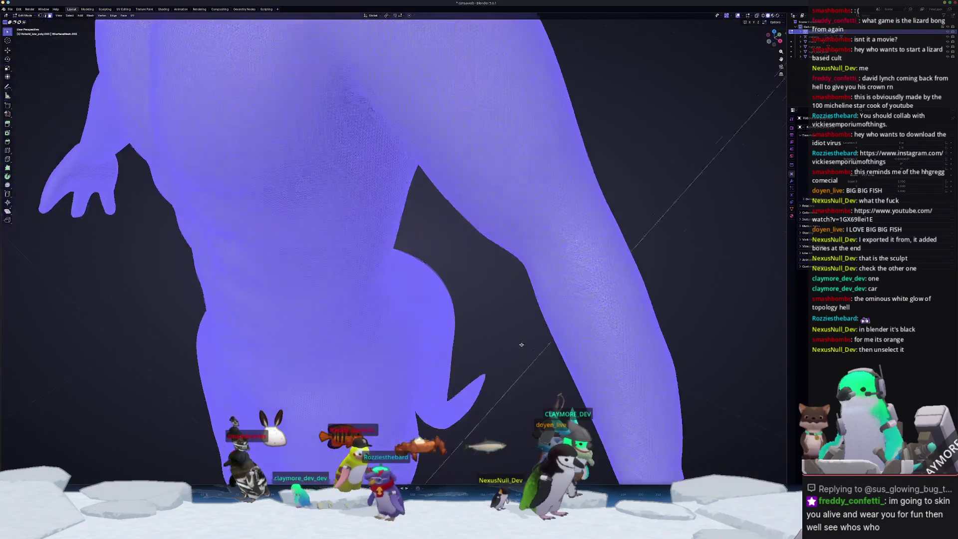
{"action": "scroll", "coordinate": [493, 334], "scroll_direction": "down", "scroll_amount": 3}
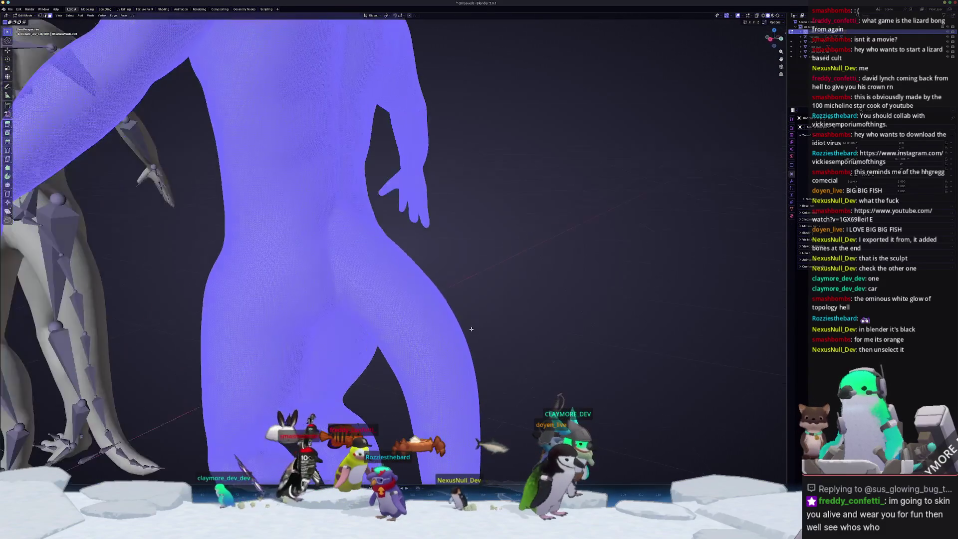
{"action": "key", "text": "Tab"}
{"action": "scroll", "coordinate": [491, 318], "scroll_direction": "down", "scroll_amount": 5}
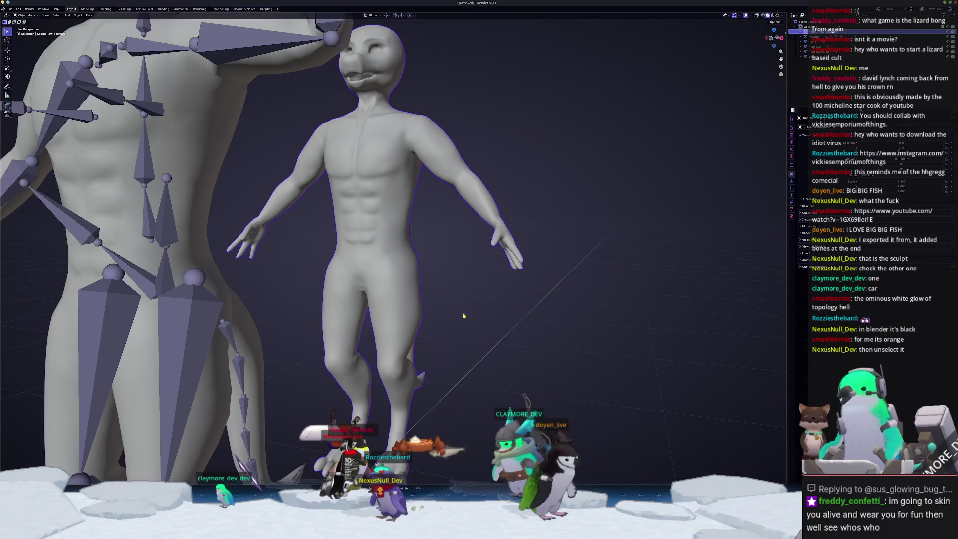
{"action": "middle_click_drag", "start_coordinate": [479, 329], "coordinate": [459, 347]}
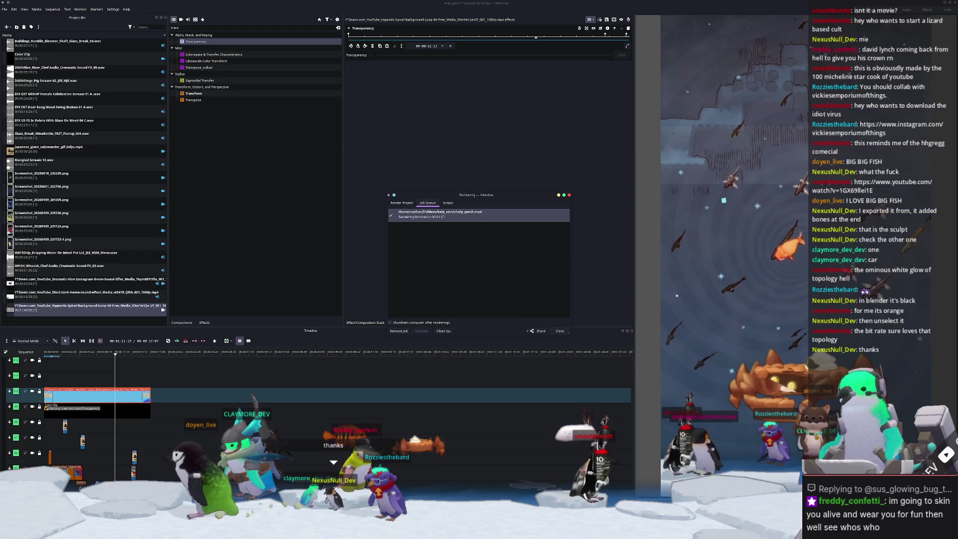
- Close the Rendering dialog's Job Queue listing the finished render job
{"action": "left_click", "coordinate": [557, 331]}
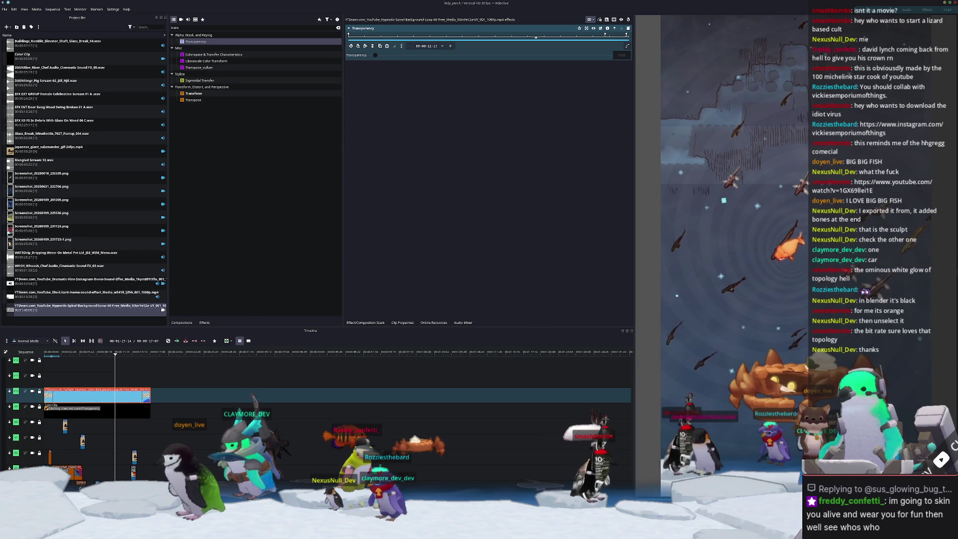
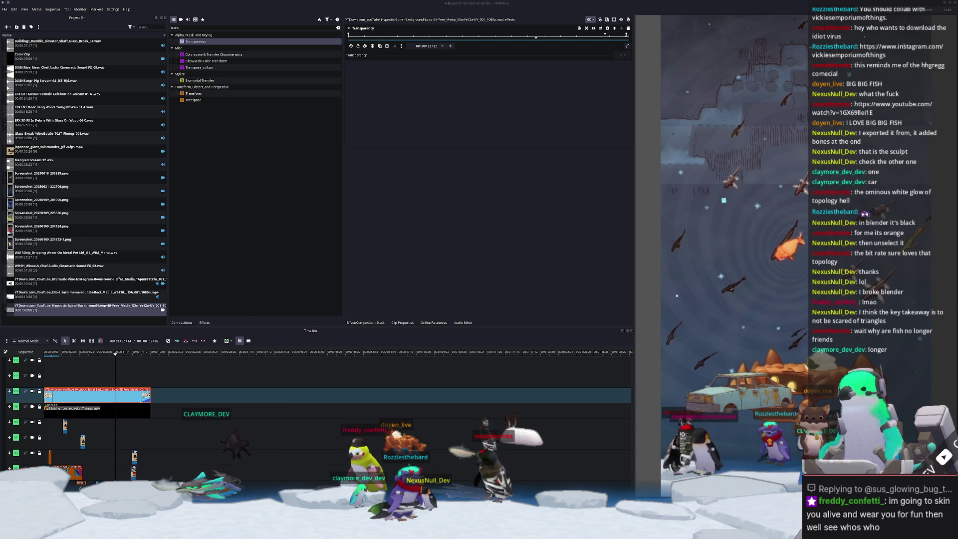
- Activate the Transparency effect in the clip's effect stack to reveal its opacity slider
{"action": "left_click", "coordinate": [500, 313]}
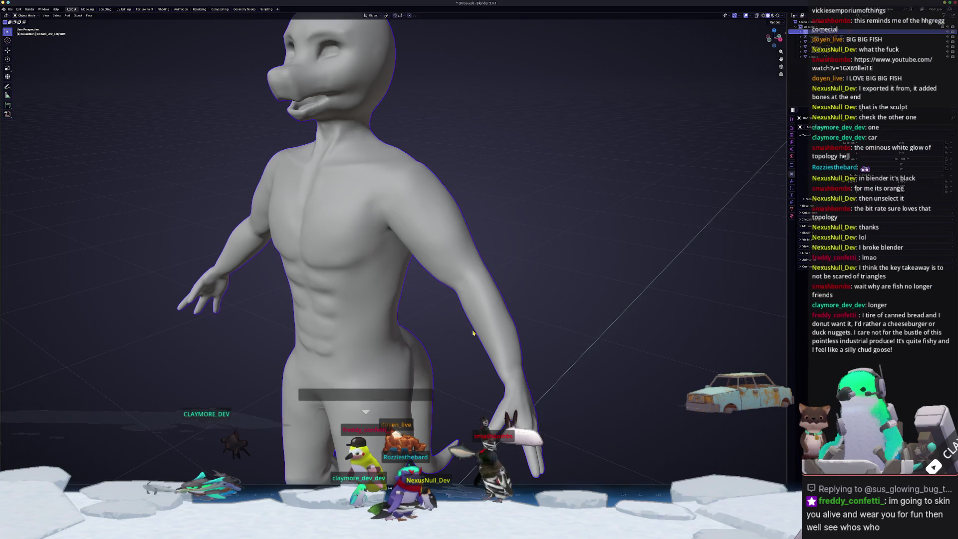
- Apply the figure's Subdivision modifier and enter Edit Mode with everything deselected
{"action": "left_click", "coordinate": [792, 182]}
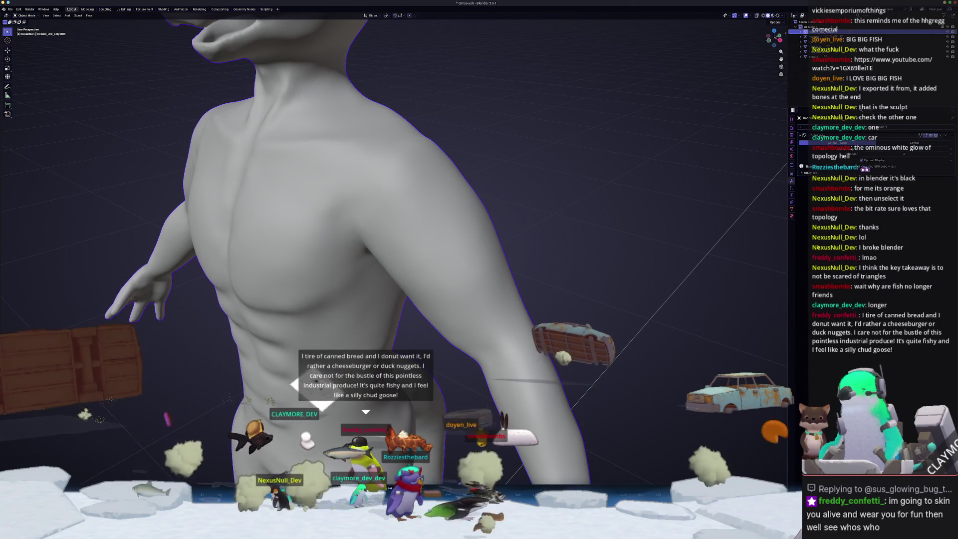
{"action": "key", "text": "ctrl+z"}
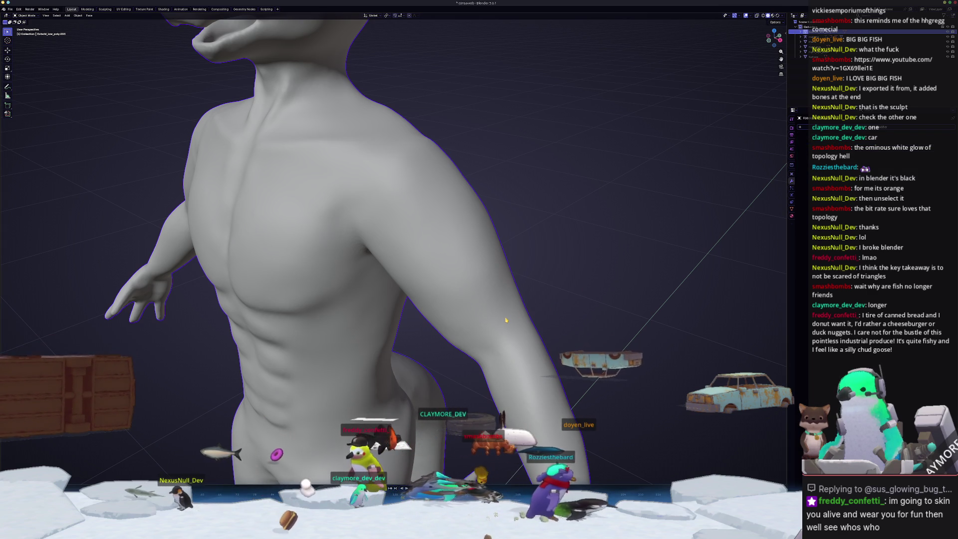
{"action": "key", "text": "Tab"}
{"action": "key", "text": "alt+a"}
- Zoom and orbit to inspect the dense triangulated wireframe of the figure
{"action": "scroll", "coordinate": [394, 249], "scroll_direction": "up", "scroll_amount": 5}
{"action": "scroll", "coordinate": [394, 250], "scroll_direction": "down", "scroll_amount": 6}
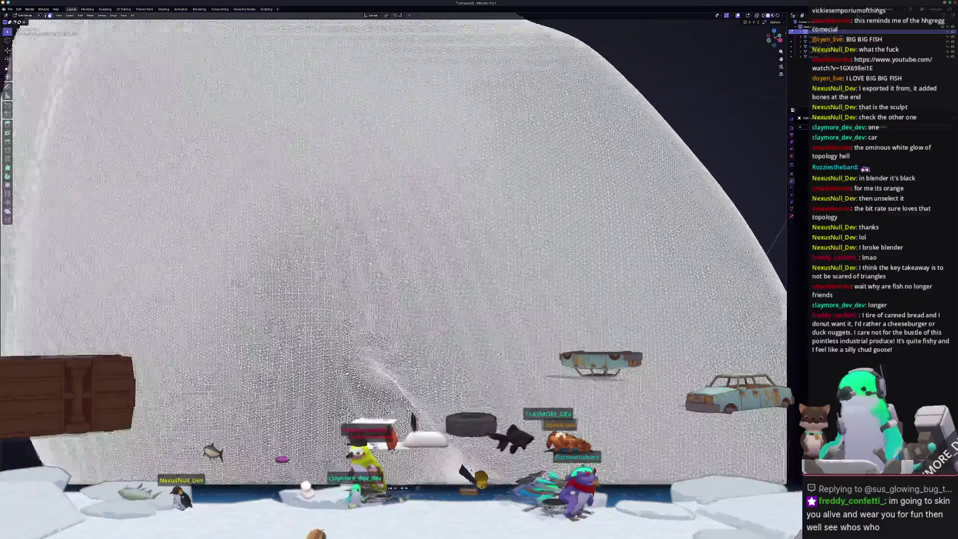
{"action": "scroll", "coordinate": [394, 250], "scroll_direction": "up", "scroll_amount": 3}
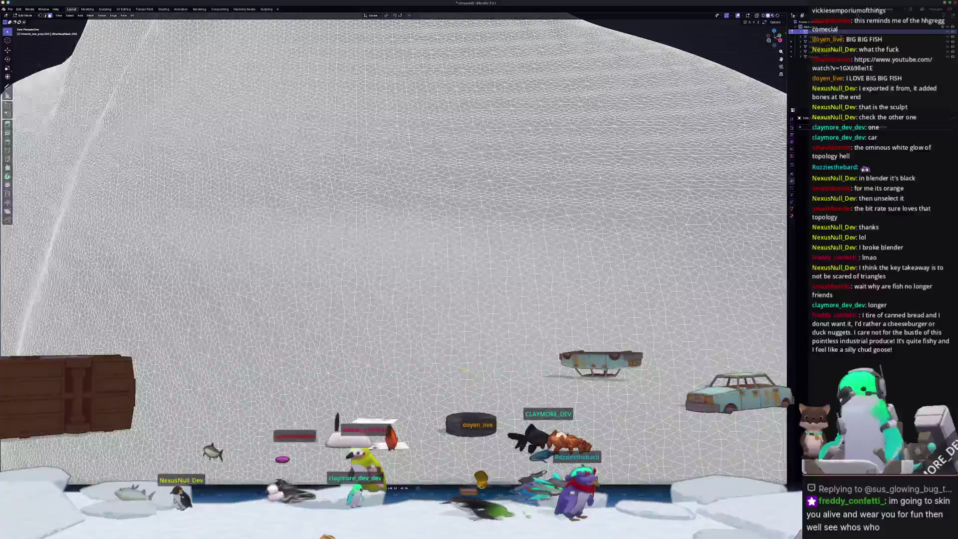
{"action": "scroll", "coordinate": [390, 373], "scroll_direction": "up", "scroll_amount": 2}
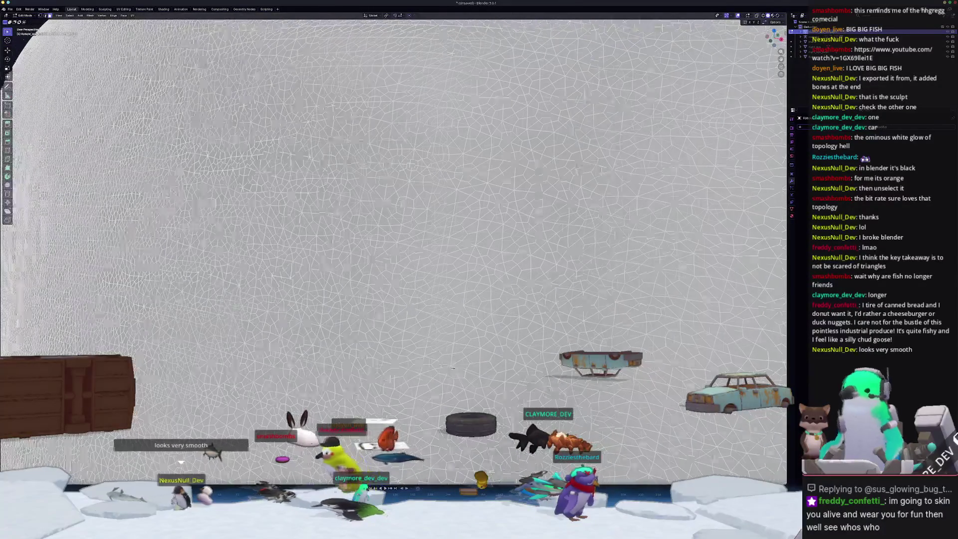
{"action": "scroll", "coordinate": [449, 368], "scroll_direction": "down", "scroll_amount": 2}
{"action": "mouse_move", "coordinate": [449, 367]}
{"action": "middle_mouse_down"}
{"action": "mouse_move", "coordinate": [399, 342]}
{"action": "mouse_move", "coordinate": [440, 378]}
{"action": "mouse_move", "coordinate": [410, 377]}
{"action": "mouse_move", "coordinate": [475, 355]}
{"action": "middle_mouse_up"}
- Back in Object Mode, orbit close to the grey torso, then re-enter Edit Mode
{"action": "key", "text": "Tab"}
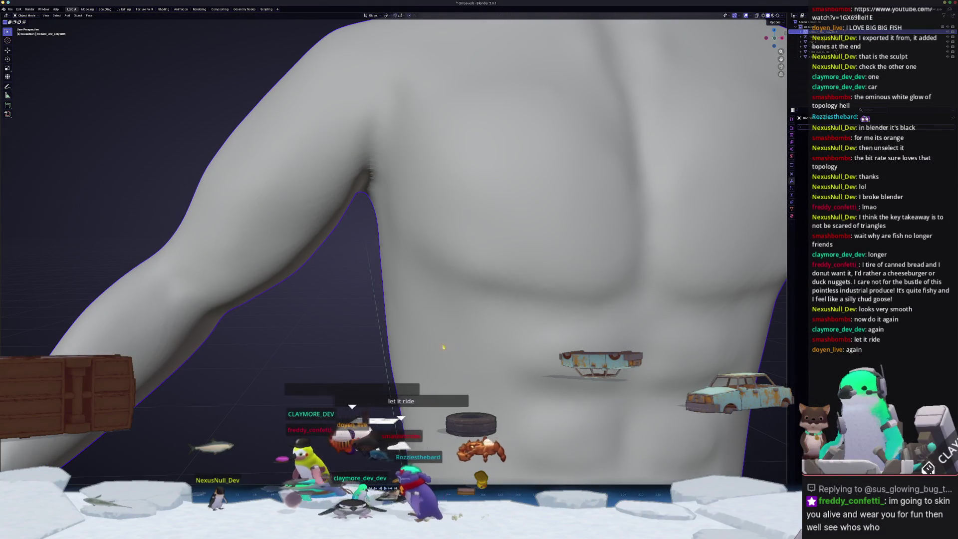
{"action": "mouse_move", "coordinate": [408, 350]}
{"action": "middle_mouse_down"}
{"action": "mouse_move", "coordinate": [428, 358]}
{"action": "mouse_move", "coordinate": [440, 332]}
{"action": "mouse_move", "coordinate": [313, 325]}
{"action": "middle_mouse_up"}
{"action": "mouse_move", "coordinate": [464, 306]}
{"action": "middle_mouse_down"}
{"action": "mouse_move", "coordinate": [458, 370]}
{"action": "mouse_move", "coordinate": [414, 344]}
{"action": "middle_mouse_up"}
{"action": "key", "text": "Tab"}
{"action": "scroll", "coordinate": [422, 355], "scroll_direction": "down", "scroll_amount": 5}
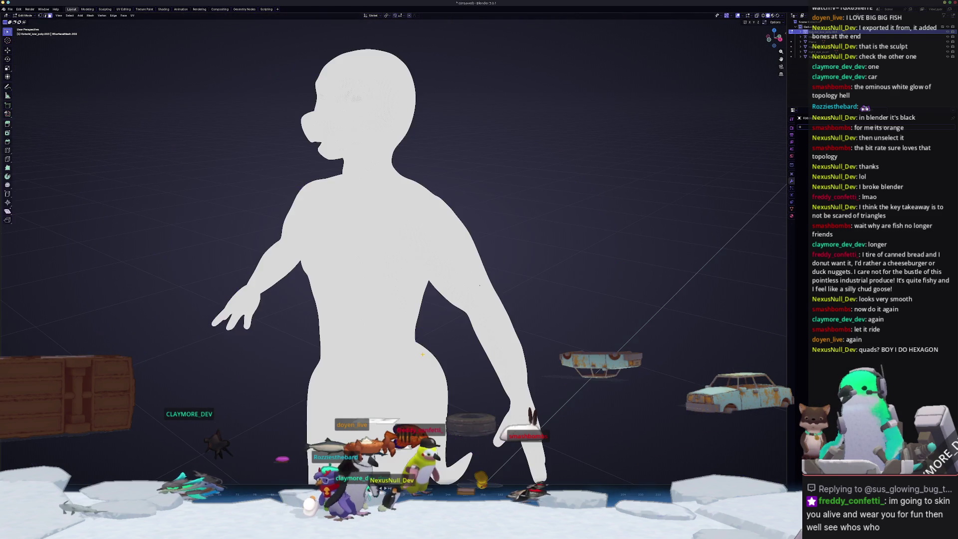
- Select the whole figure mesh, delete all its vertices, and return to Object Mode
{"action": "key", "text": "x"}
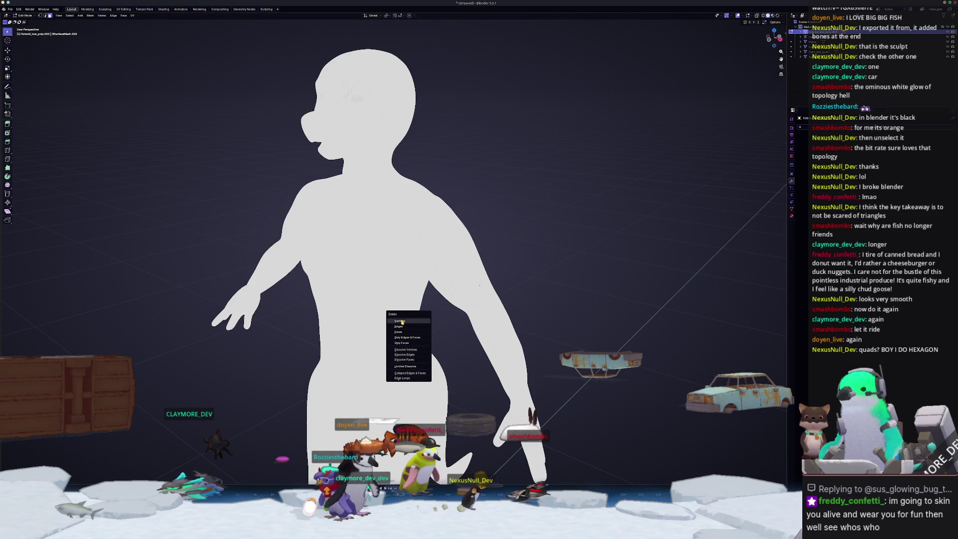
{"action": "left_click", "coordinate": [566, 315]}
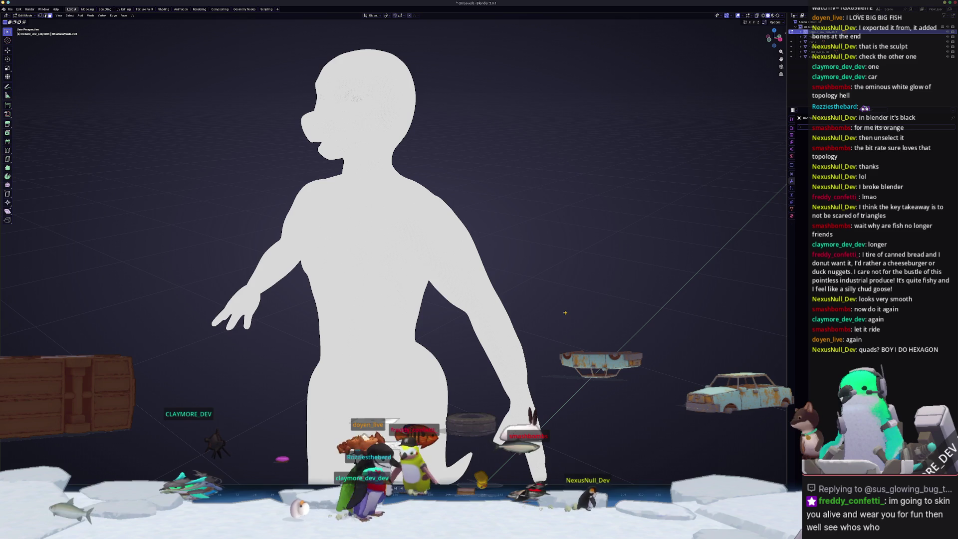
{"action": "key", "text": "x"}
{"action": "left_click", "coordinate": [559, 318]}
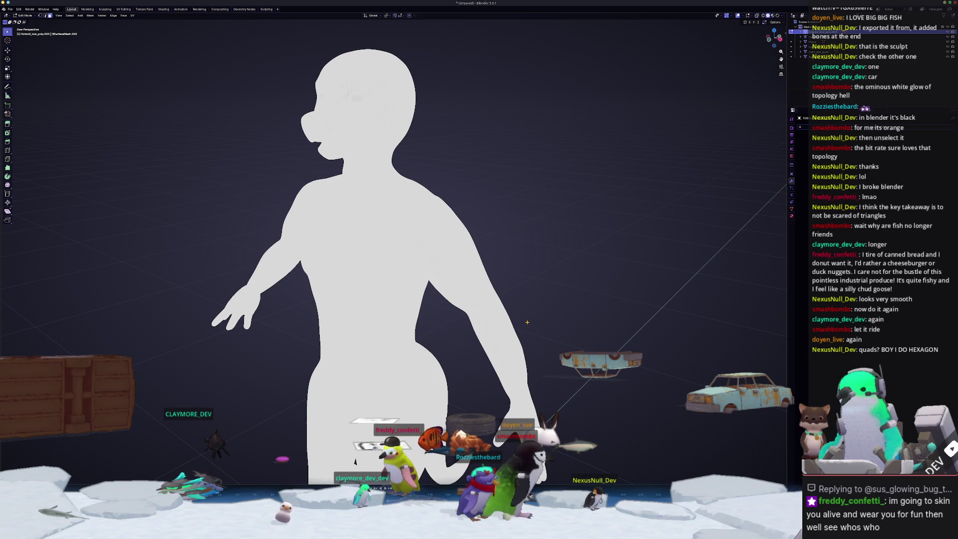
{"action": "key", "text": "a"}
{"action": "key", "text": "x"}
{"action": "key", "text": "v"}
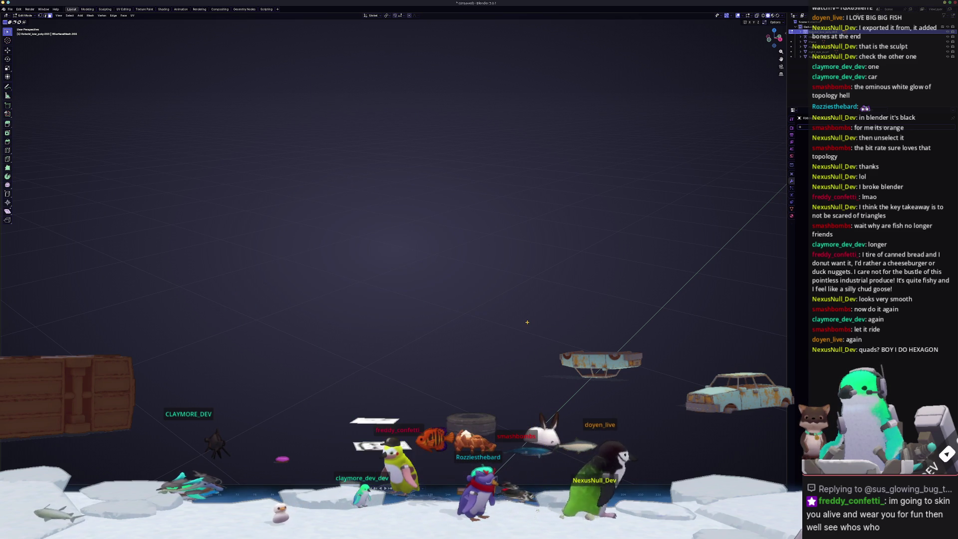
{"action": "key", "text": "Tab"}
- Open the recent creature file from File > Open Recent, discarding unsaved changes
{"action": "left_click", "coordinate": [10, 10]}
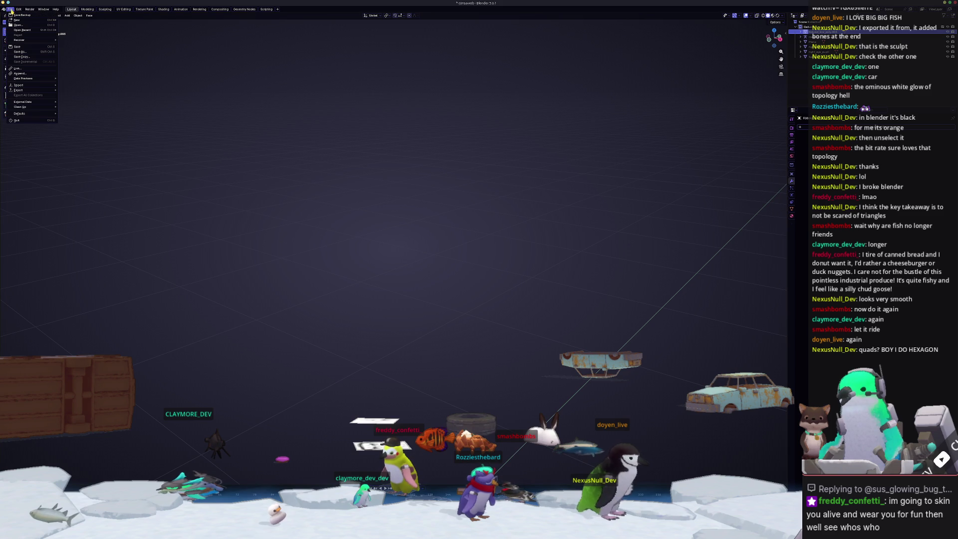
{"action": "mouse_move", "coordinate": [18, 30]}
{"action": "left_click", "coordinate": [90, 53]}
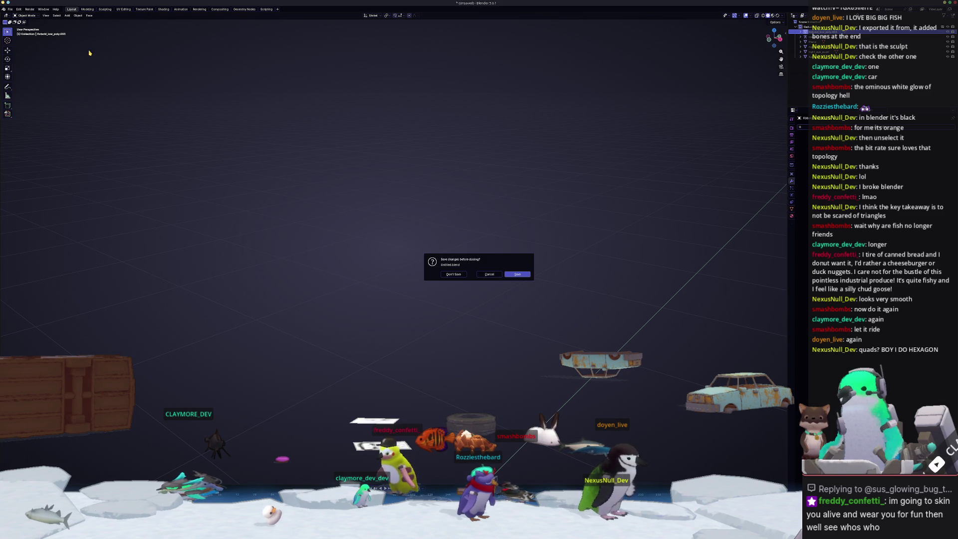
{"action": "left_click", "coordinate": [453, 274]}
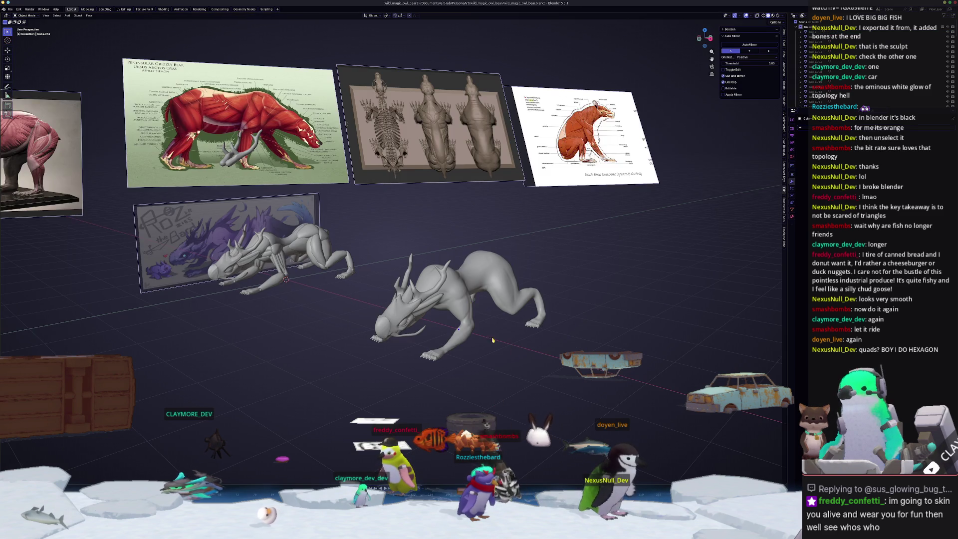
{"action": "scroll", "coordinate": [447, 266], "scroll_direction": "up", "scroll_amount": 5}
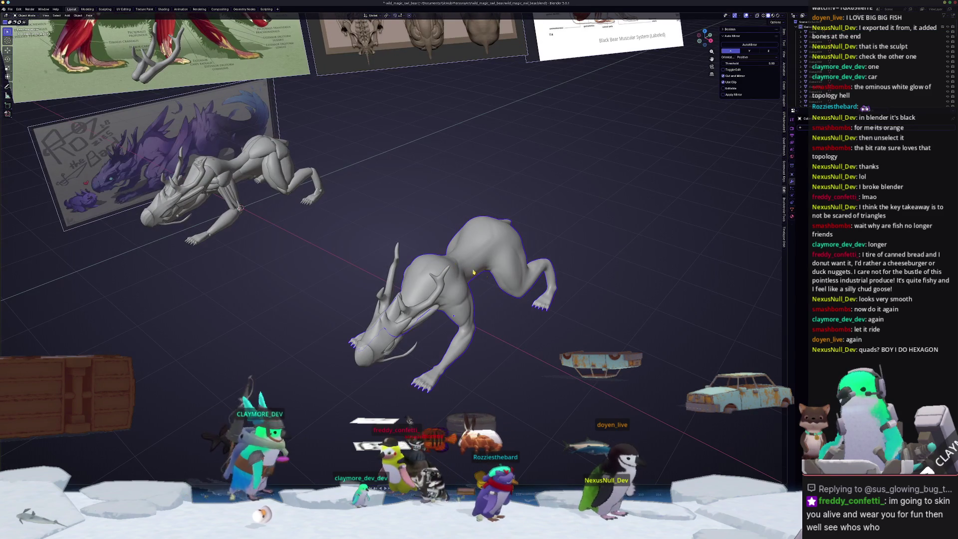
{"action": "key", "text": "Tab"}
{"action": "scroll", "coordinate": [518, 296], "scroll_direction": "up", "scroll_amount": 4}
{"action": "scroll", "coordinate": [519, 297], "scroll_direction": "up", "scroll_amount": 2}
{"action": "key", "text": "a"}
{"action": "scroll", "coordinate": [496, 256], "scroll_direction": "up", "scroll_amount": 5}
{"action": "scroll", "coordinate": [495, 256], "scroll_direction": "down", "scroll_amount": 2}
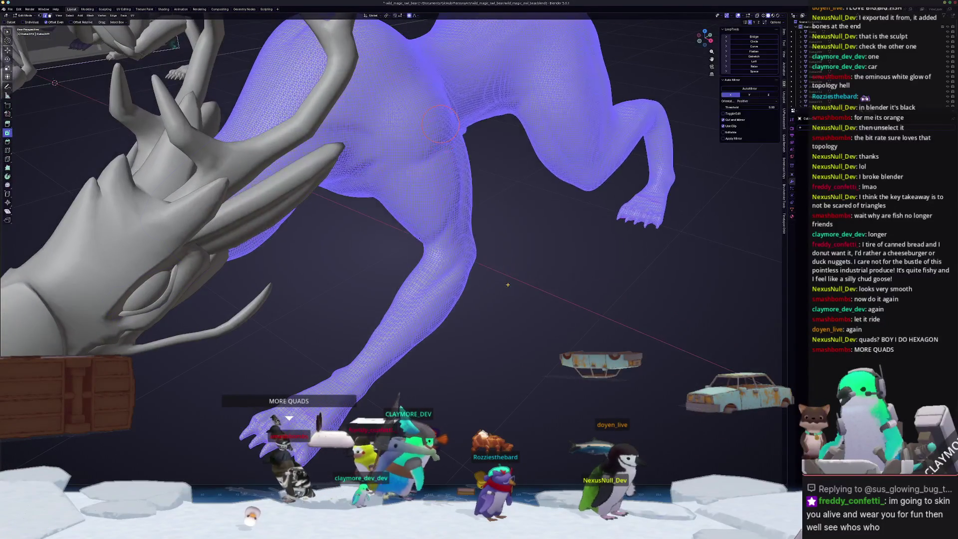
{"action": "key", "text": "Tab"}
{"action": "key", "text": "Tab"}
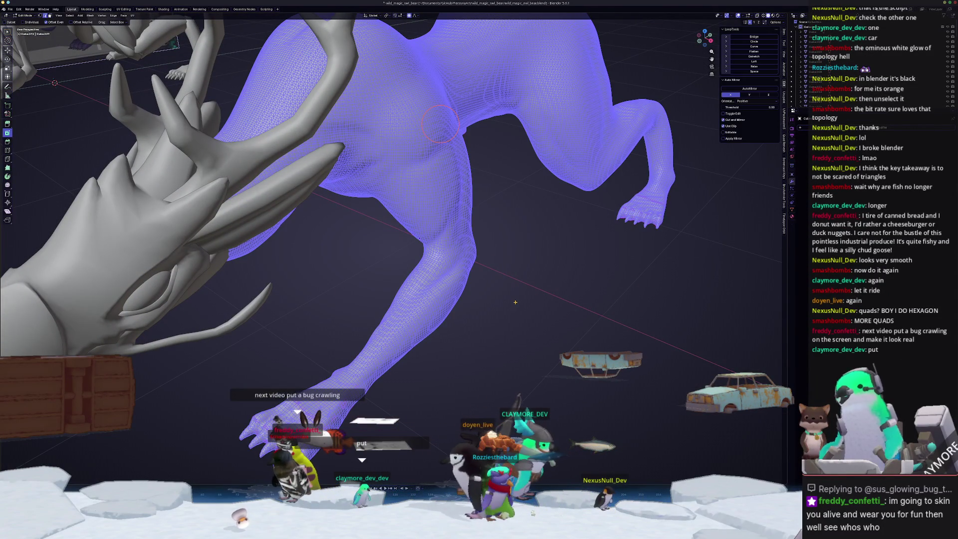
{"action": "middle_click_drag", "start_coordinate": [439, 124], "coordinate": [428, 152]}
{"action": "mouse_move", "coordinate": [504, 293]}
{"action": "middle_mouse_down"}
{"action": "mouse_move", "coordinate": [363, 308]}
{"action": "mouse_move", "coordinate": [372, 316]}
{"action": "middle_mouse_up"}
{"action": "key", "text": "Tab"}
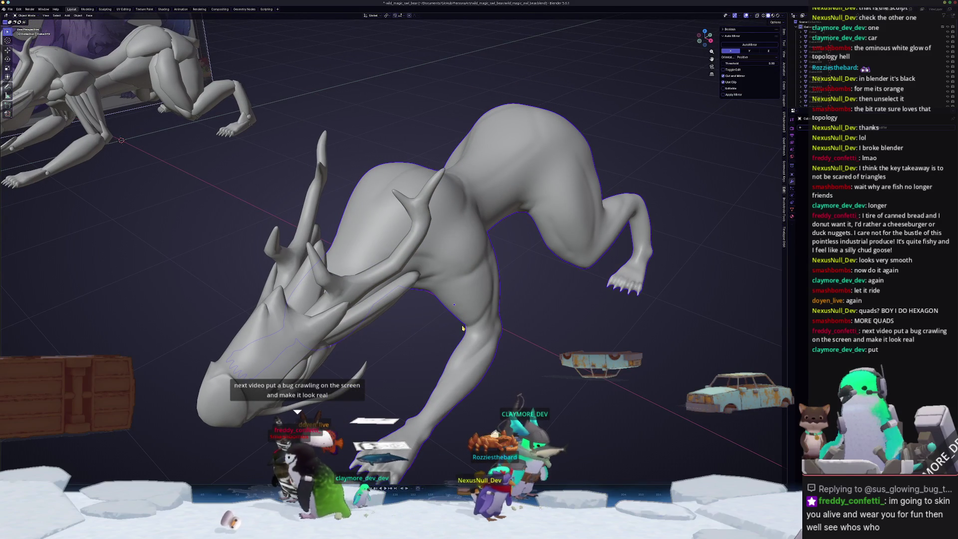
{"action": "middle_click_drag", "start_coordinate": [471, 339], "coordinate": [478, 338]}
{"action": "key", "text": "Tab"}
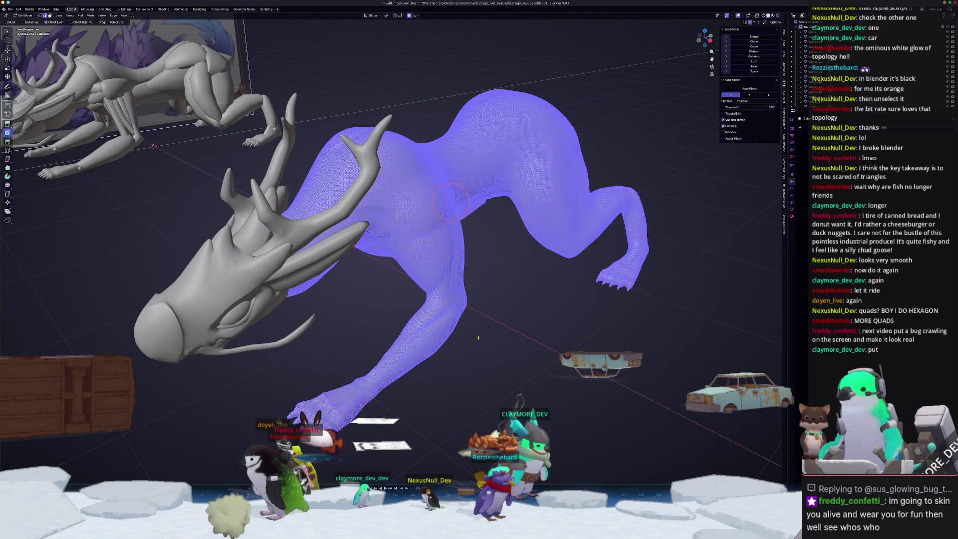
{"action": "key", "text": "Tab"}
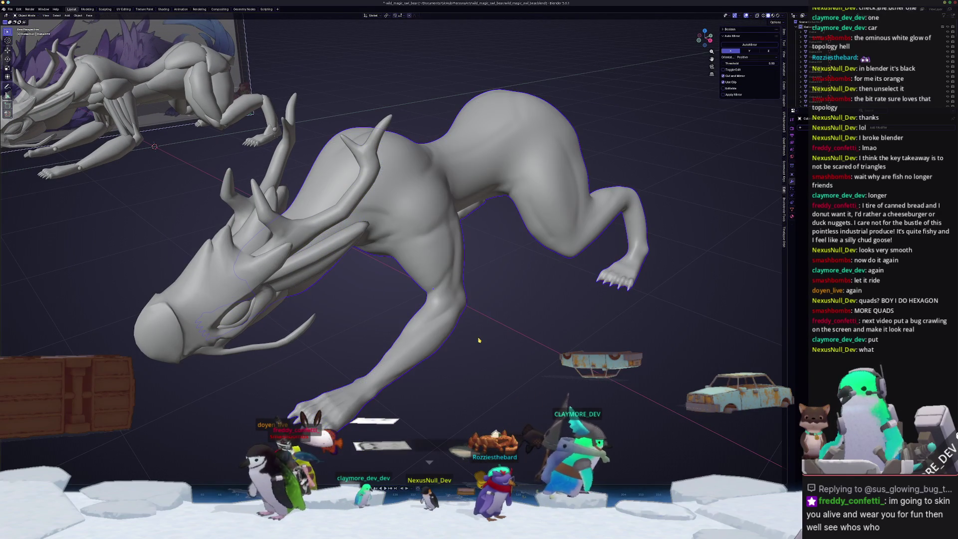
{"action": "scroll", "coordinate": [437, 327], "scroll_direction": "down", "scroll_amount": 5}
{"action": "middle_click_drag", "start_coordinate": [437, 328], "coordinate": [458, 310]}
{"action": "scroll", "coordinate": [458, 310], "scroll_direction": "up", "scroll_amount": 6}
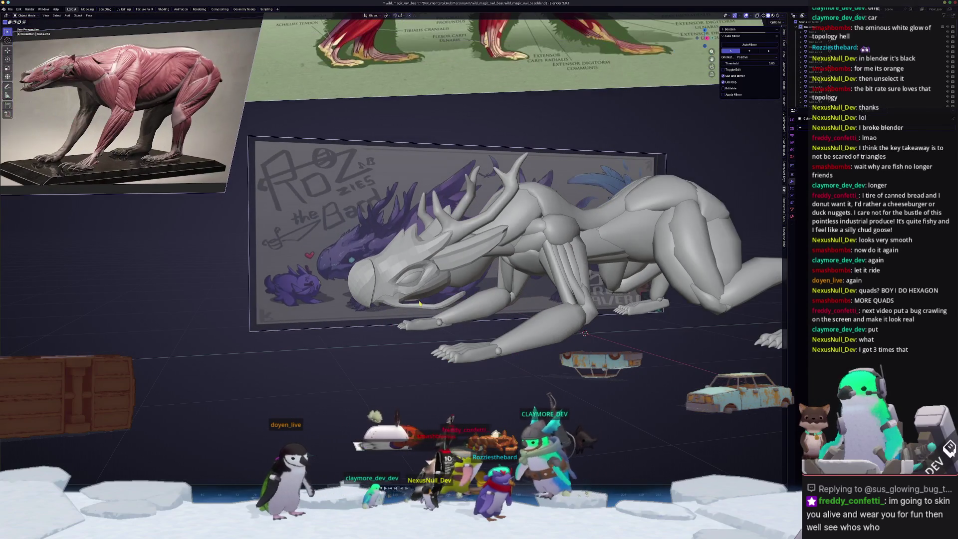
- Select the dragon's jaw, view it from below, and enter Edit Mode with X-ray on
{"action": "left_click", "coordinate": [414, 309]}
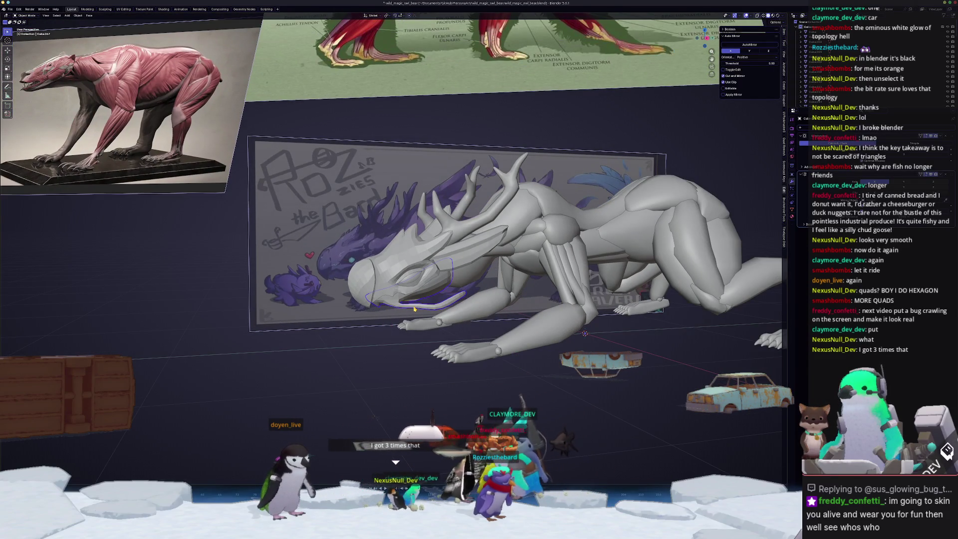
{"action": "scroll", "coordinate": [414, 308], "scroll_direction": "up", "scroll_amount": 5}
{"action": "scroll", "coordinate": [414, 309], "scroll_direction": "down", "scroll_amount": 3}
{"action": "scroll", "coordinate": [415, 310], "scroll_direction": "up", "scroll_amount": 2}
{"action": "middle_click_drag", "start_coordinate": [414, 310], "coordinate": [472, 342]}
{"action": "key", "text": "Tab"}
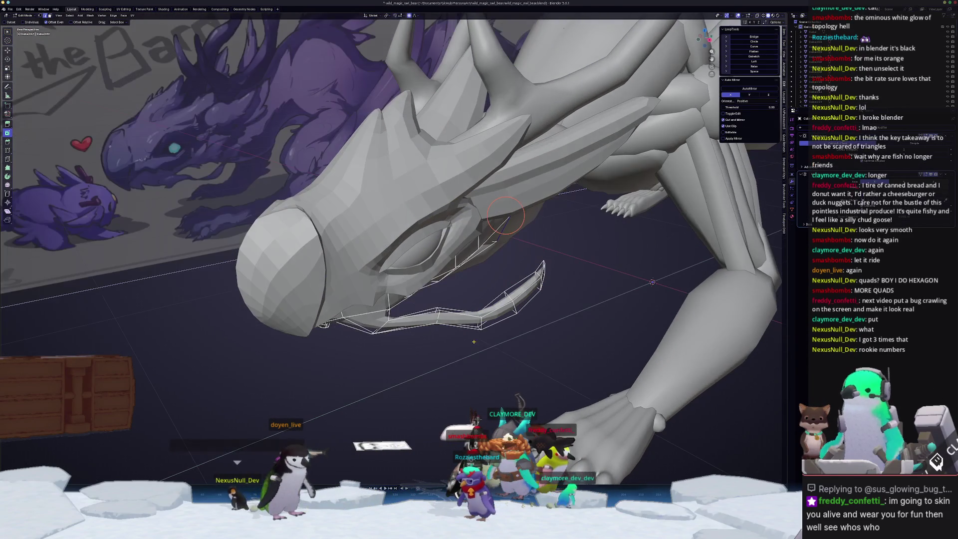
{"action": "key", "text": "alt+z"}
{"action": "middle_click_drag", "start_coordinate": [505, 214], "coordinate": [527, 209]}
- Lower three jaw vertices straight down along Z
{"action": "left_click", "coordinate": [497, 344]}
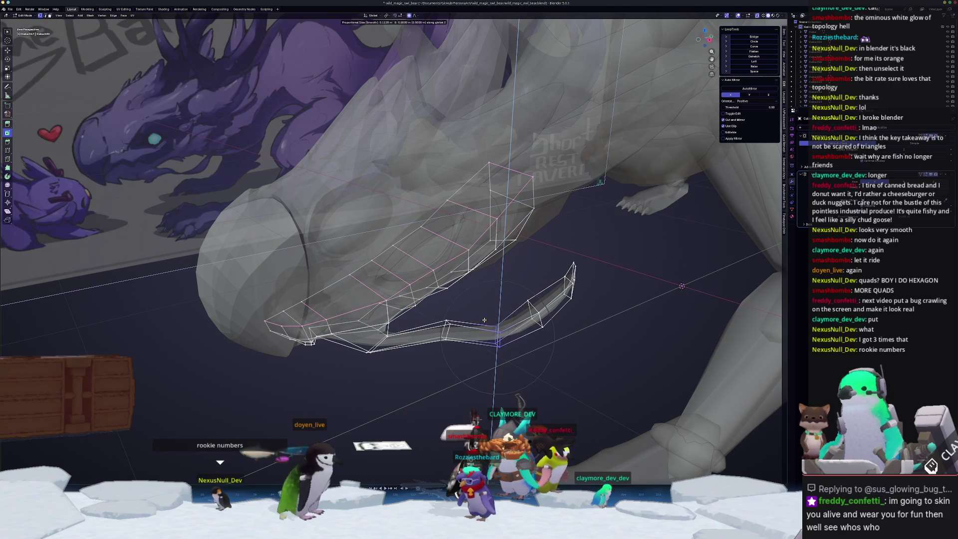
{"action": "key", "text": "g"}
{"action": "key", "text": "z"}
{"action": "left_click", "coordinate": [503, 369]}
{"action": "left_click", "coordinate": [446, 322]}
{"action": "key", "text": "g"}
{"action": "key", "text": "z"}
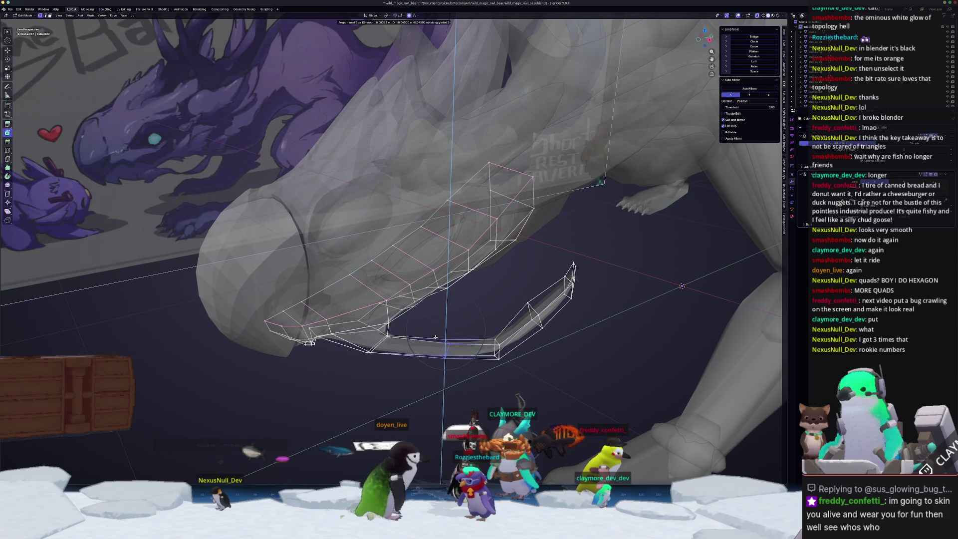
{"action": "left_click", "coordinate": [442, 349]}
{"action": "middle_click_drag", "start_coordinate": [442, 349], "coordinate": [545, 364]}
{"action": "left_click", "coordinate": [519, 310]}
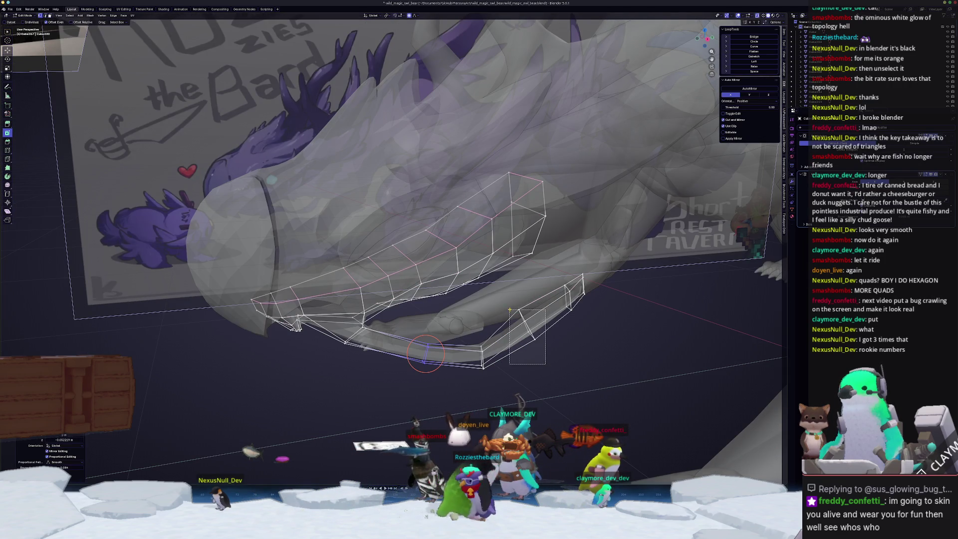
{"action": "key", "text": "g"}
{"action": "key", "text": "z"}
{"action": "left_click", "coordinate": [549, 347]}
- Drop the jaw strand's end face vertically along Z
{"action": "left_click", "coordinate": [548, 347]}
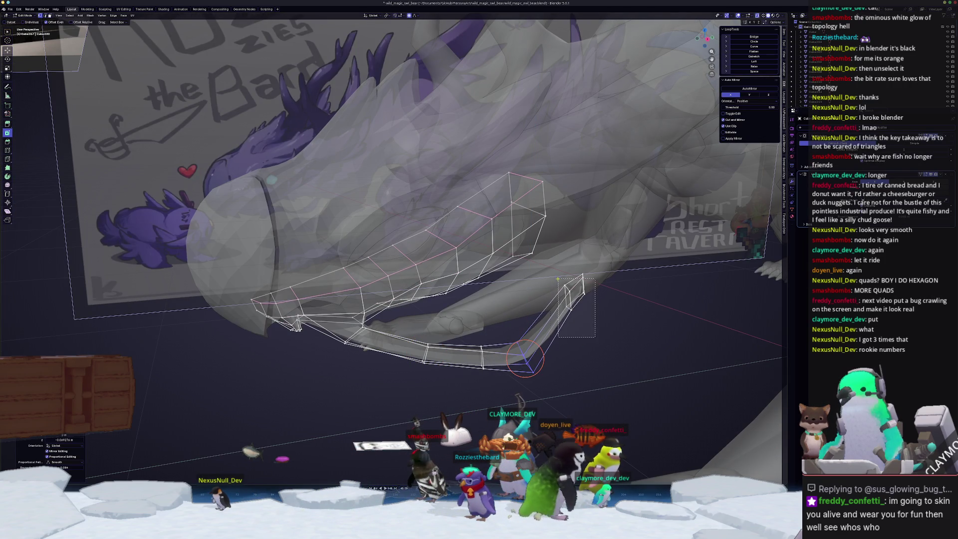
{"action": "left_click", "coordinate": [576, 297]}
{"action": "key", "text": "g"}
{"action": "key", "text": "z"}
{"action": "key", "text": "g"}
{"action": "key", "text": "z"}
{"action": "left_click", "coordinate": [575, 329]}
- Shift the jaw part and then the strand tip sideways along the X axis
{"action": "mouse_move", "coordinate": [575, 329]}
{"action": "middle_mouse_down"}
{"action": "mouse_move", "coordinate": [557, 346]}
{"action": "mouse_move", "coordinate": [521, 256]}
{"action": "mouse_move", "coordinate": [484, 247]}
{"action": "mouse_move", "coordinate": [466, 268]}
{"action": "mouse_move", "coordinate": [449, 325]}
{"action": "mouse_move", "coordinate": [496, 266]}
{"action": "middle_mouse_up"}
{"action": "key", "text": "g"}
{"action": "key", "text": "x"}
{"action": "left_click", "coordinate": [518, 255]}
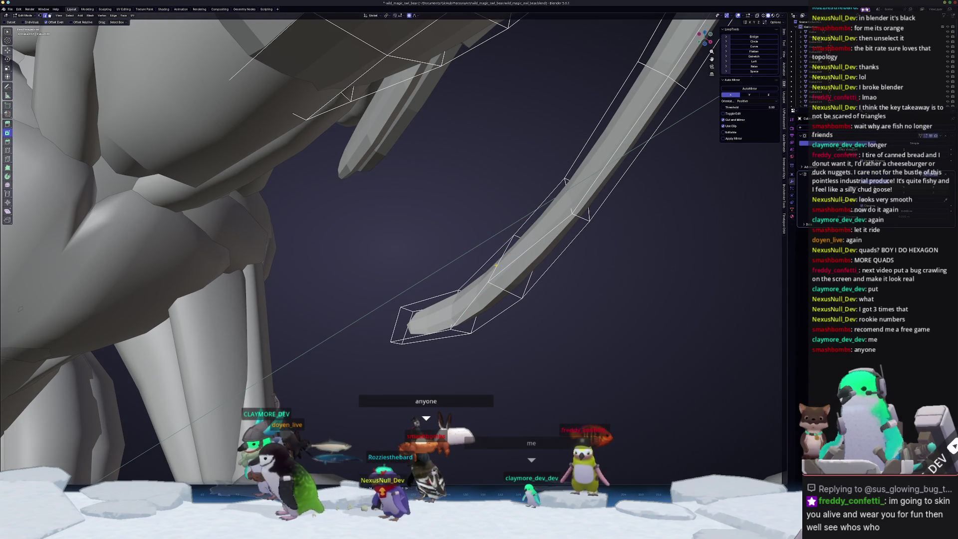
{"action": "key", "text": "g"}
{"action": "key", "text": "x"}
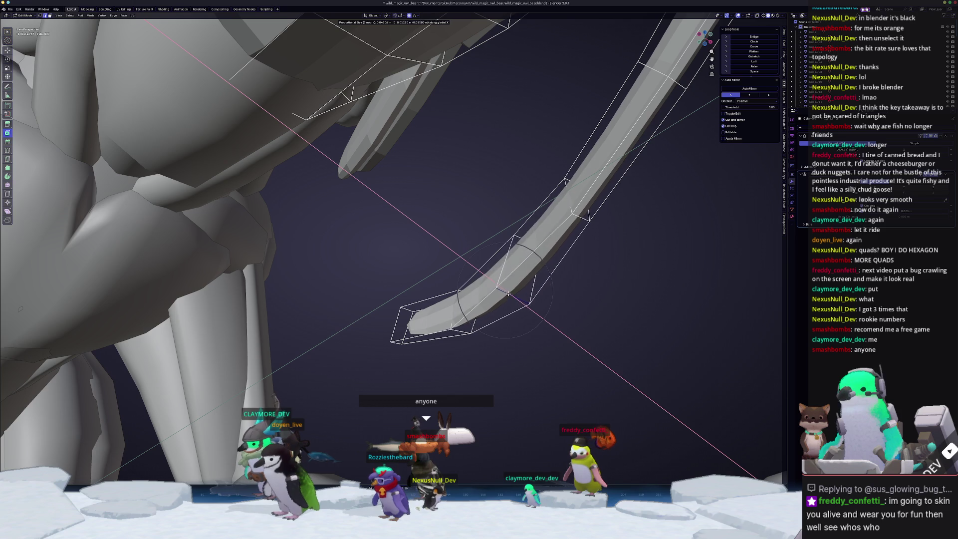
{"action": "left_click", "coordinate": [458, 332]}
- Add an edge loop partway along the strand and soft-move it along X
{"action": "mouse_move", "coordinate": [455, 327]}
{"action": "middle_mouse_down"}
{"action": "mouse_move", "coordinate": [566, 225]}
{"action": "mouse_move", "coordinate": [611, 240]}
{"action": "mouse_move", "coordinate": [396, 380]}
{"action": "mouse_move", "coordinate": [369, 363]}
{"action": "mouse_move", "coordinate": [464, 184]}
{"action": "mouse_move", "coordinate": [459, 209]}
{"action": "middle_mouse_up"}
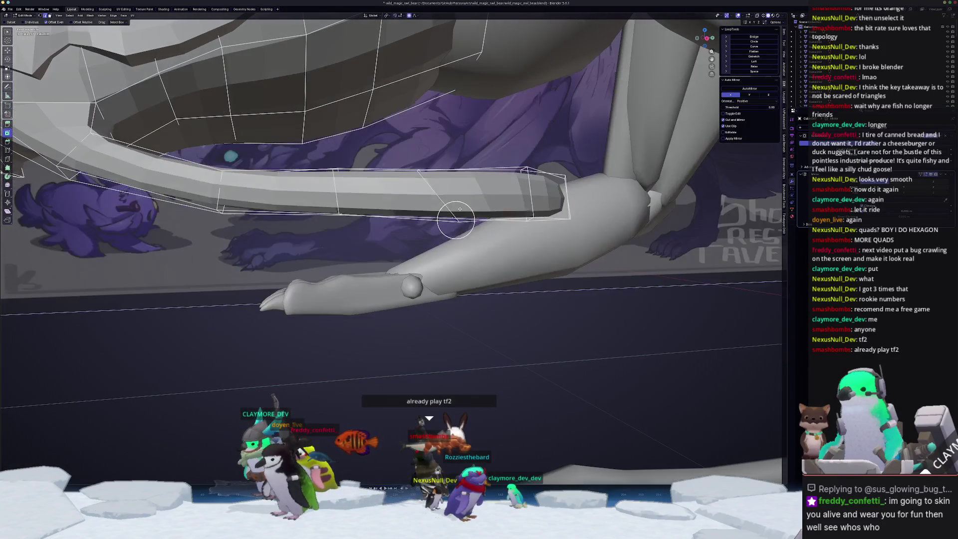
{"action": "left_click_drag", "start_coordinate": [459, 208], "coordinate": [423, 209]}
{"action": "middle_click_drag", "start_coordinate": [423, 208], "coordinate": [407, 234]}
{"action": "mouse_move", "coordinate": [470, 274]}
{"action": "middle_mouse_down"}
{"action": "mouse_move", "coordinate": [439, 284]}
{"action": "mouse_move", "coordinate": [736, 223]}
{"action": "middle_mouse_up"}
{"action": "key", "text": "g"}
{"action": "key", "text": "x"}
{"action": "left_click", "coordinate": [438, 290]}
- Return to Object Mode and select the clawed paw object
{"action": "mouse_move", "coordinate": [375, 273]}
{"action": "middle_mouse_down"}
{"action": "mouse_move", "coordinate": [449, 244]}
{"action": "mouse_move", "coordinate": [356, 273]}
{"action": "mouse_move", "coordinate": [325, 314]}
{"action": "mouse_move", "coordinate": [385, 308]}
{"action": "mouse_move", "coordinate": [498, 364]}
{"action": "middle_mouse_up"}
{"action": "key", "text": "Tab"}
{"action": "scroll", "coordinate": [356, 273], "scroll_direction": "down", "scroll_amount": 3}
{"action": "left_click", "coordinate": [439, 325]}
- Move the paw along X away from the dragon and place the lion-paw reference window over the viewport
{"action": "key", "text": "g"}
{"action": "key", "text": "x"}
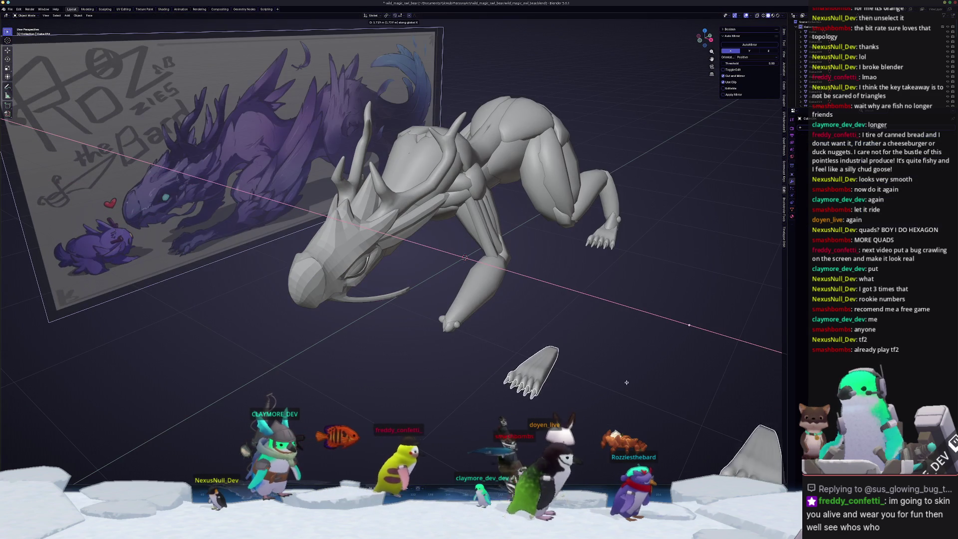
{"action": "left_click", "coordinate": [659, 392]}
{"action": "middle_click_drag", "start_coordinate": [660, 392], "coordinate": [678, 363]}
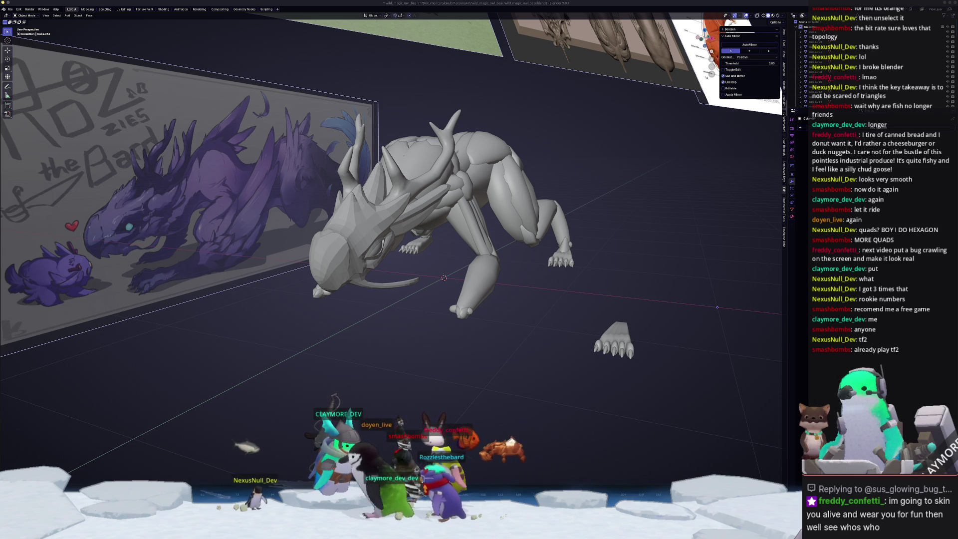
{"action": "left_click_drag", "start_coordinate": [552, 137], "coordinate": [221, 74]}
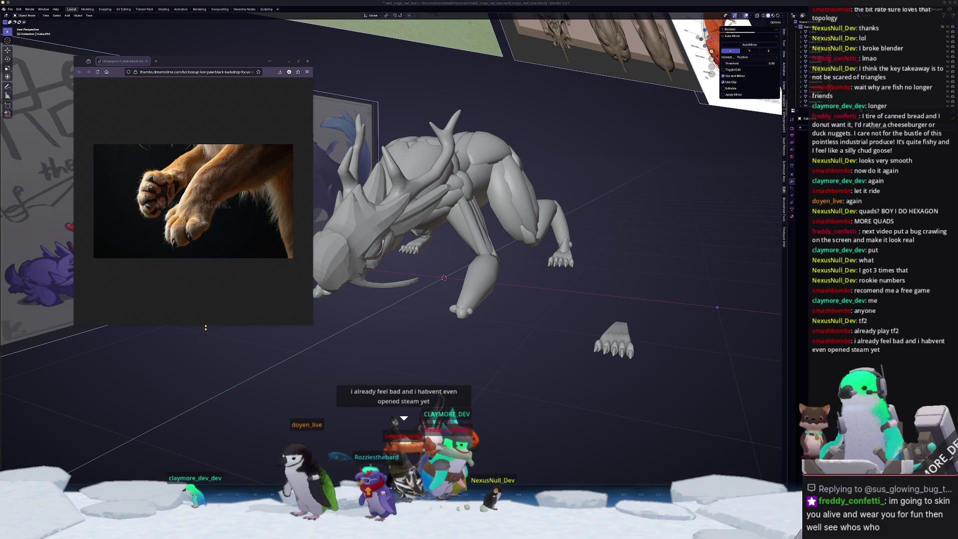
- Shrink the lion reference window to free up the Blender viewport
{"action": "left_click_drag", "start_coordinate": [206, 326], "coordinate": [206, 209]}
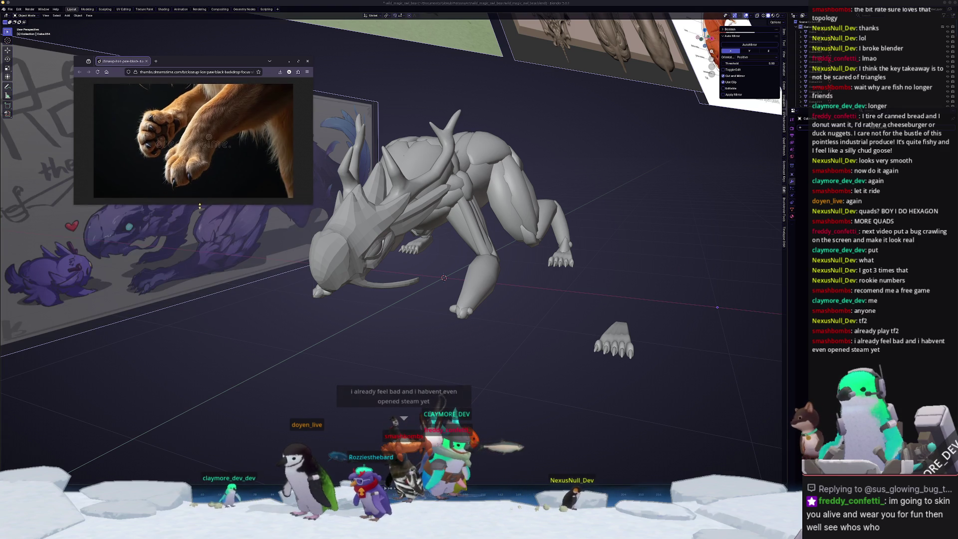
{"action": "left_click_drag", "start_coordinate": [313, 158], "coordinate": [288, 159]}
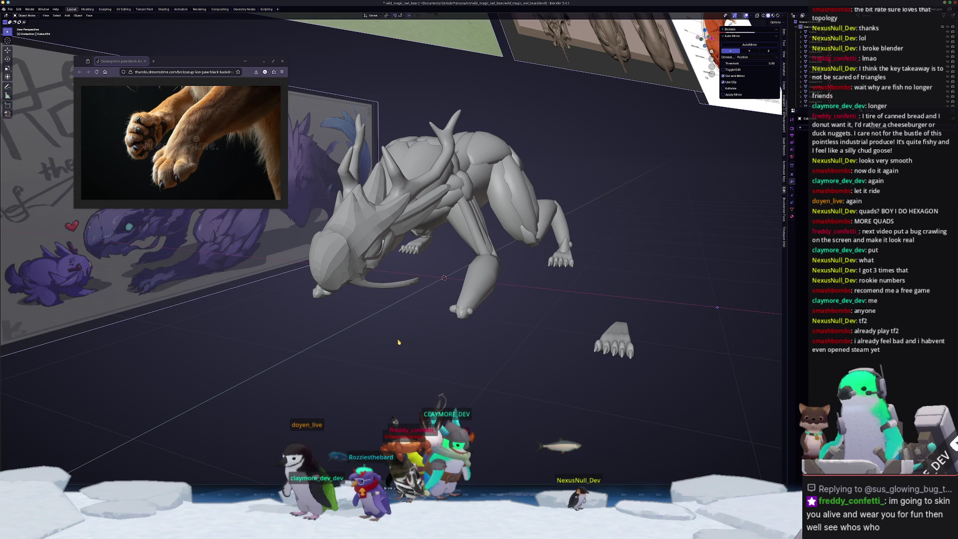
{"action": "scroll", "coordinate": [397, 344], "scroll_direction": "up", "scroll_amount": 5}
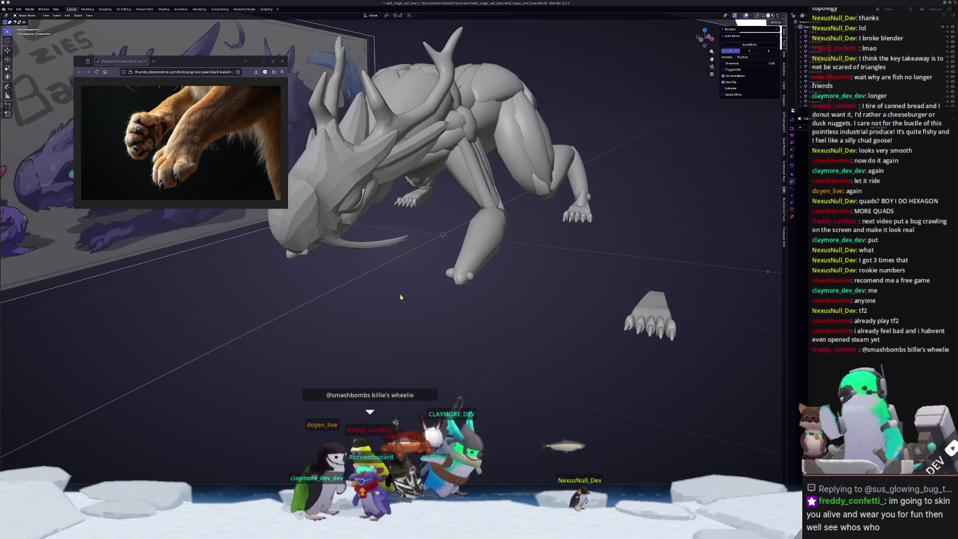
{"action": "middle_click_drag", "start_coordinate": [410, 296], "coordinate": [392, 305]}
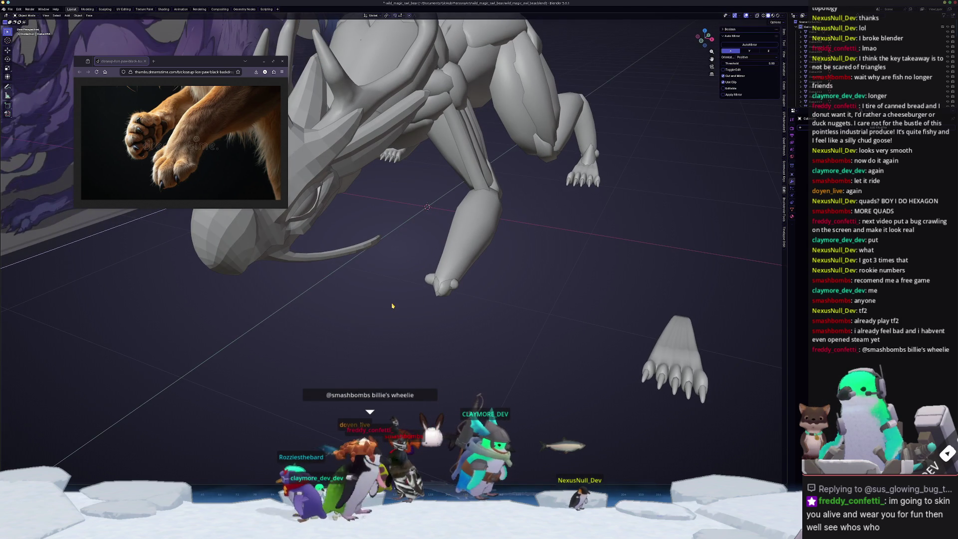
- Add a small cube and place it horizontally near the front foot
{"action": "key", "text": "shift+a"}
{"action": "left_click", "coordinate": [408, 308]}
{"action": "key", "text": "s"}
{"action": "left_click", "coordinate": [430, 214]}
{"action": "key", "text": "g"}
{"action": "key", "text": "shift+z"}
{"action": "left_click", "coordinate": [416, 324]}
{"action": "mouse_move", "coordinate": [415, 324]}
{"action": "middle_mouse_down"}
{"action": "mouse_move", "coordinate": [414, 286]}
{"action": "mouse_move", "coordinate": [478, 250]}
{"action": "middle_mouse_up"}
- Nudge the cube along Y and X until it sits at the leg tip
{"action": "key", "text": "g"}
{"action": "key", "text": "y"}
{"action": "left_click", "coordinate": [372, 312]}
{"action": "key", "text": "g"}
{"action": "key", "text": "x"}
{"action": "left_click", "coordinate": [519, 235]}
{"action": "key", "text": "g"}
{"action": "key", "text": "y"}
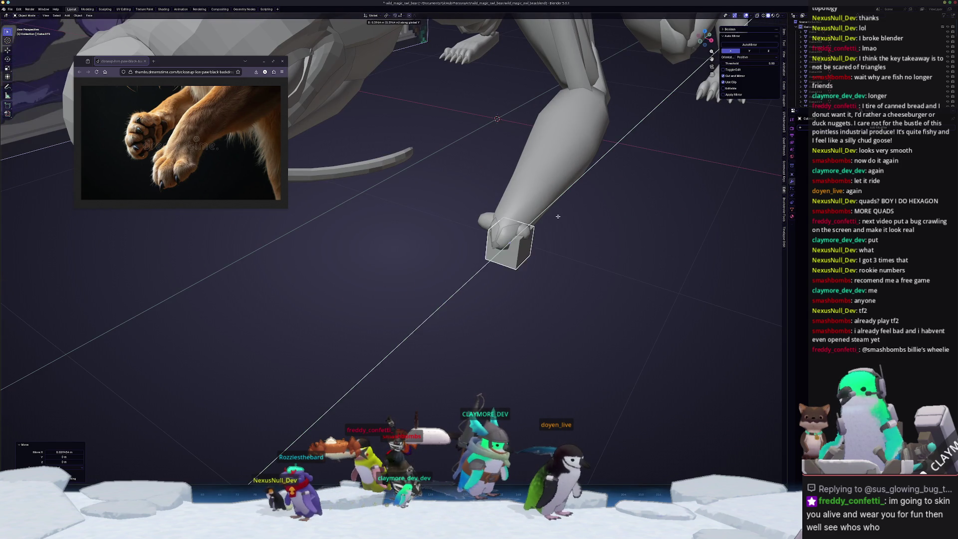
{"action": "key", "text": "z"}
{"action": "key", "text": "y"}
{"action": "left_click", "coordinate": [533, 222]}
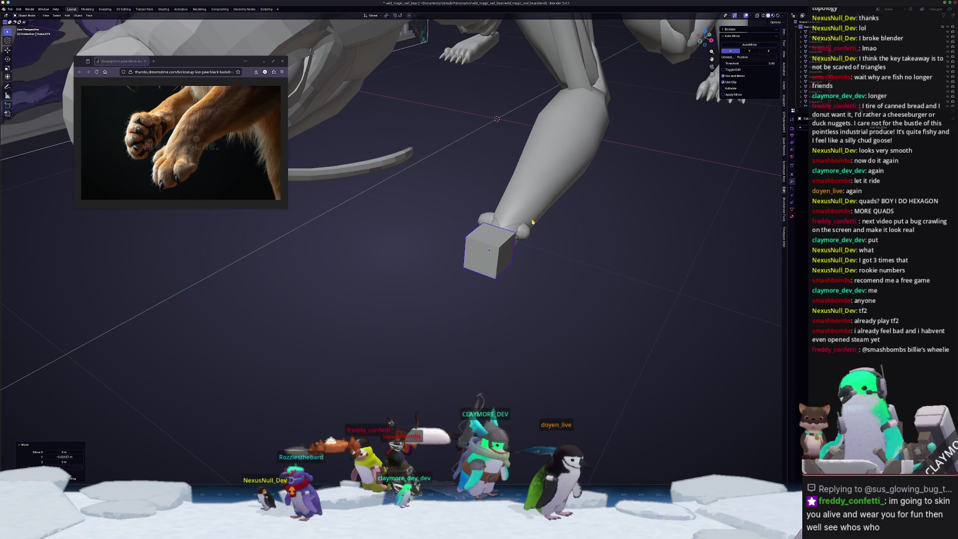
- Smooth the cube with Ctrl+1 subdivision into a rounded knuckle
{"action": "key", "text": "ctrl+1"}
{"action": "mouse_move", "coordinate": [526, 282]}
{"action": "middle_mouse_down"}
{"action": "mouse_move", "coordinate": [539, 261]}
{"action": "mouse_move", "coordinate": [479, 222]}
{"action": "middle_mouse_up"}
{"action": "key", "text": "Tab"}
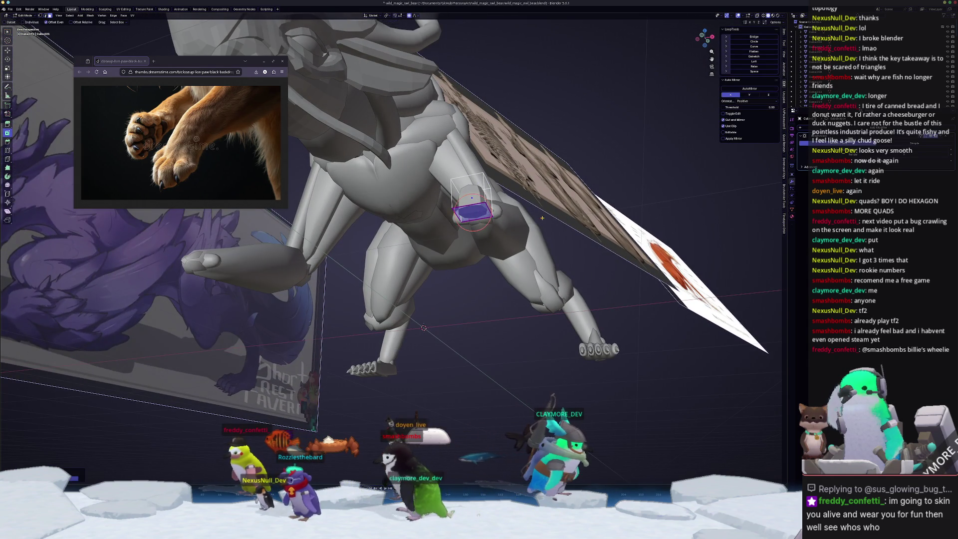
{"action": "key", "text": "Tab"}
- Delete the extra model on the right, leaving the dragon in side view
{"action": "scroll", "coordinate": [543, 218], "scroll_direction": "down", "scroll_amount": 5}
{"action": "middle_click_drag", "start_coordinate": [544, 230], "coordinate": [551, 269]}
{"action": "scroll", "coordinate": [553, 277], "scroll_direction": "down", "scroll_amount": 2}
{"action": "left_click_drag", "start_coordinate": [651, 252], "coordinate": [454, 102]}
{"action": "key", "text": "Delete"}
{"action": "scroll", "coordinate": [470, 270], "scroll_direction": "up", "scroll_amount": 3}
{"action": "mouse_move", "coordinate": [471, 249]}
{"action": "middle_mouse_down"}
{"action": "mouse_move", "coordinate": [471, 279]}
{"action": "mouse_move", "coordinate": [450, 277]}
{"action": "middle_mouse_up"}
{"action": "key", "text": "KP_3"}
{"action": "scroll", "coordinate": [441, 272], "scroll_direction": "up", "scroll_amount": 2}
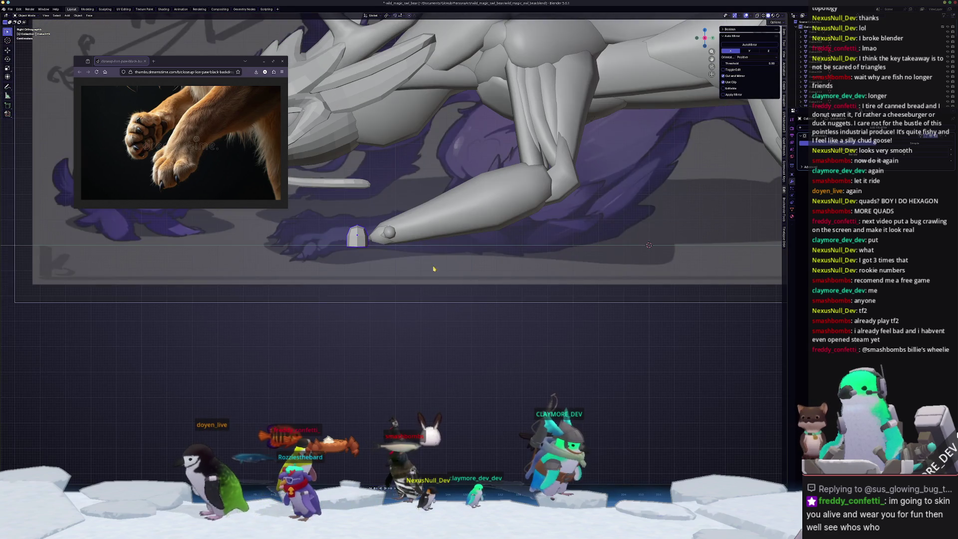
- Shrink the knuckle and crease its edges
{"action": "key", "text": "s"}
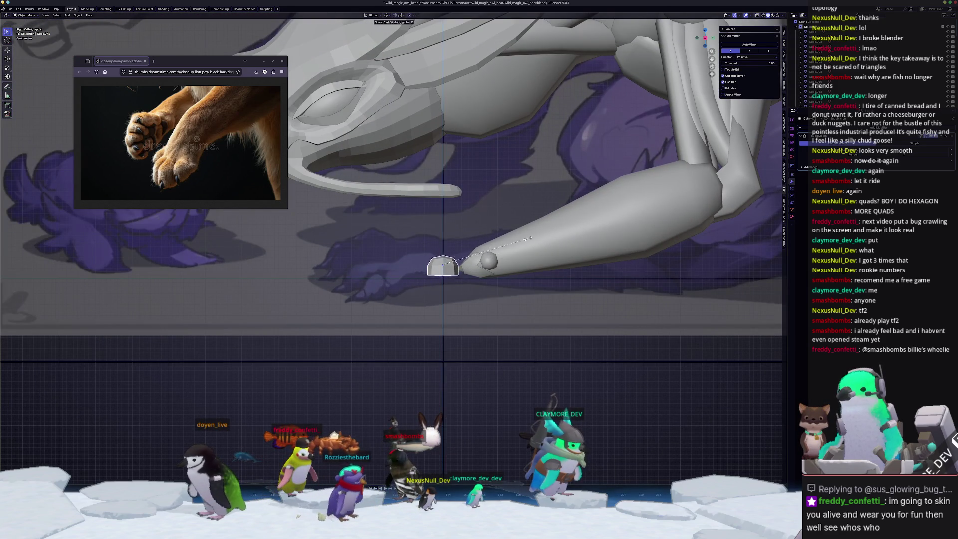
{"action": "left_click", "coordinate": [525, 239]}
{"action": "key", "text": "Tab"}
{"action": "key", "text": "shift+e"}
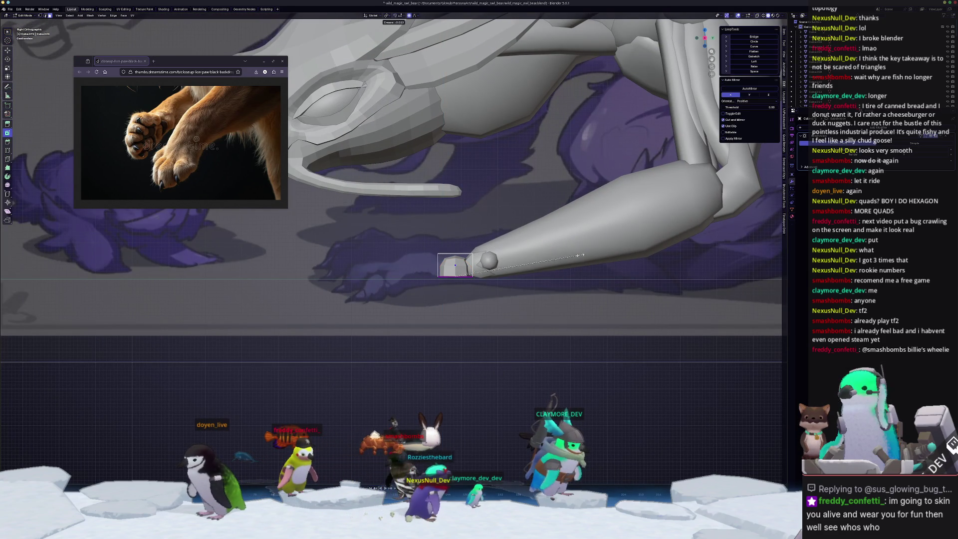
{"action": "left_click", "coordinate": [536, 257]}
{"action": "key", "text": "Tab"}
{"action": "key", "text": "Tab"}
- Reshape the paw face with proportional moves, vertically and along Y
{"action": "key", "text": "g"}
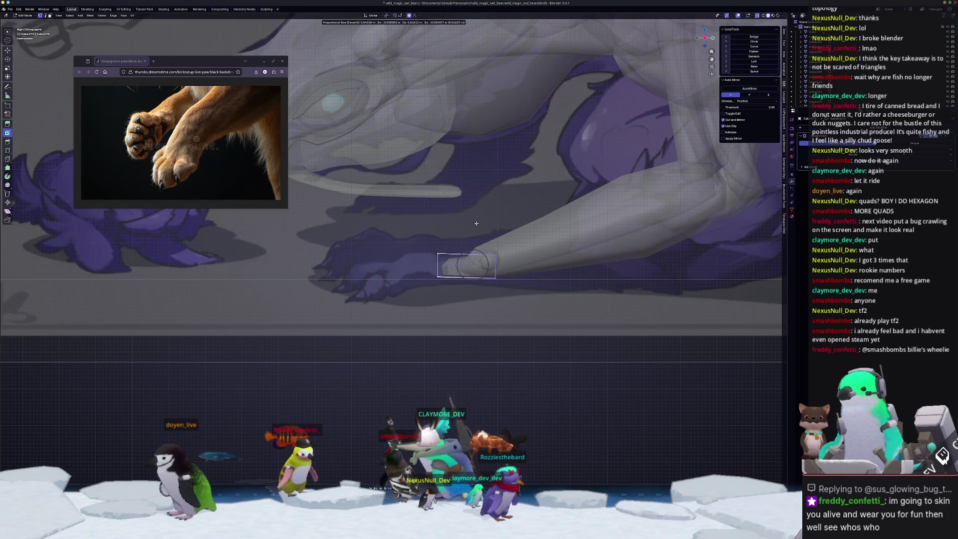
{"action": "left_click", "coordinate": [480, 223]}
{"action": "key", "text": "g"}
{"action": "key", "text": "z"}
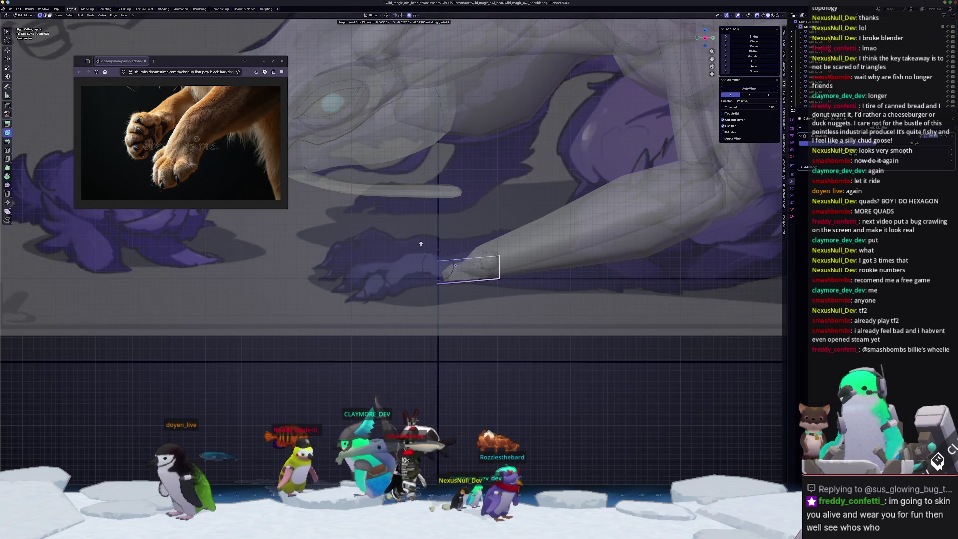
{"action": "left_click", "coordinate": [488, 220]}
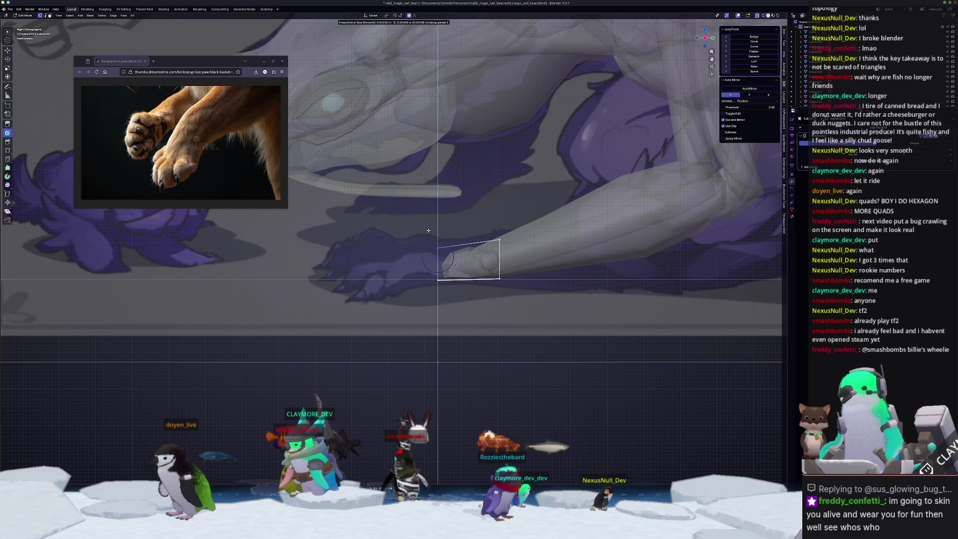
{"action": "key", "text": "g"}
{"action": "key", "text": "y"}
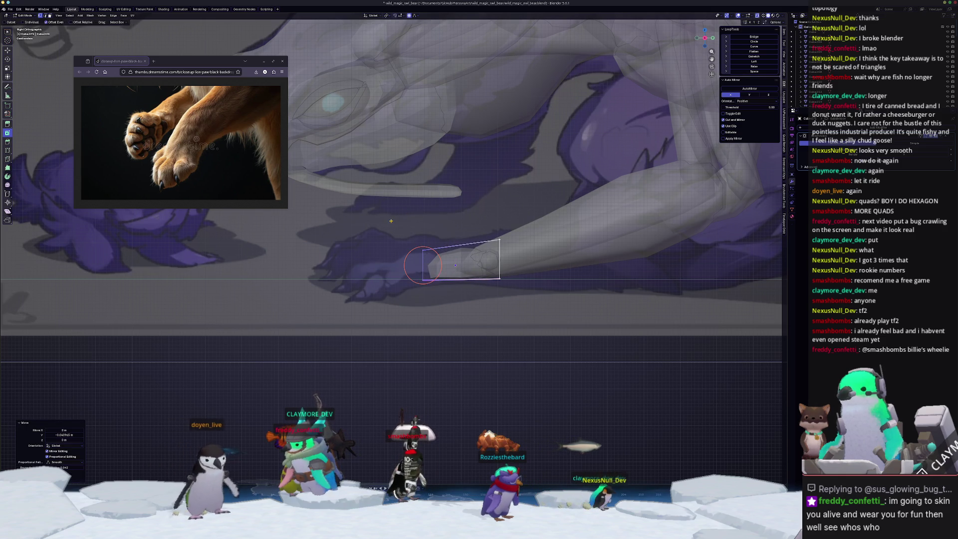
{"action": "left_click", "coordinate": [394, 218]}
{"action": "key", "text": "Tab"}
{"action": "mouse_move", "coordinate": [394, 218]}
{"action": "middle_mouse_down"}
{"action": "mouse_move", "coordinate": [394, 254]}
{"action": "mouse_move", "coordinate": [496, 310]}
{"action": "middle_mouse_up"}
- In top view, narrow the foot face along X and shift it left
{"action": "key", "text": "Tab"}
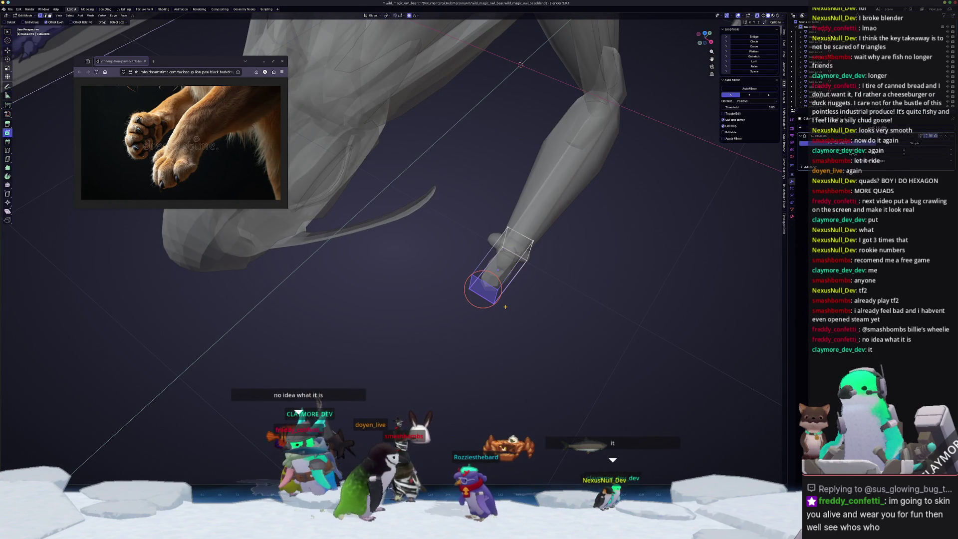
{"action": "key", "text": "KP_7"}
{"action": "scroll", "coordinate": [509, 250], "scroll_direction": "up", "scroll_amount": 3}
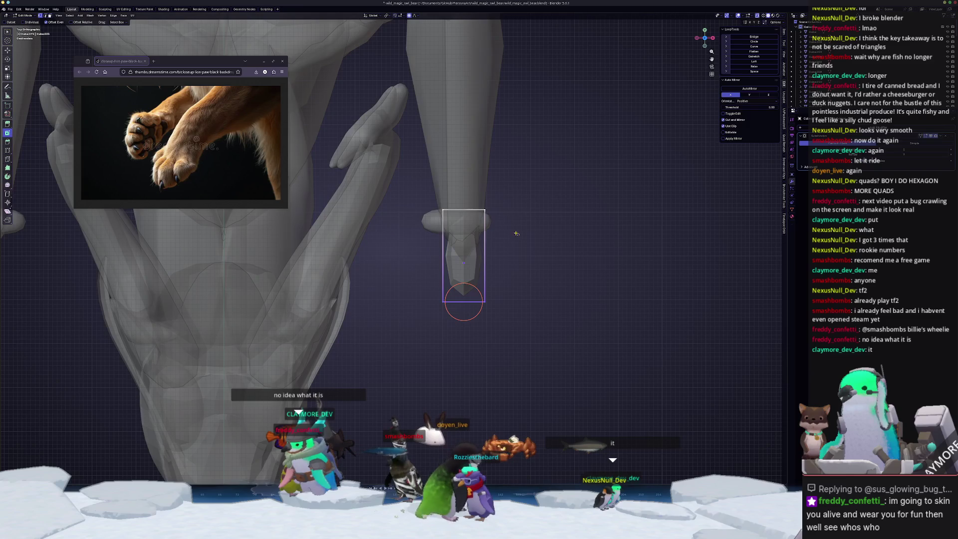
{"action": "key", "text": "s"}
{"action": "key", "text": "x"}
{"action": "left_click", "coordinate": [642, 210]}
{"action": "key", "text": "g"}
{"action": "key", "text": "x"}
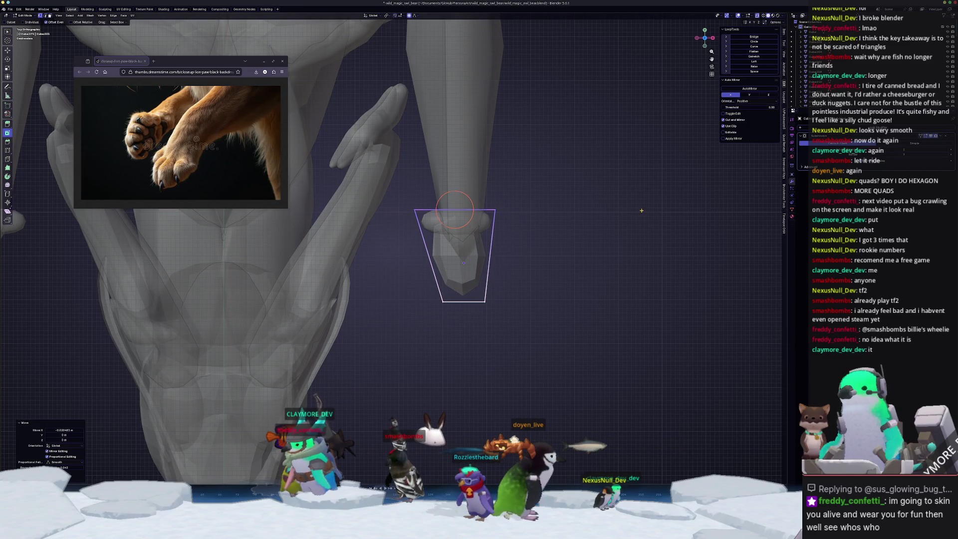
{"action": "left_click", "coordinate": [382, 288]}
- Scale the foot's top edge evenly
{"action": "key", "text": "s"}
{"action": "key", "text": "x"}
{"action": "key", "text": "Escape"}
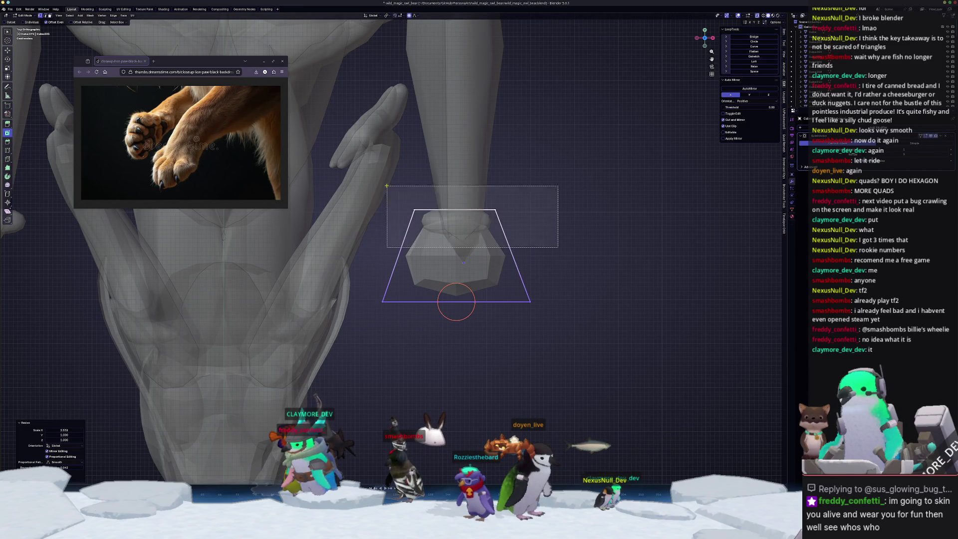
{"action": "left_click", "coordinate": [474, 210]}
{"action": "key", "text": "s"}
{"action": "left_click", "coordinate": [549, 194]}
{"action": "mouse_move", "coordinate": [498, 225]}
{"action": "middle_mouse_down"}
{"action": "mouse_move", "coordinate": [375, 296]}
{"action": "mouse_move", "coordinate": [419, 255]}
{"action": "middle_mouse_up"}
{"action": "key", "text": "Tab"}
{"action": "key", "text": "Tab"}
- Add a loop cut around the foot and flatten it to one height in X-ray side view
{"action": "key", "text": "ctrl+r"}
{"action": "left_click", "coordinate": [424, 251]}
{"action": "key", "text": "g"}
{"action": "key", "text": "z"}
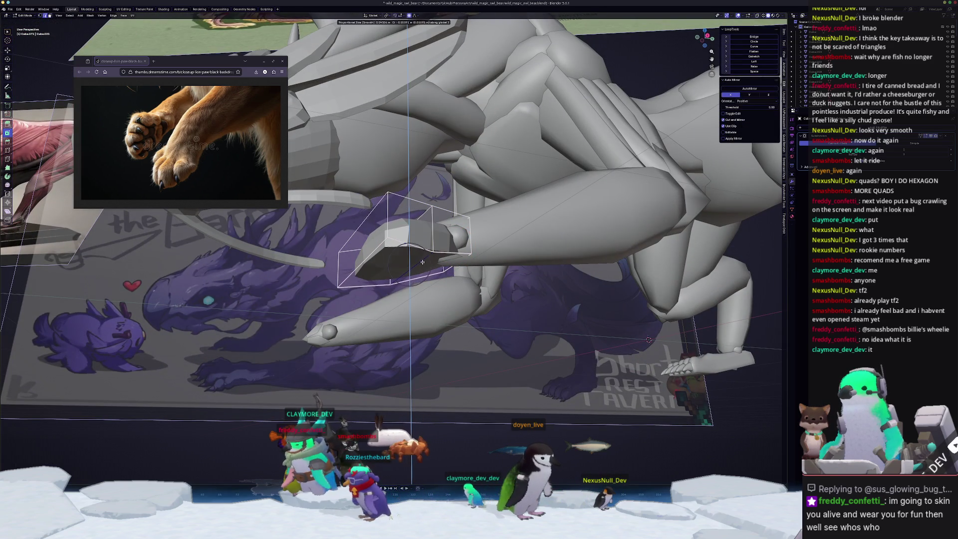
{"action": "left_click", "coordinate": [424, 257]}
{"action": "key", "text": "KP_3"}
{"action": "scroll", "coordinate": [386, 292], "scroll_direction": "up", "scroll_amount": 1}
{"action": "key", "text": "alt+z"}
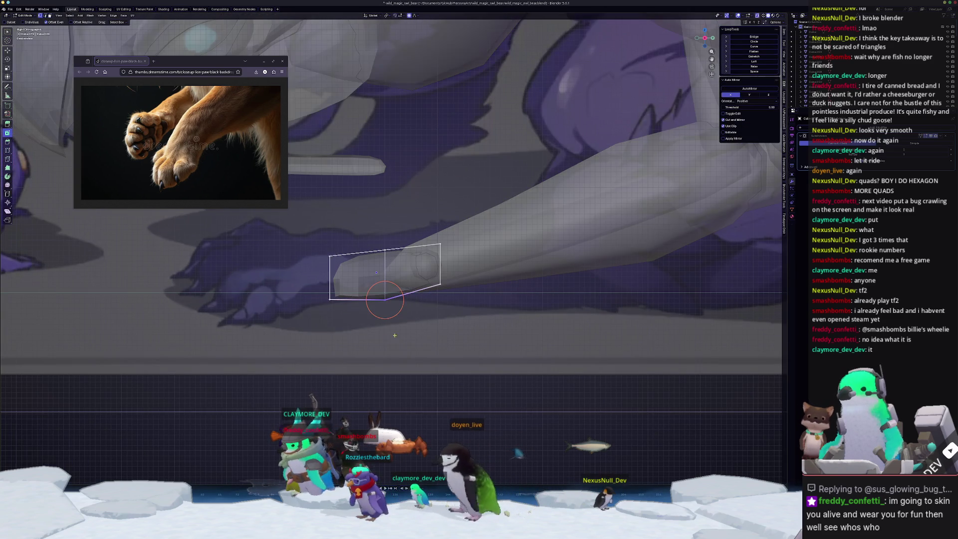
{"action": "key", "text": "s"}
{"action": "key", "text": "z"}
{"action": "key", "text": "Return"}
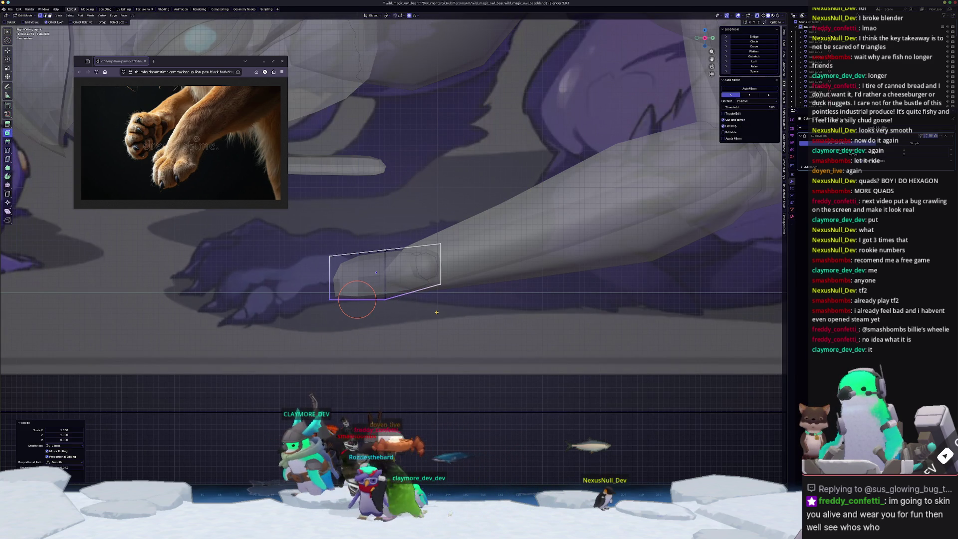
- Raise the flattened loop and selected vertices along Z
{"action": "scroll", "coordinate": [442, 305], "scroll_direction": "up", "scroll_amount": 1}
{"action": "key", "text": "g"}
{"action": "key", "text": "z"}
{"action": "left_click", "coordinate": [456, 266]}
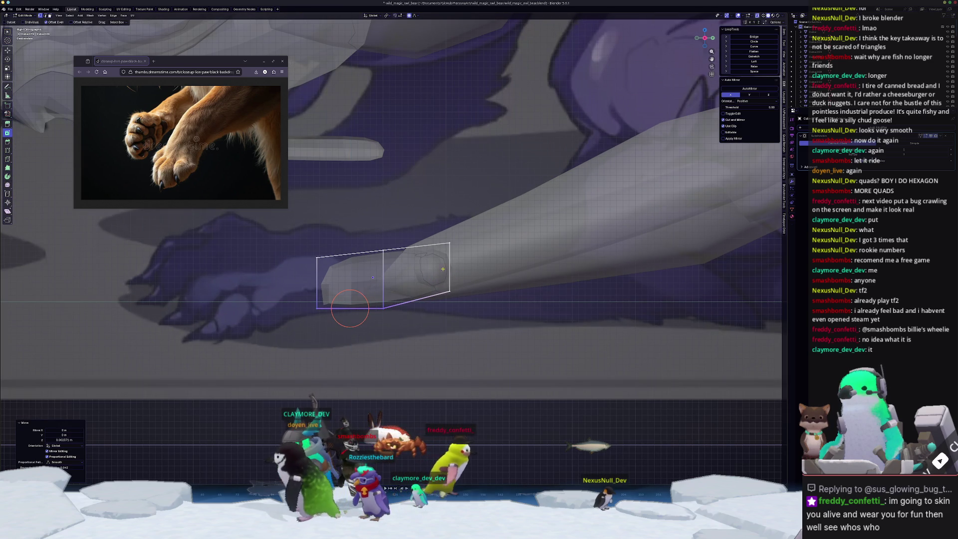
{"action": "key", "text": "g"}
{"action": "key", "text": "z"}
{"action": "left_click", "coordinate": [439, 206]}
- Select the front of the foot and shift its face sideways along X
{"action": "left_click_drag", "start_coordinate": [439, 206], "coordinate": [469, 314]}
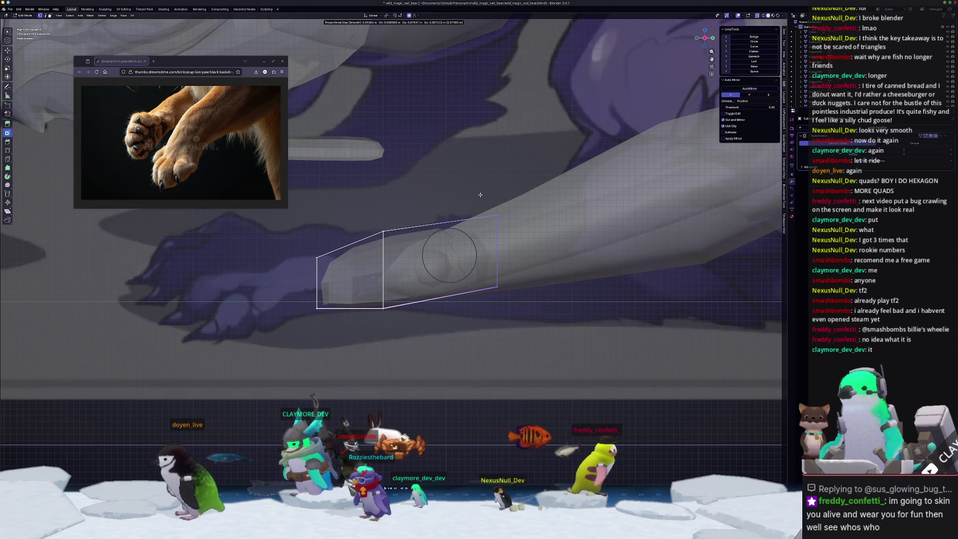
{"action": "left_click", "coordinate": [449, 202]}
{"action": "mouse_move", "coordinate": [449, 202]}
{"action": "middle_mouse_down"}
{"action": "mouse_move", "coordinate": [573, 237]}
{"action": "mouse_move", "coordinate": [559, 250]}
{"action": "middle_mouse_up"}
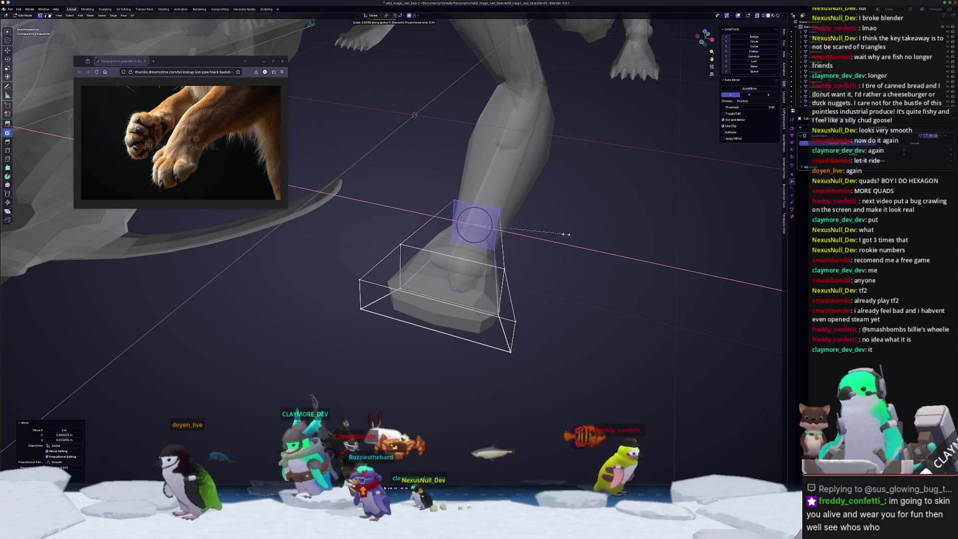
{"action": "key", "text": "g"}
{"action": "key", "text": "x"}
{"action": "left_click", "coordinate": [541, 266]}
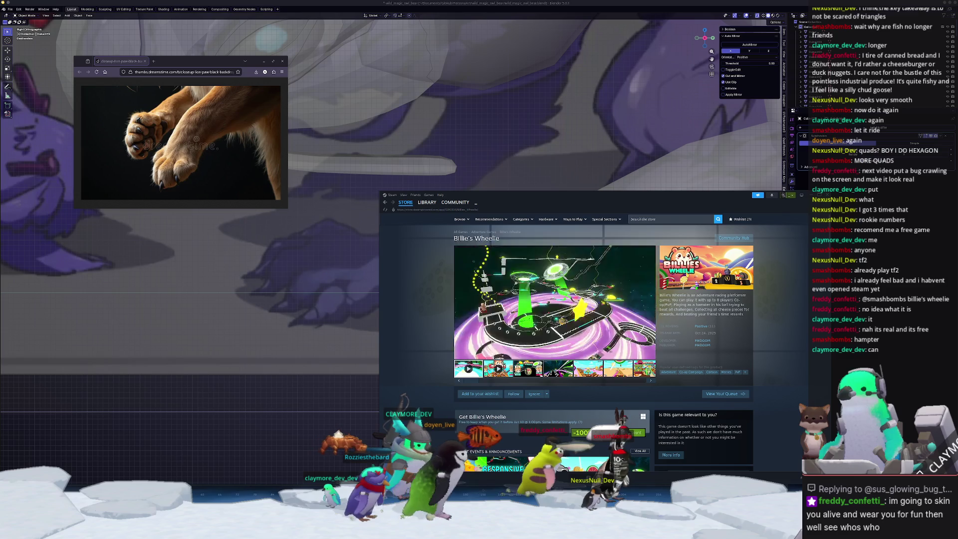
- Expand and read through the Billie's Wheelie store description
{"action": "scroll", "coordinate": [430, 347], "scroll_direction": "down", "scroll_amount": 10}
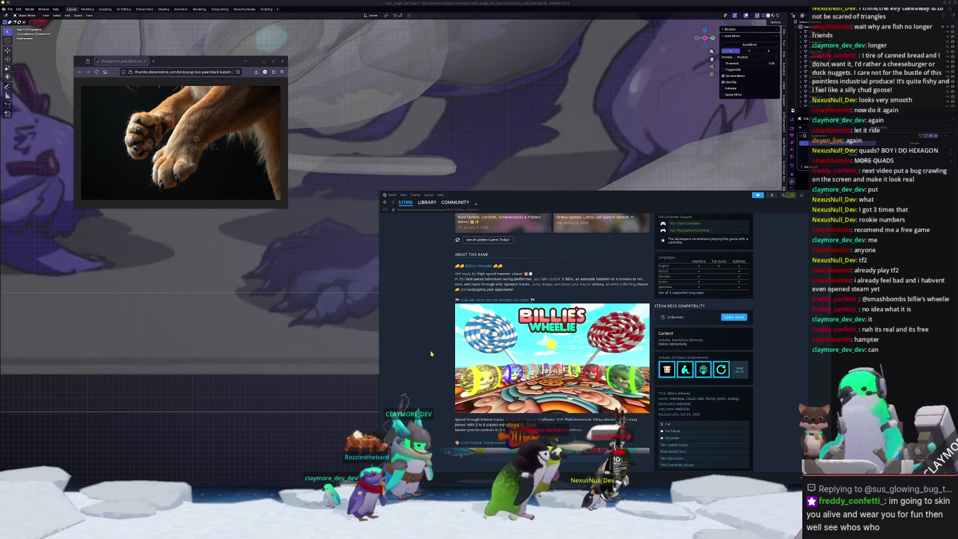
{"action": "left_click", "coordinate": [513, 306]}
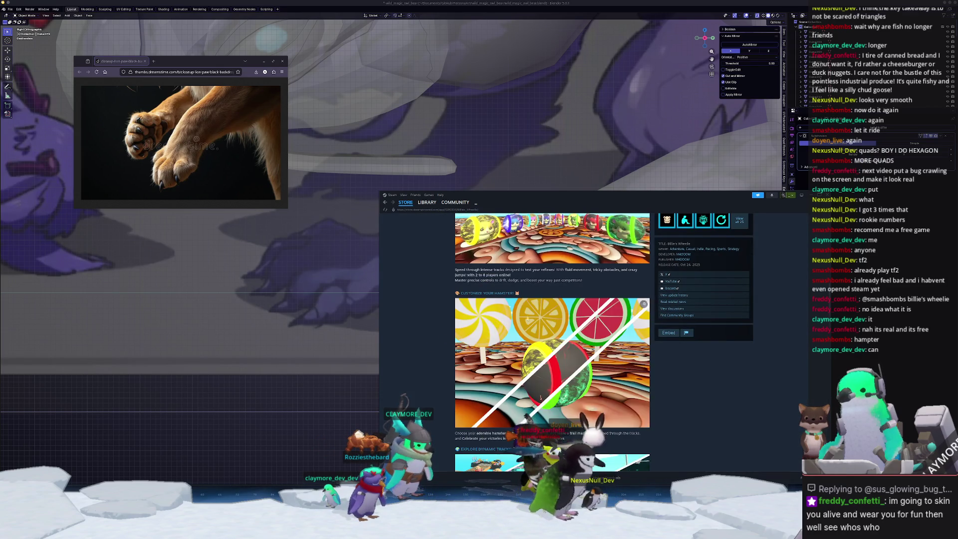
{"action": "scroll", "coordinate": [431, 350], "scroll_direction": "down", "scroll_amount": 5}
{"action": "scroll", "coordinate": [432, 359], "scroll_direction": "down", "scroll_amount": 2}
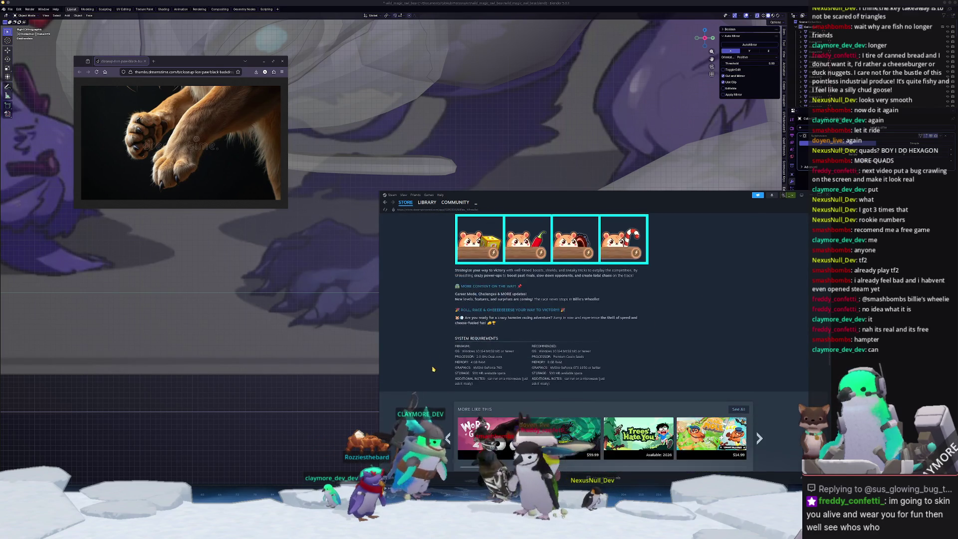
{"action": "scroll", "coordinate": [431, 361], "scroll_direction": "up", "scroll_amount": 3}
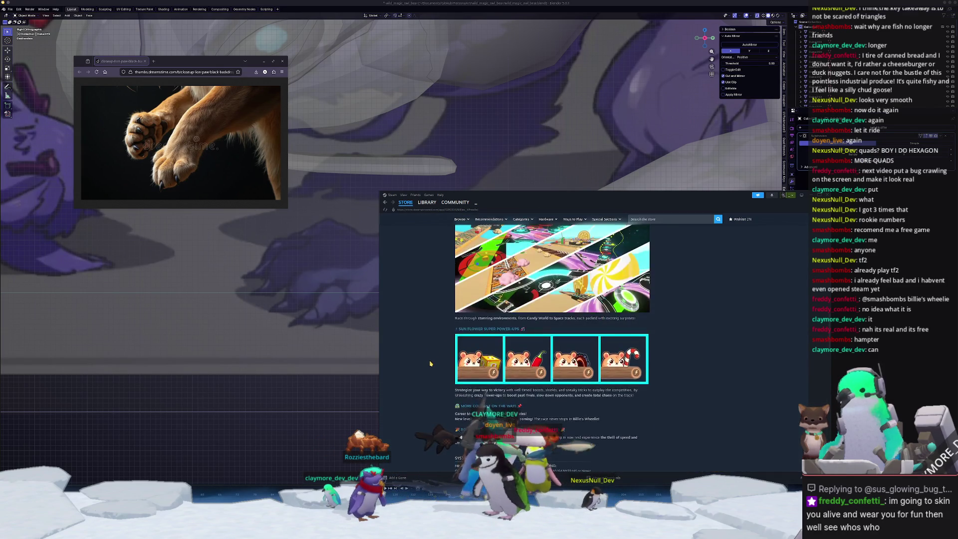
{"action": "scroll", "coordinate": [432, 365], "scroll_direction": "up", "scroll_amount": 10}
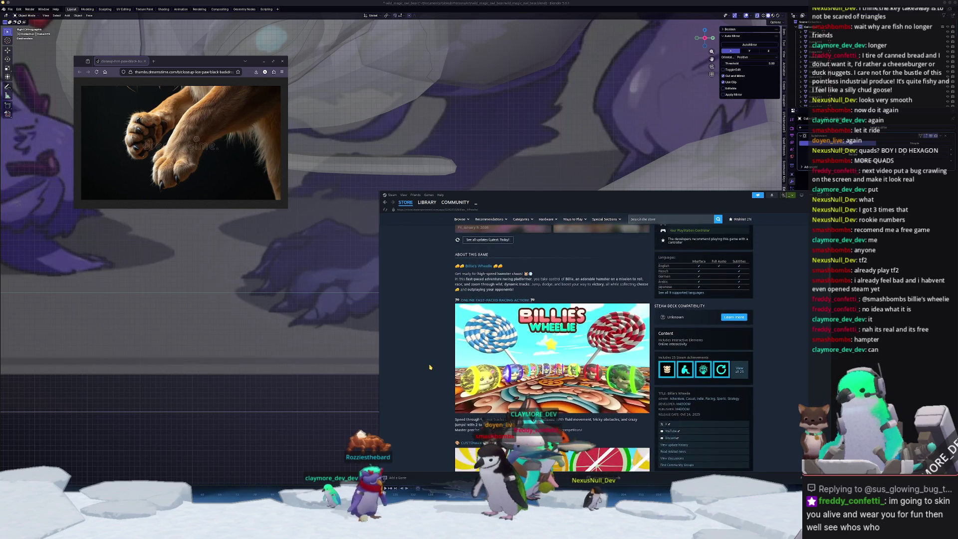
{"action": "scroll", "coordinate": [430, 367], "scroll_direction": "up", "scroll_amount": 1}
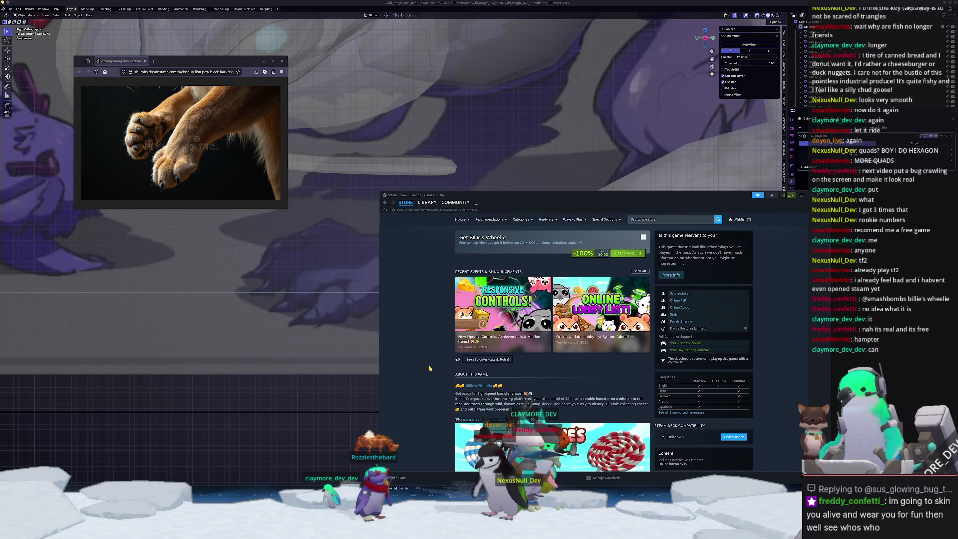
{"action": "scroll", "coordinate": [449, 387], "scroll_direction": "down", "scroll_amount": 10}
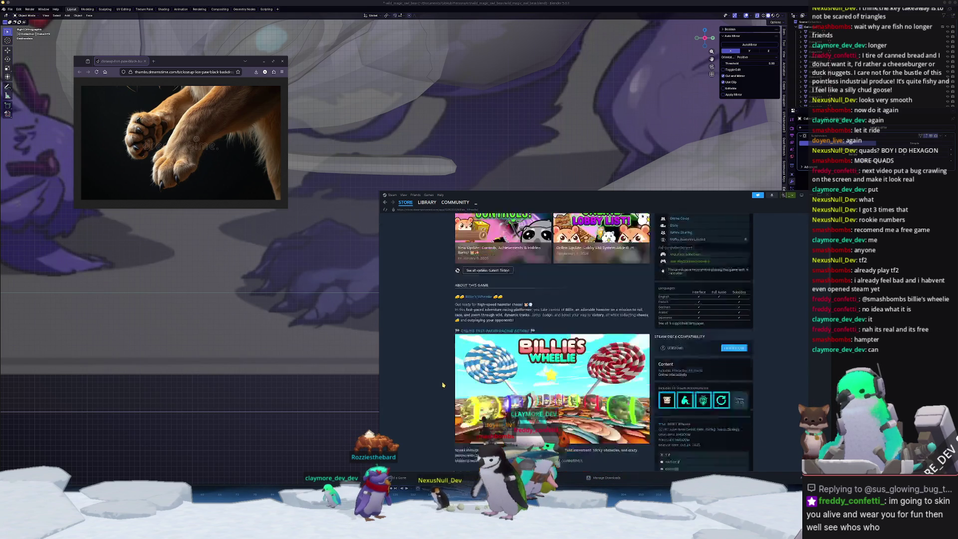
{"action": "scroll", "coordinate": [441, 382], "scroll_direction": "down", "scroll_amount": 4}
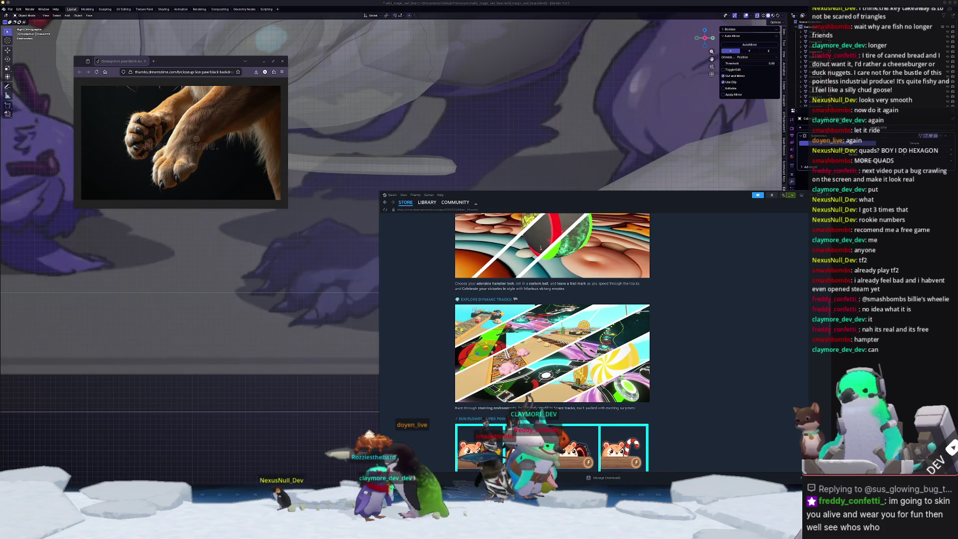
{"action": "scroll", "coordinate": [680, 339], "scroll_direction": "down", "scroll_amount": 2}
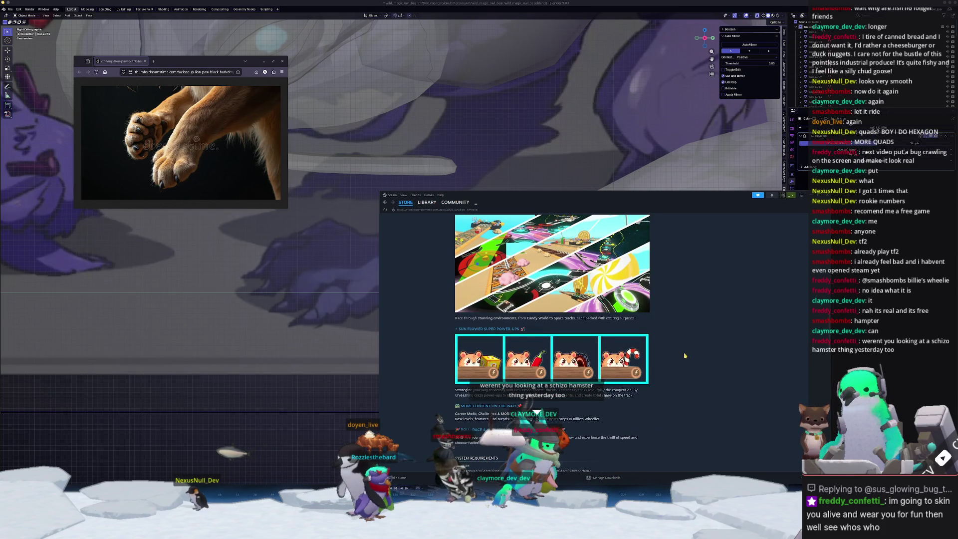
{"action": "scroll", "coordinate": [685, 355], "scroll_direction": "down", "scroll_amount": 1}
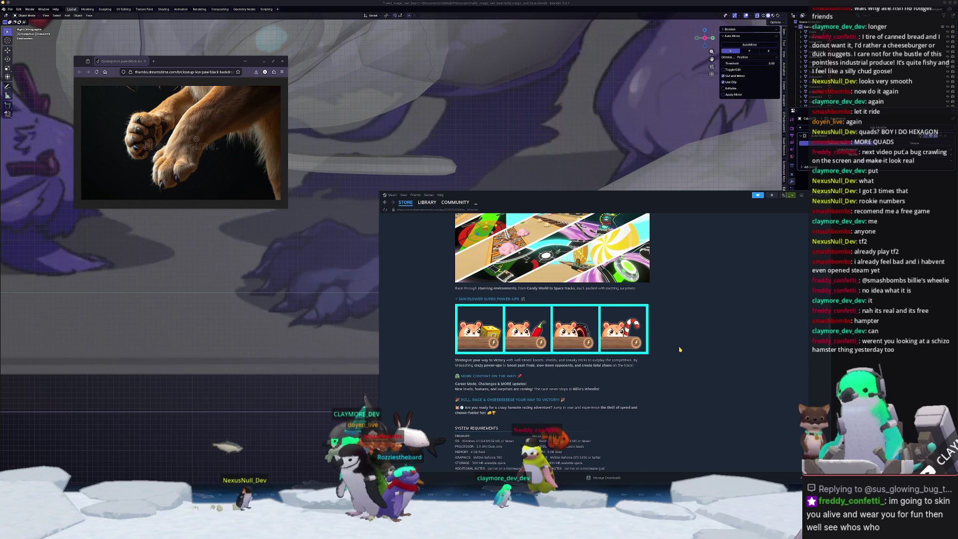
{"action": "scroll", "coordinate": [680, 349], "scroll_direction": "down", "scroll_amount": 5}
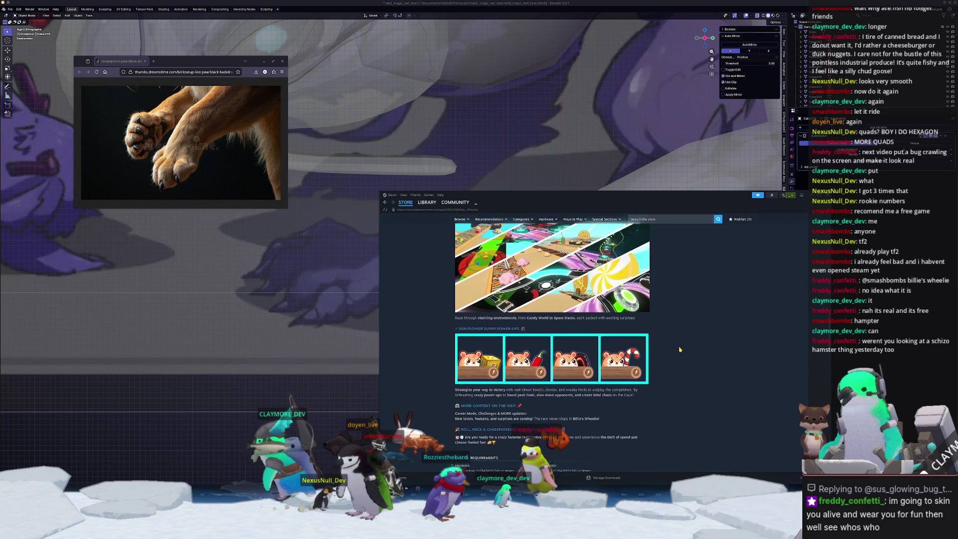
{"action": "scroll", "coordinate": [424, 407], "scroll_direction": "down", "scroll_amount": 3}
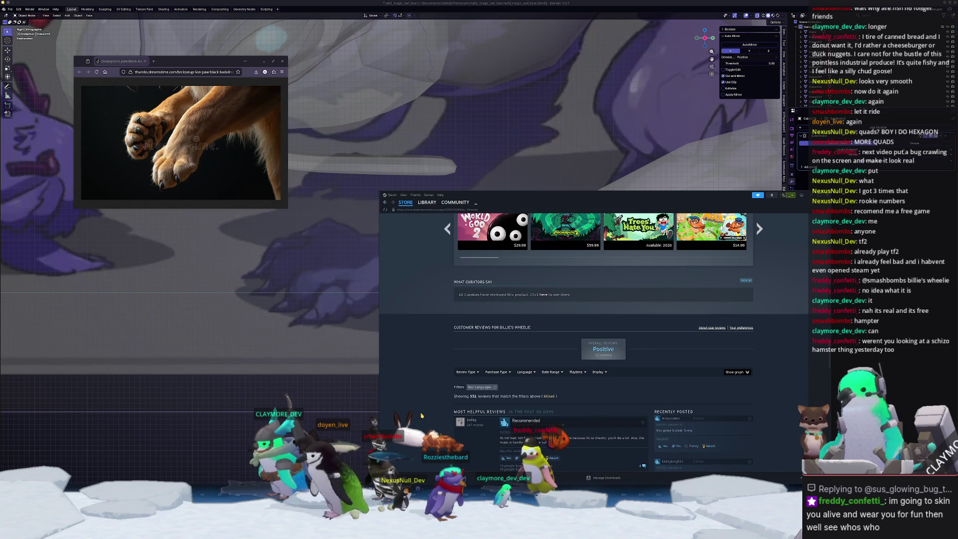
{"action": "scroll", "coordinate": [420, 400], "scroll_direction": "up", "scroll_amount": 3}
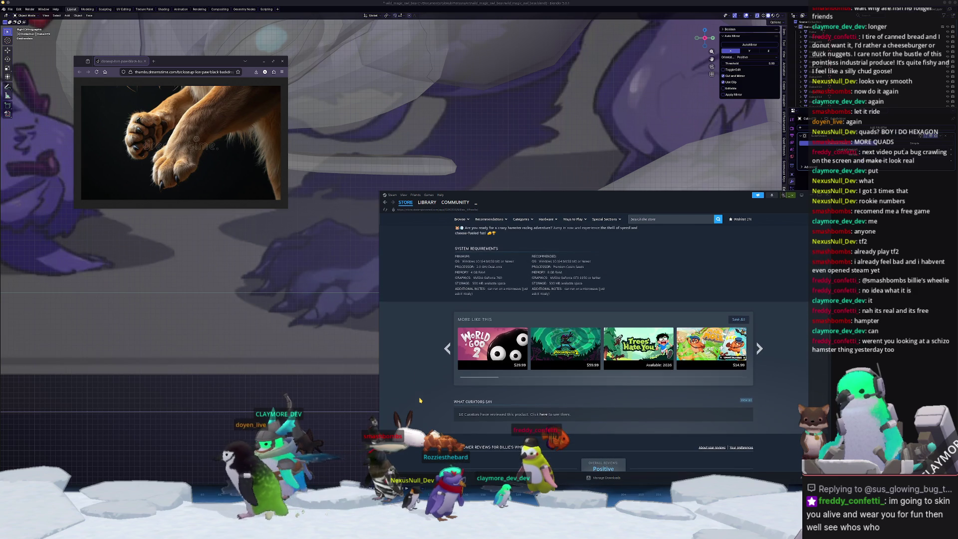
{"action": "scroll", "coordinate": [420, 400], "scroll_direction": "up", "scroll_amount": 8}
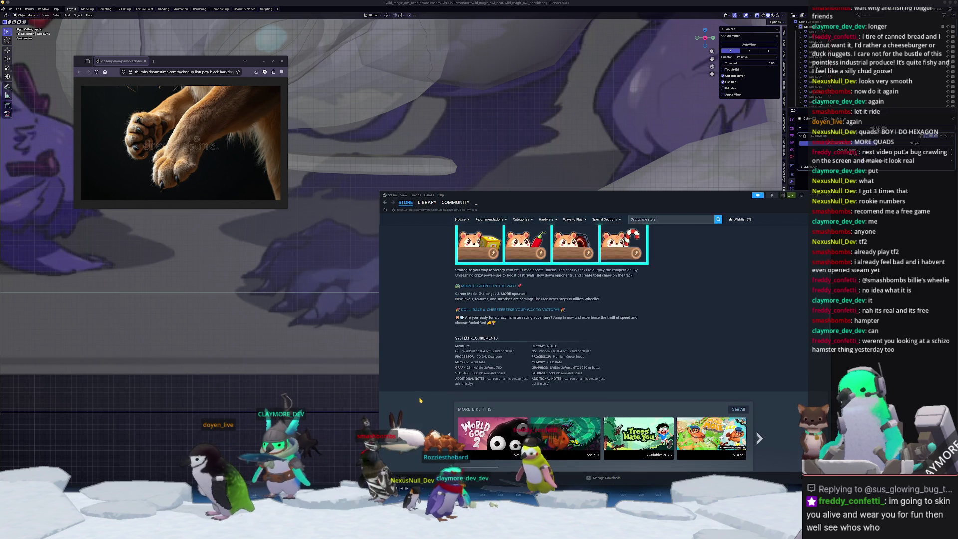
{"action": "scroll", "coordinate": [420, 400], "scroll_direction": "up", "scroll_amount": 5}
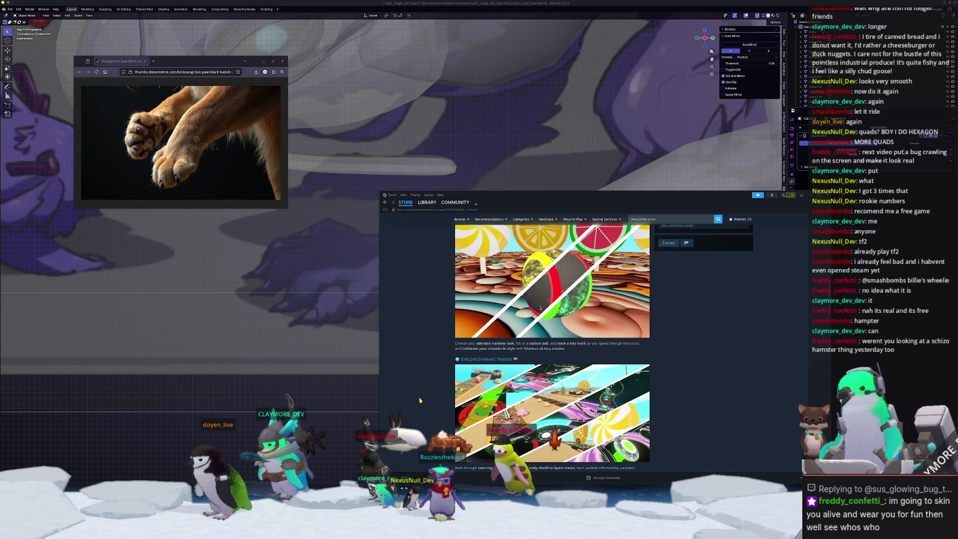
{"action": "scroll", "coordinate": [420, 400], "scroll_direction": "up", "scroll_amount": 3}
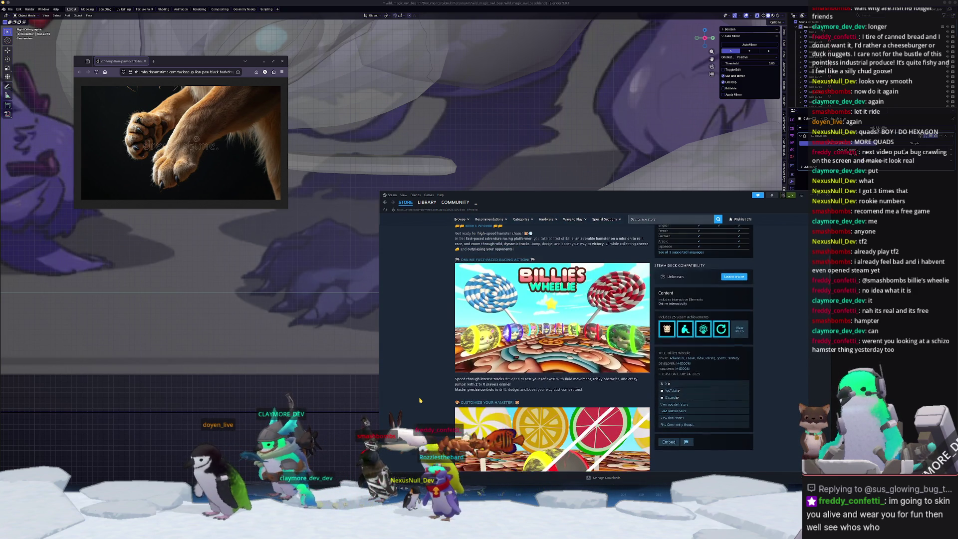
{"action": "scroll", "coordinate": [420, 400], "scroll_direction": "up", "scroll_amount": 6}
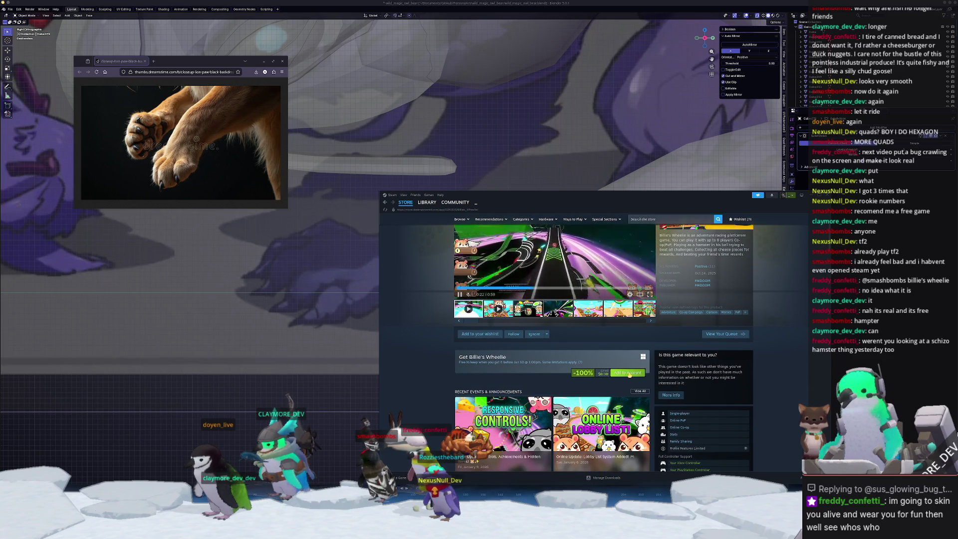
- Add Billie's Wheelie to the account, then dismiss Steam and resume editing the paw mesh
{"action": "left_click", "coordinate": [628, 373]}
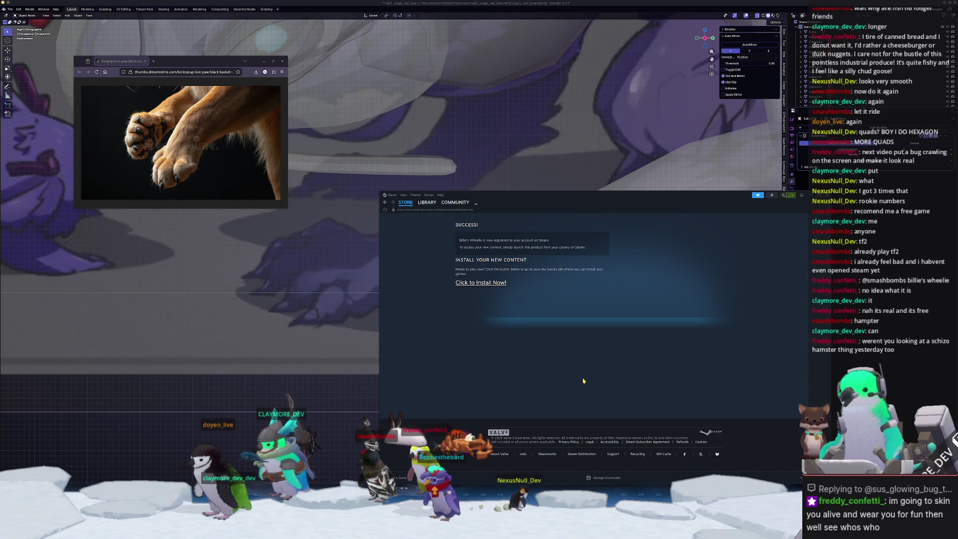
{"action": "key", "text": "super+h"}
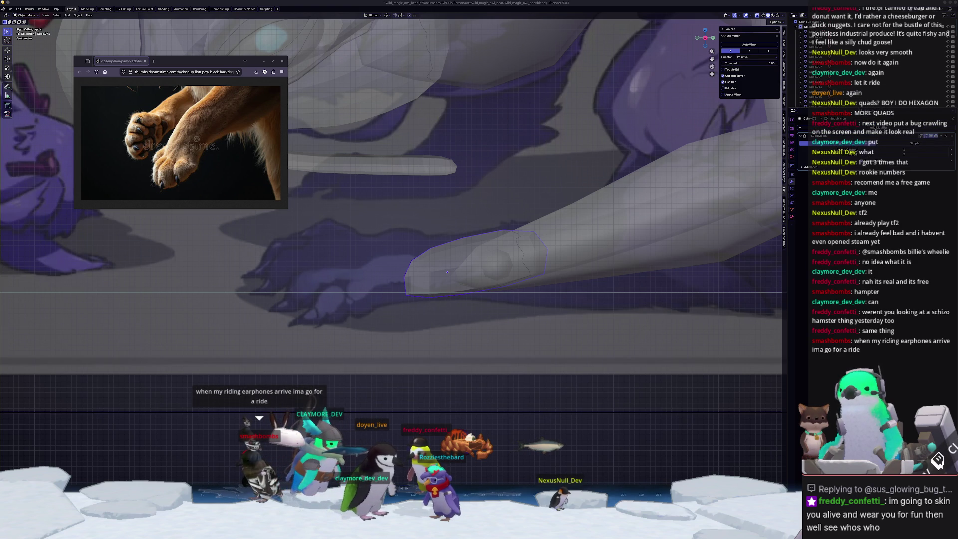
{"action": "key", "text": "alt+Tab"}
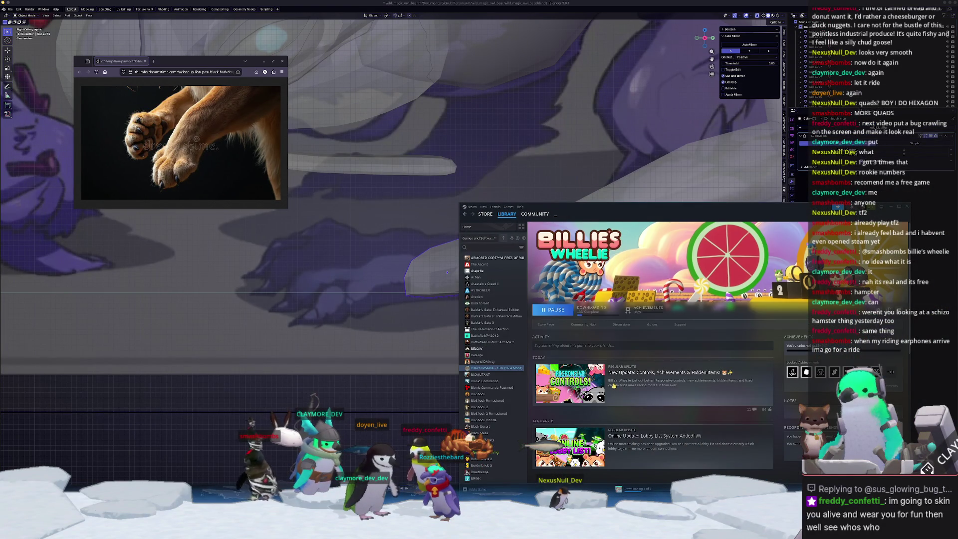
{"action": "left_click", "coordinate": [418, 411]}
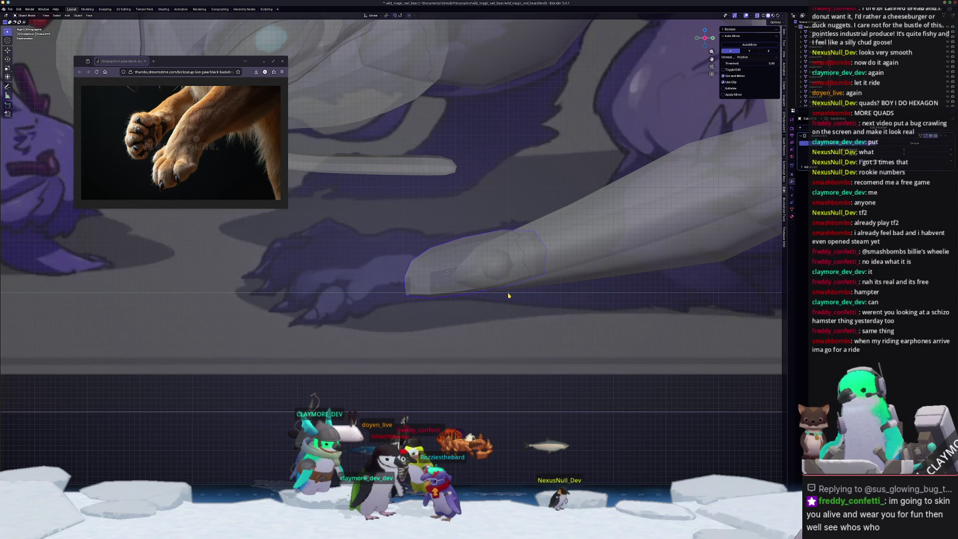
{"action": "key", "text": "Tab"}
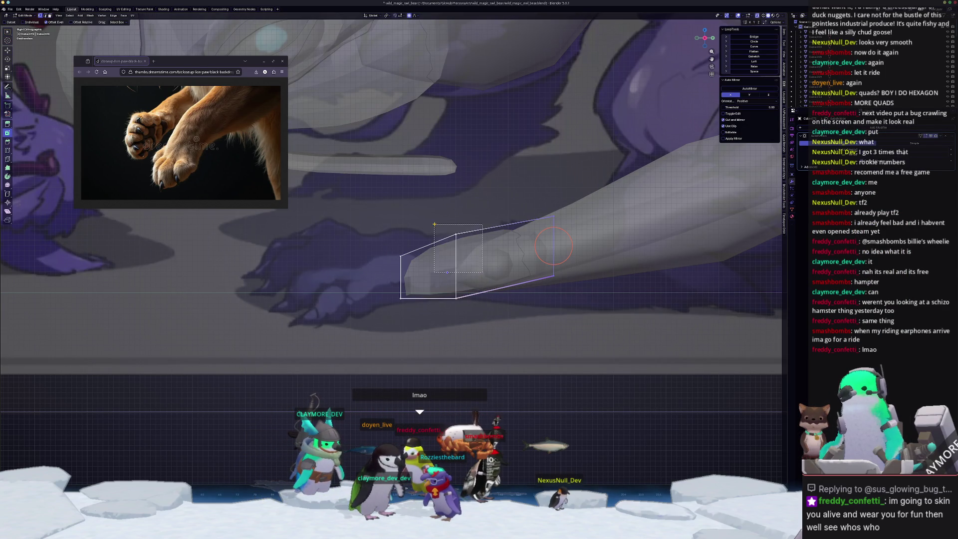
- Reposition the toe-tip vertices, shrink them slightly, and nudge them down along Z
{"action": "left_click_drag", "start_coordinate": [435, 224], "coordinate": [434, 223]}
{"action": "key", "text": "g"}
{"action": "key", "text": "z"}
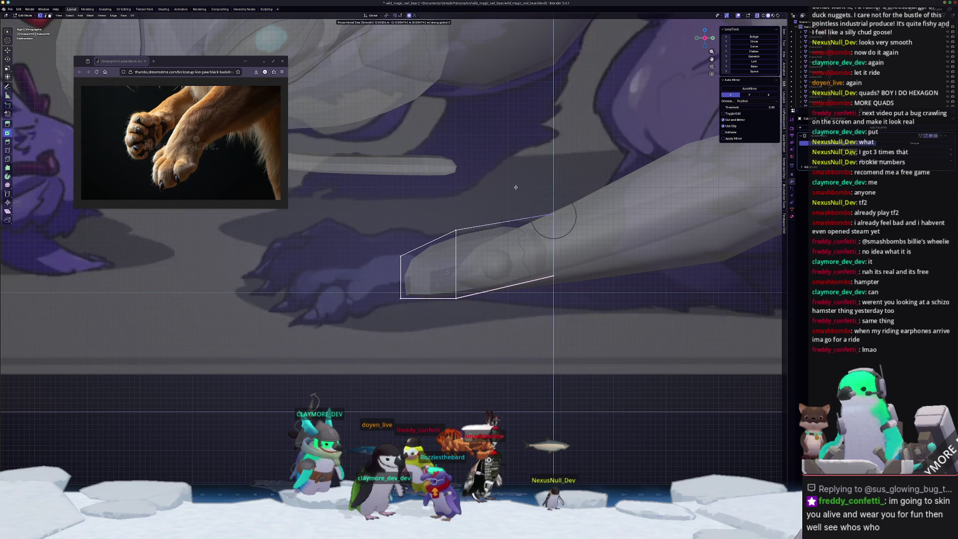
{"action": "key", "text": "z"}
{"action": "key", "text": "z"}
{"action": "key", "text": "Return"}
{"action": "key", "text": "s"}
{"action": "key", "text": "Return"}
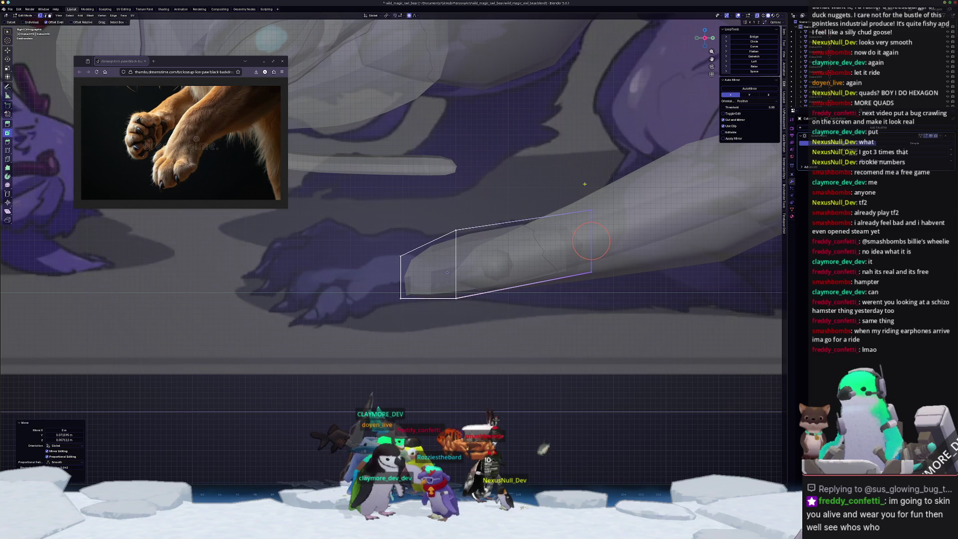
{"action": "scroll", "coordinate": [544, 248], "scroll_direction": "down", "scroll_amount": 1}
{"action": "key", "text": "g"}
{"action": "key", "text": "z"}
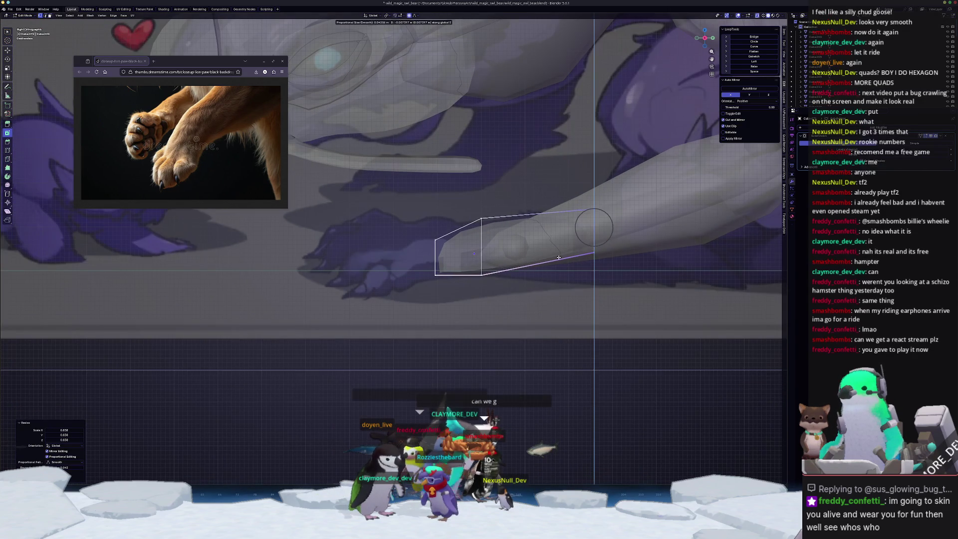
{"action": "key", "text": "Return"}
- Move the paw block's bottom edge to a new position
{"action": "middle_click_drag", "start_coordinate": [549, 258], "coordinate": [586, 249], "text": "shift"}
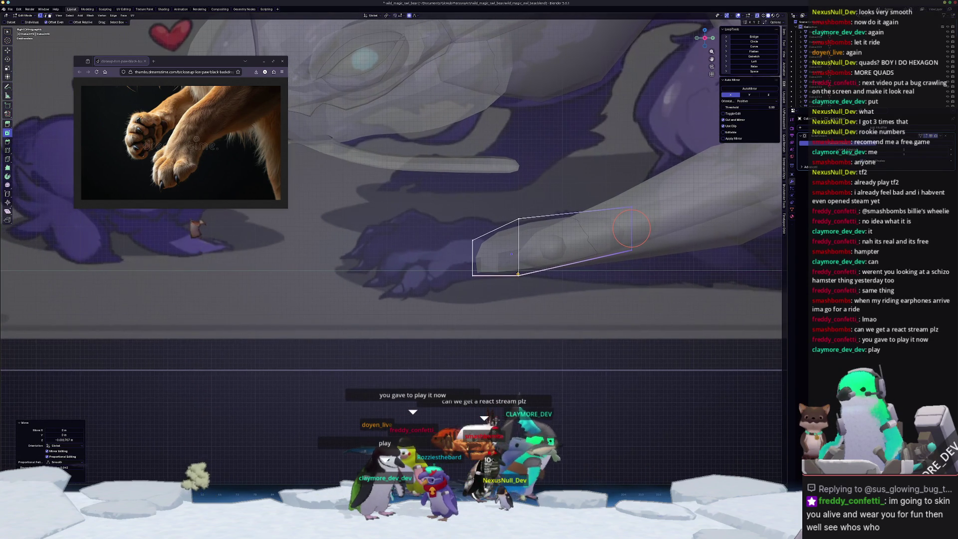
{"action": "scroll", "coordinate": [524, 318], "scroll_direction": "up", "scroll_amount": 1}
{"action": "scroll", "coordinate": [524, 319], "scroll_direction": "up", "scroll_amount": 1}
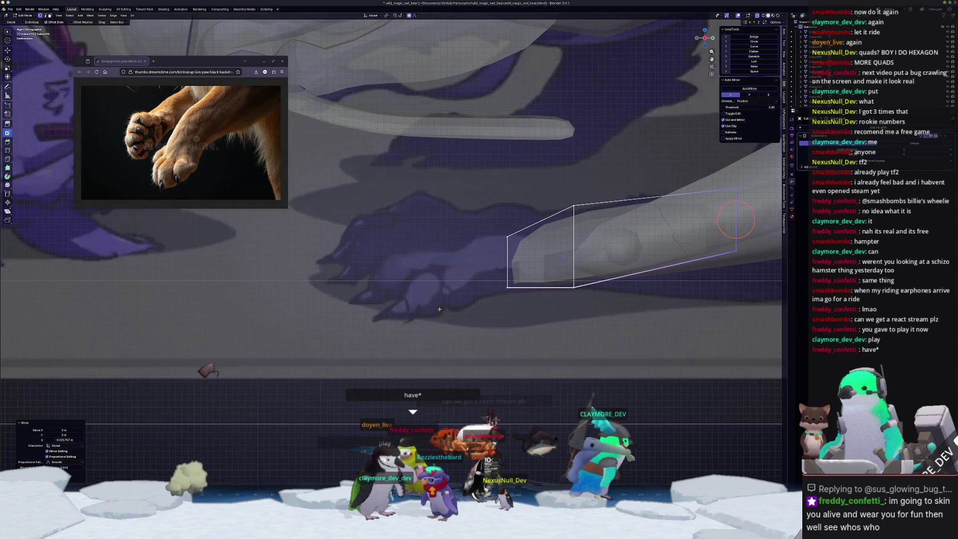
{"action": "middle_click_drag", "start_coordinate": [523, 319], "coordinate": [527, 289], "text": "shift"}
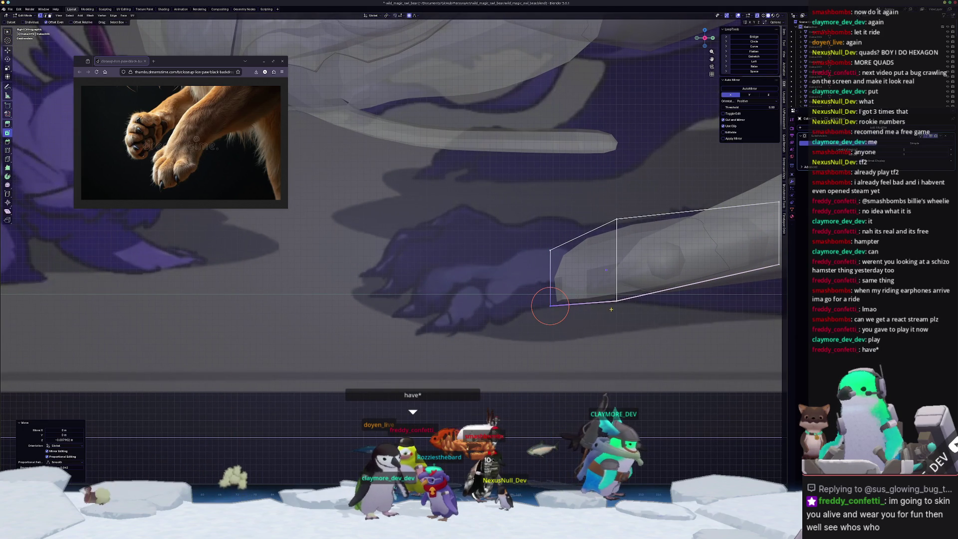
{"action": "key", "text": "g"}
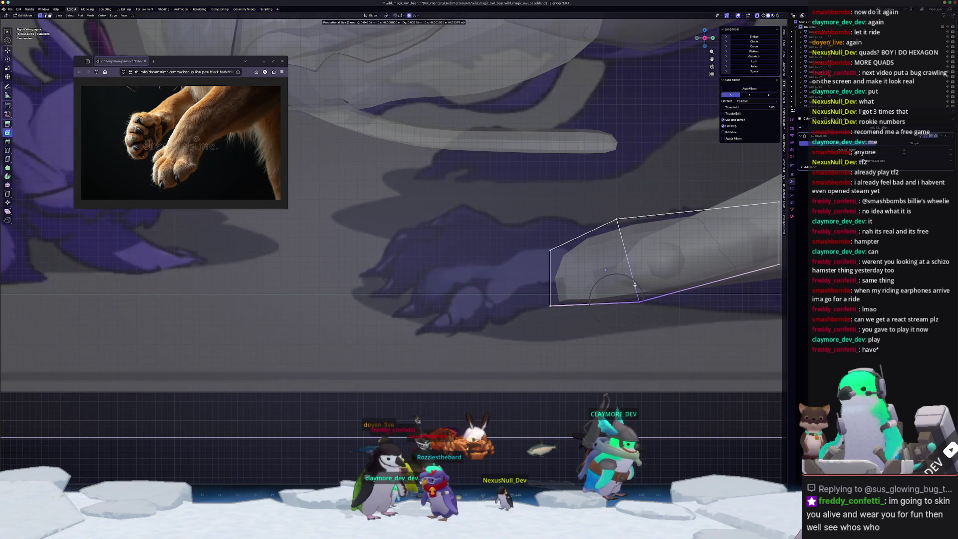
{"action": "left_click", "coordinate": [590, 194]}
- Slide the lower leg's end loop, then lower it along Z with proportional editing
{"action": "scroll", "coordinate": [589, 200], "scroll_direction": "down", "scroll_amount": 2}
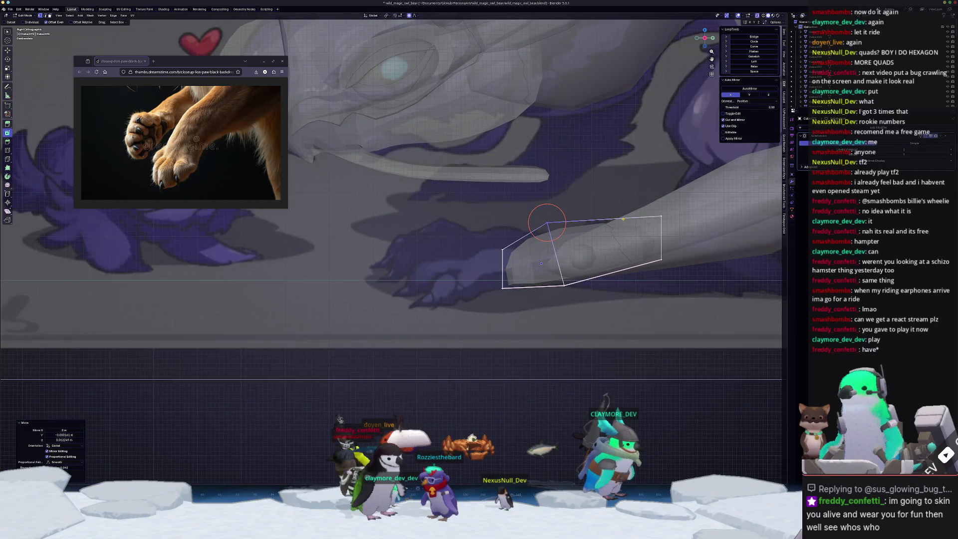
{"action": "middle_click_drag", "start_coordinate": [587, 206], "coordinate": [564, 231], "text": "shift"}
{"action": "key", "text": "g"}
{"action": "key", "text": "g"}
{"action": "left_click", "coordinate": [568, 234]}
{"action": "key", "text": "g"}
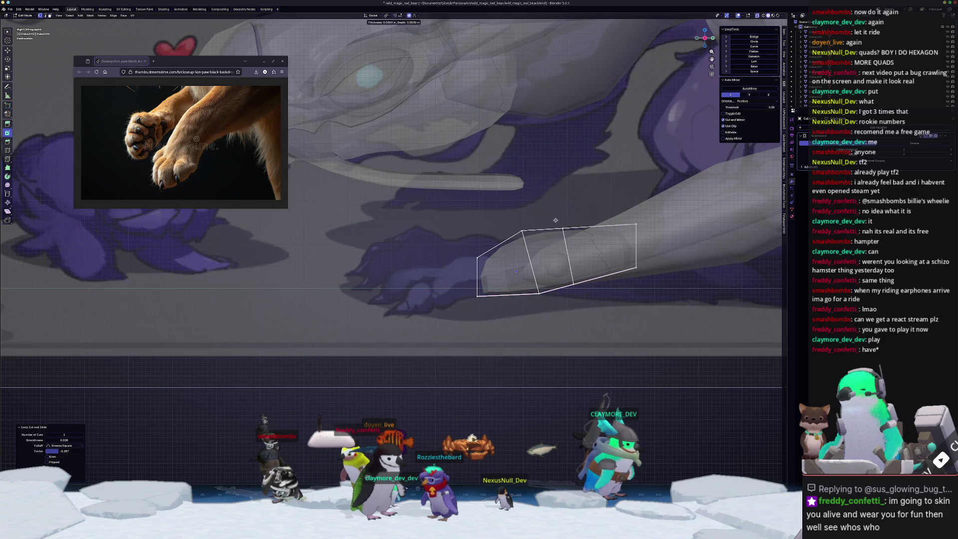
{"action": "key", "text": "z"}
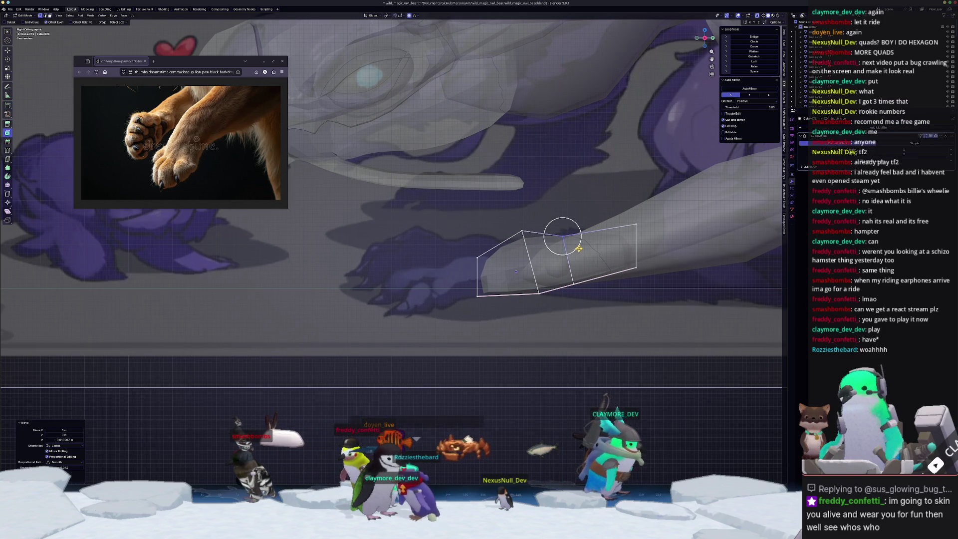
{"action": "left_click", "coordinate": [579, 247]}
- Return to Object Mode and bring up the Add menu beside the paw
{"action": "key", "text": "Tab"}
{"action": "mouse_move", "coordinate": [579, 247]}
{"action": "middle_mouse_down"}
{"action": "mouse_move", "coordinate": [498, 290]}
{"action": "mouse_move", "coordinate": [503, 317]}
{"action": "mouse_move", "coordinate": [479, 305]}
{"action": "mouse_move", "coordinate": [494, 307]}
{"action": "middle_mouse_up"}
{"action": "key", "text": "shift+a"}
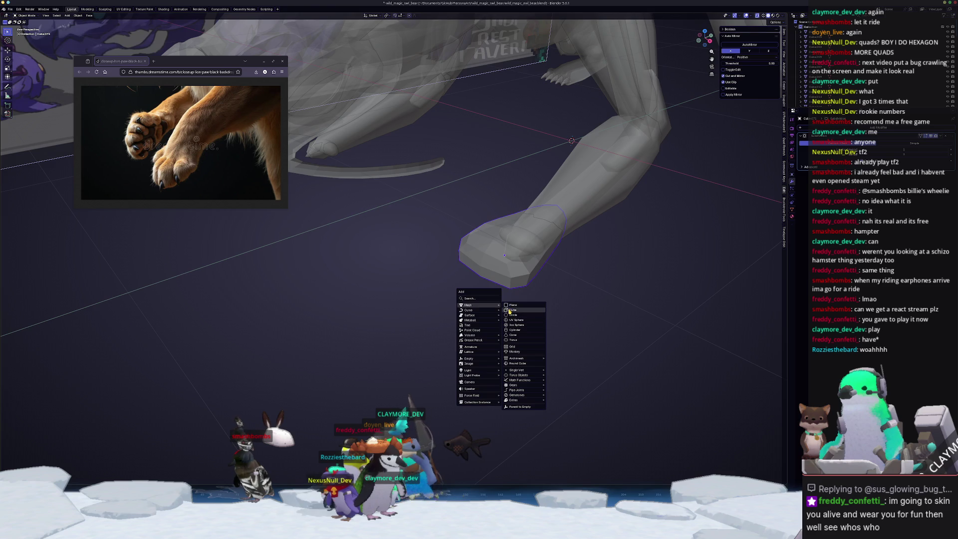
- Add a cube, shrink it, and place it under the paw in top view
{"action": "left_click", "coordinate": [510, 311]}
{"action": "key", "text": "s"}
{"action": "left_click", "coordinate": [541, 231]}
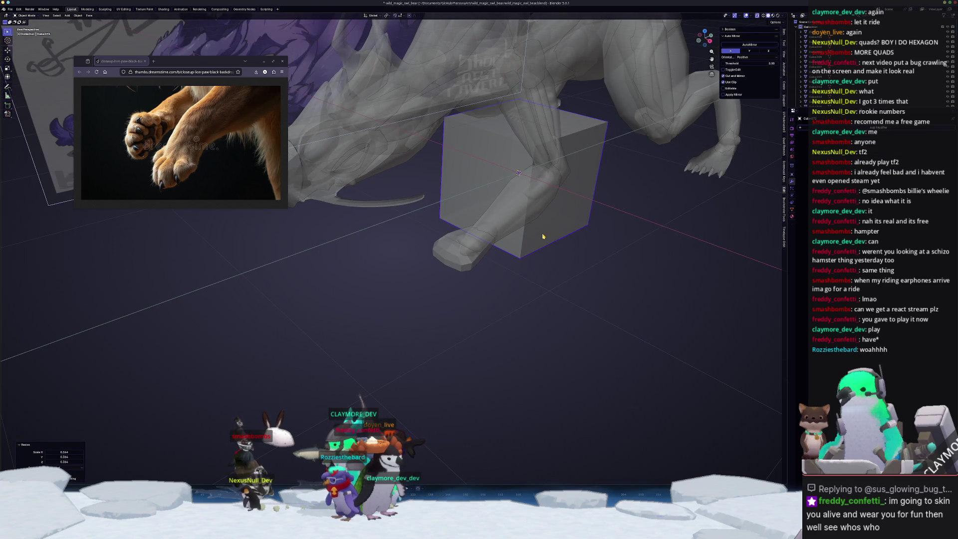
{"action": "key", "text": "KP_7"}
{"action": "scroll", "coordinate": [542, 236], "scroll_direction": "up", "scroll_amount": 3}
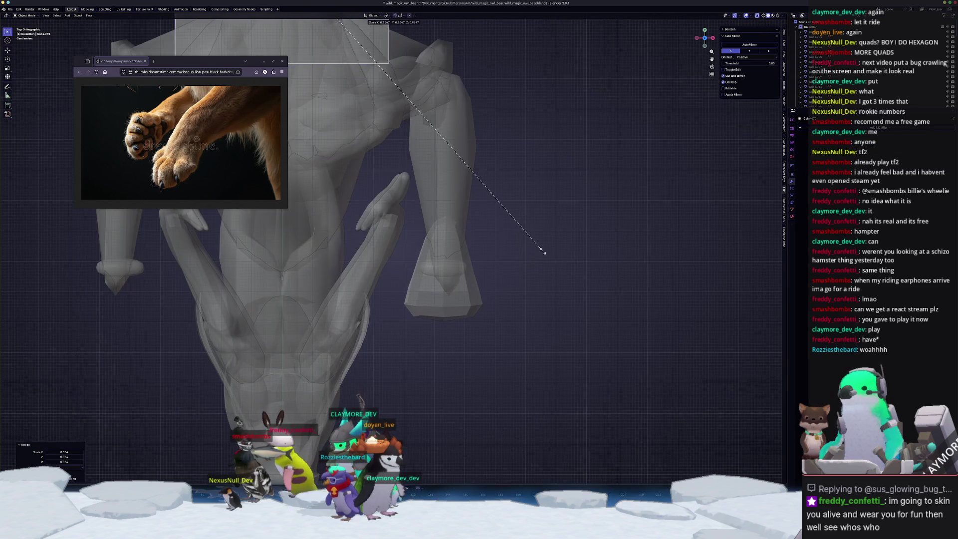
{"action": "key", "text": "g"}
{"action": "left_click", "coordinate": [577, 493]}
- Scale the cube, rotate it -21.5°, subdivide it with Ctrl+1, and position it at the paw tip
{"action": "key", "text": "s"}
{"action": "left_click", "coordinate": [507, 267]}
{"action": "key", "text": "g"}
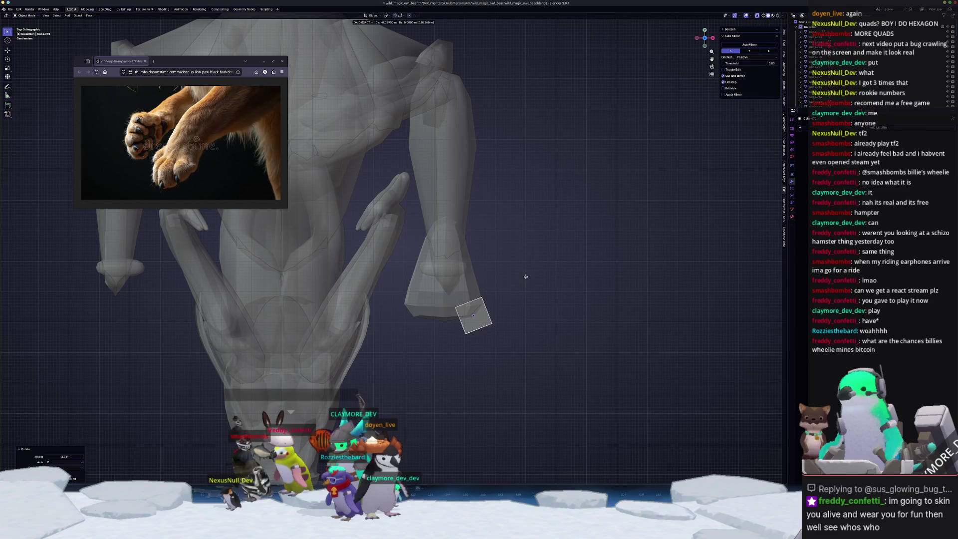
{"action": "key", "text": "ctrl+1"}
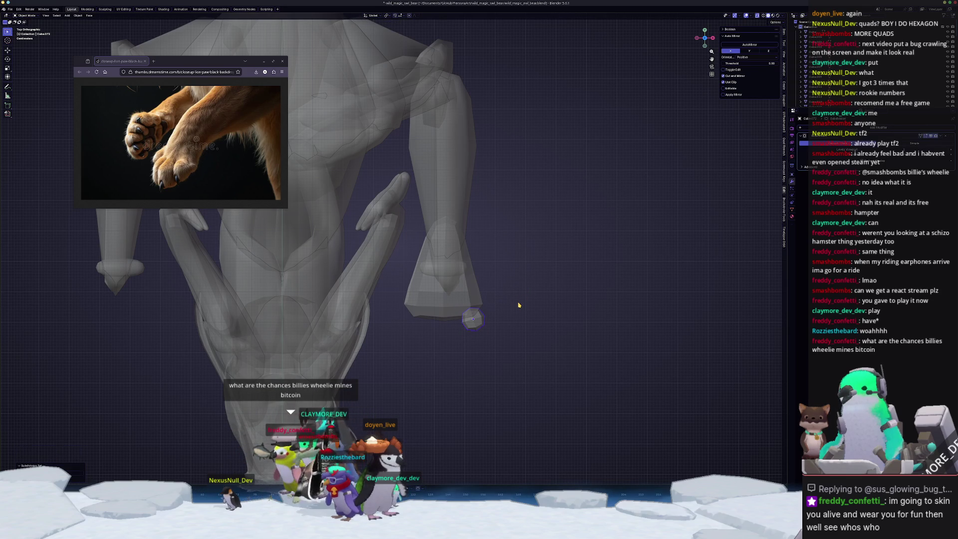
{"action": "key", "text": "KP_3"}
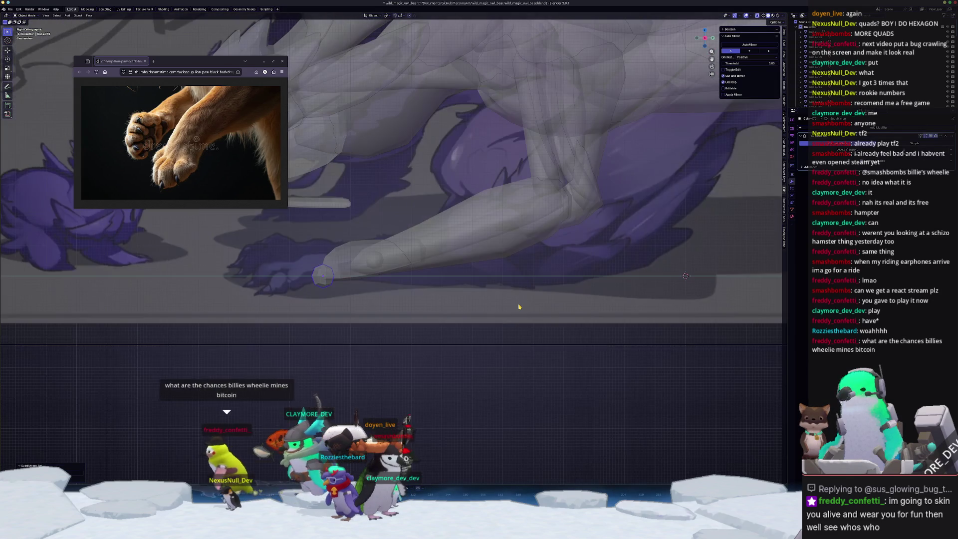
{"action": "scroll", "coordinate": [360, 262], "scroll_direction": "up", "scroll_amount": 3}
{"action": "left_click", "coordinate": [457, 266]}
- In Edit Mode, lower the toe cube's bottom face slightly along Z
{"action": "mouse_move", "coordinate": [449, 268]}
{"action": "middle_mouse_down", "text": "shift"}
{"action": "mouse_move", "coordinate": [492, 273]}
{"action": "mouse_move", "coordinate": [674, 227]}
{"action": "mouse_move", "coordinate": [680, 334]}
{"action": "middle_mouse_up", "text": "shift"}
{"action": "key", "text": "Tab"}
{"action": "left_click", "coordinate": [472, 282]}
{"action": "key", "text": "shift+e"}
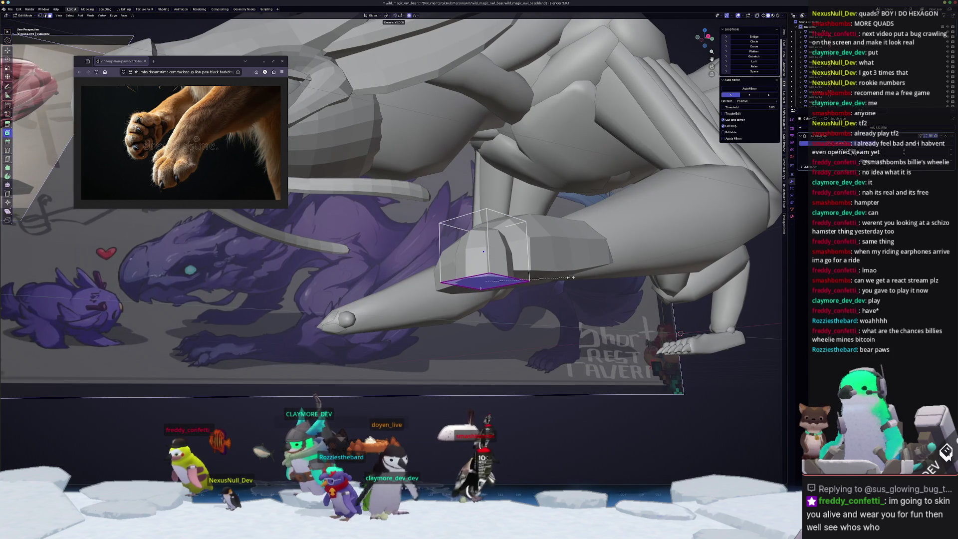
{"action": "right_click", "coordinate": [557, 279]}
{"action": "mouse_move", "coordinate": [558, 279]}
{"action": "middle_mouse_down"}
{"action": "mouse_move", "coordinate": [449, 329]}
{"action": "mouse_move", "coordinate": [445, 270]}
{"action": "middle_mouse_up"}
{"action": "key", "text": "g"}
{"action": "key", "text": "z"}
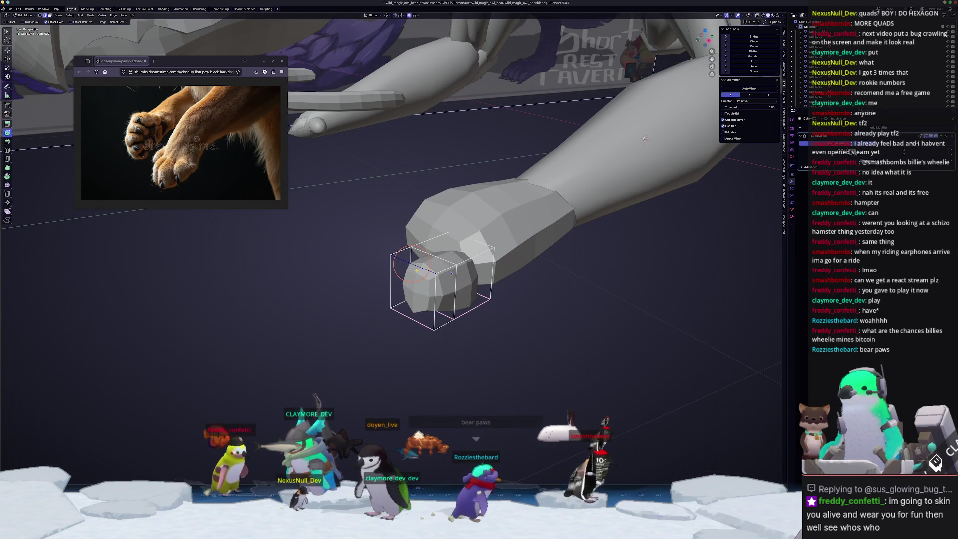
{"action": "left_click", "coordinate": [410, 301]}
- Narrow the toe by scaling it along the X axis
{"action": "middle_click_drag", "start_coordinate": [410, 300], "coordinate": [428, 308]}
{"action": "right_click", "coordinate": [469, 326], "text": "shift"}
{"action": "key", "text": "s"}
{"action": "key", "text": "x"}
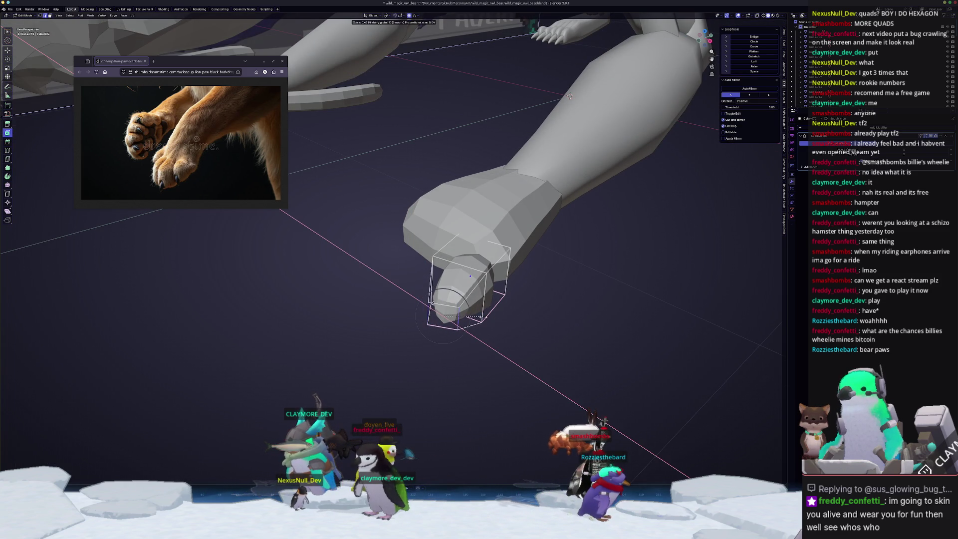
{"action": "left_click", "coordinate": [570, 96]}
- Edge-slide loops along the toe, one at factor 0.187
{"action": "middle_click_drag", "start_coordinate": [569, 96], "coordinate": [541, 38]}
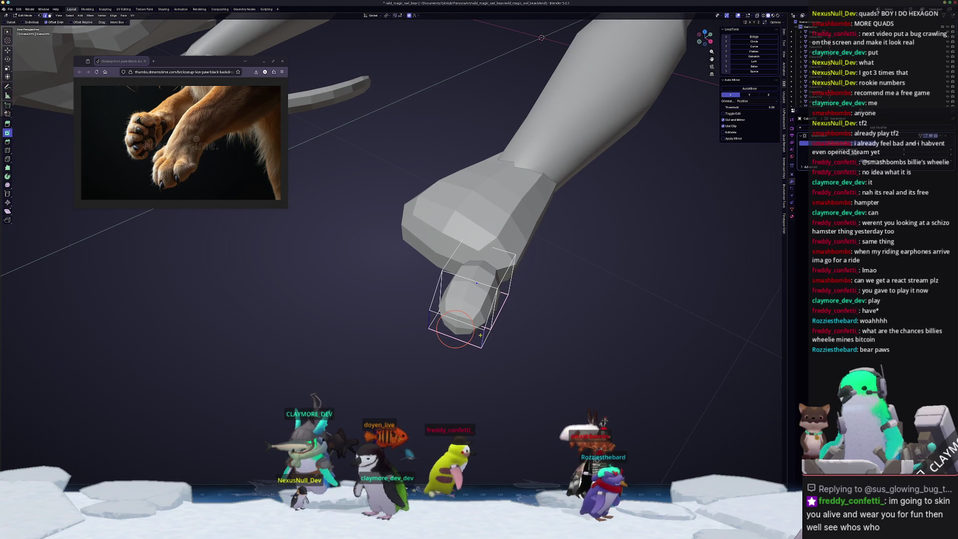
{"action": "key", "text": "g"}
{"action": "key", "text": "g"}
{"action": "mouse_move", "coordinate": [480, 334]}
{"action": "middle_mouse_down"}
{"action": "mouse_move", "coordinate": [499, 325]}
{"action": "mouse_move", "coordinate": [455, 313]}
{"action": "middle_mouse_up"}
{"action": "left_click", "coordinate": [504, 323]}
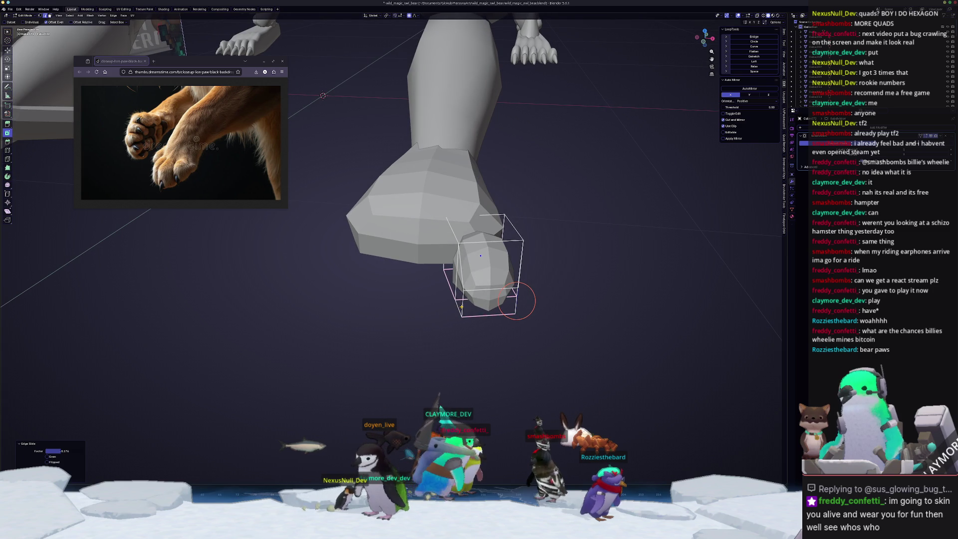
{"action": "key", "text": "g"}
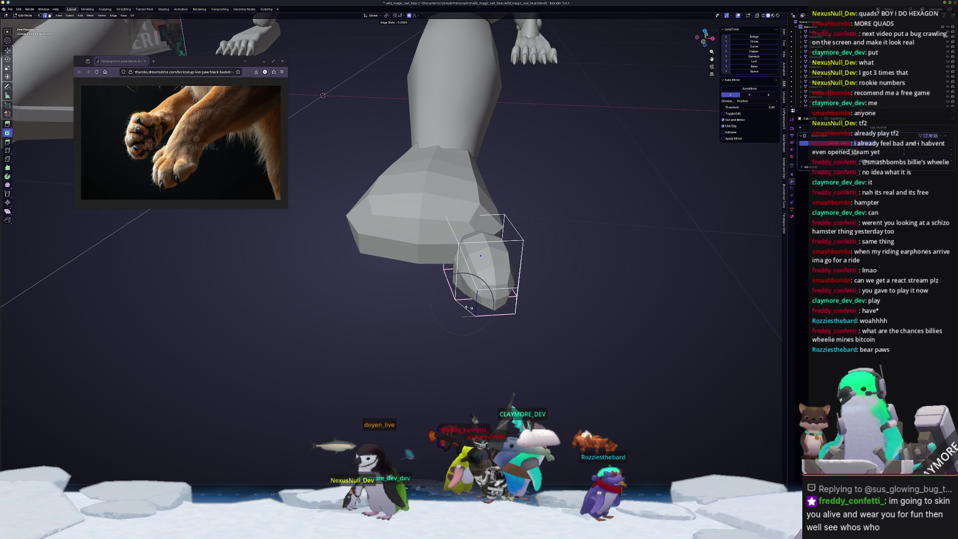
{"action": "left_click", "coordinate": [469, 307]}
- Crease the toe-tip edges, slide the tip edge, and lower it along Z with proportional editing
{"action": "key", "text": "g"}
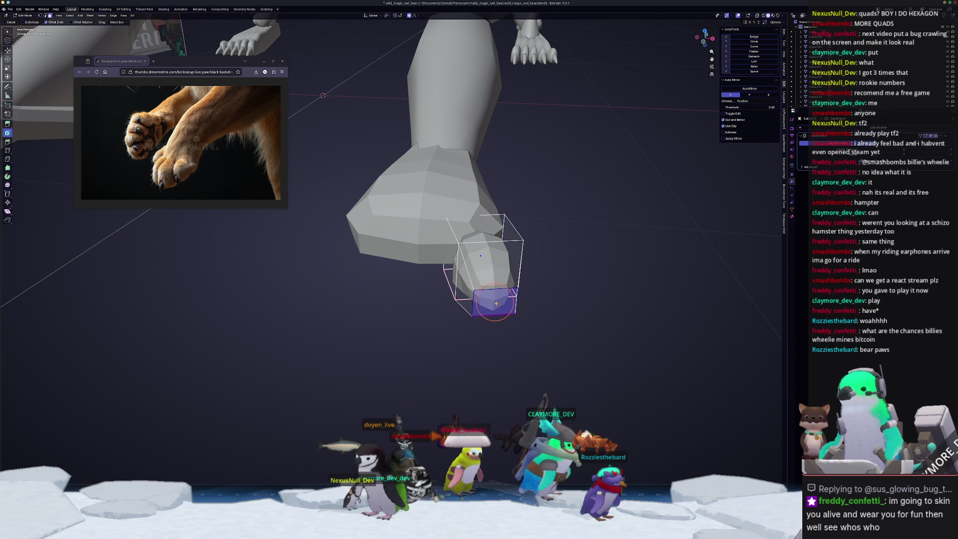
{"action": "key", "text": "shift+e"}
{"action": "mouse_move", "coordinate": [494, 302]}
{"action": "middle_mouse_down"}
{"action": "mouse_move", "coordinate": [364, 253]}
{"action": "mouse_move", "coordinate": [400, 315]}
{"action": "mouse_move", "coordinate": [439, 289]}
{"action": "mouse_move", "coordinate": [458, 238]}
{"action": "mouse_move", "coordinate": [284, 213]}
{"action": "mouse_move", "coordinate": [391, 214]}
{"action": "mouse_move", "coordinate": [440, 186]}
{"action": "middle_mouse_up"}
{"action": "key", "text": "g"}
{"action": "key", "text": "g"}
{"action": "left_click", "coordinate": [439, 289]}
{"action": "key", "text": "g"}
{"action": "key", "text": "z"}
{"action": "left_click", "coordinate": [462, 229]}
{"action": "middle_click_drag", "start_coordinate": [447, 246], "coordinate": [428, 273]}
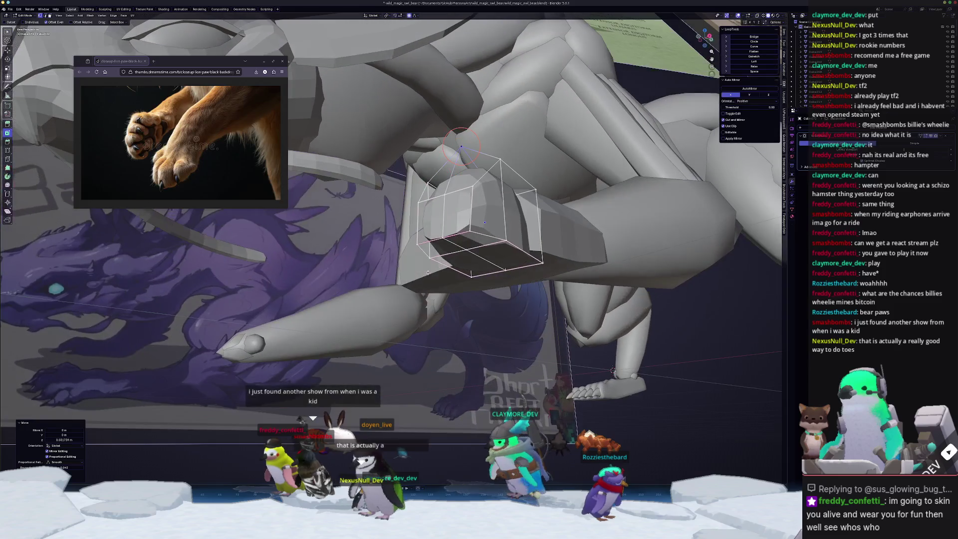
- Soften the toe's edge crease with a negative value and vertex-slide the tip
{"action": "key", "text": "Escape"}
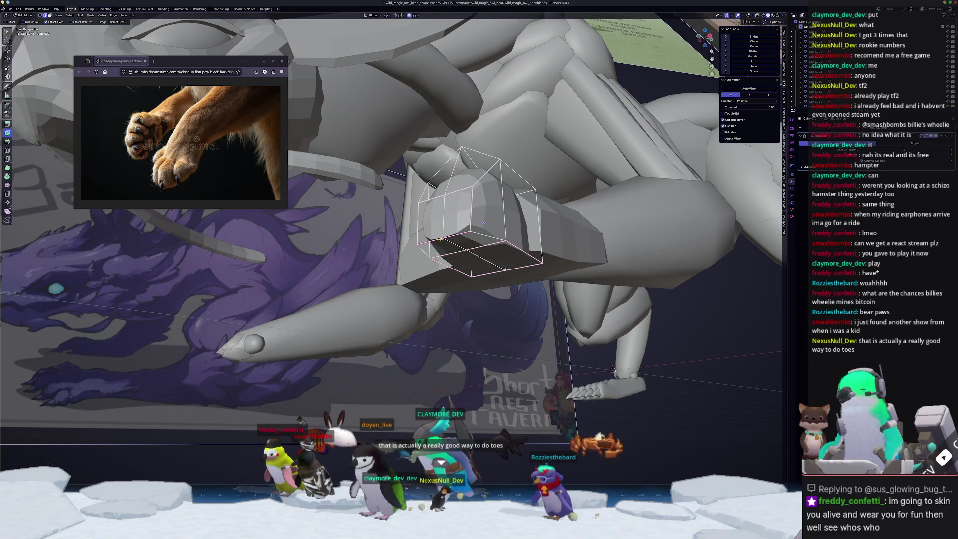
{"action": "key", "text": "shift+e"}
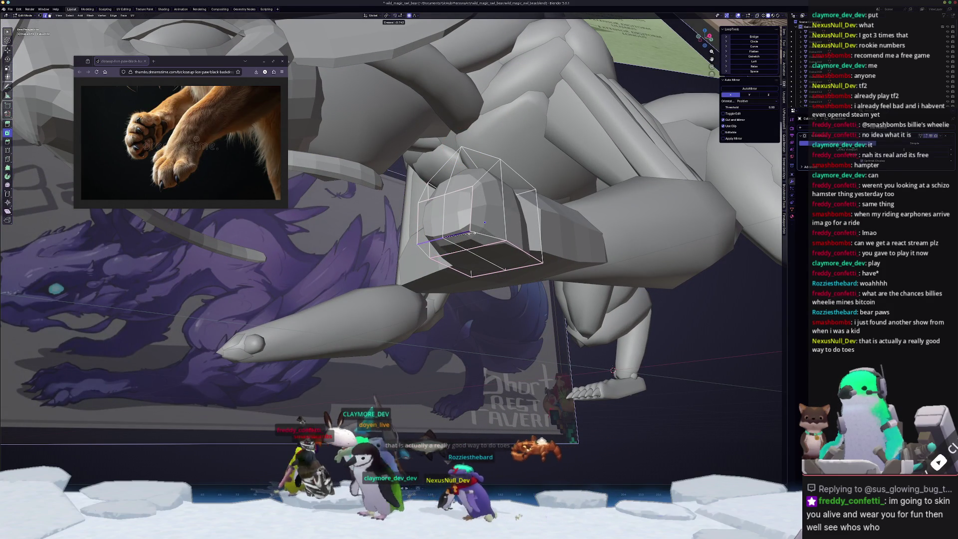
{"action": "left_click", "coordinate": [473, 232]}
{"action": "mouse_move", "coordinate": [473, 233]}
{"action": "middle_mouse_down"}
{"action": "mouse_move", "coordinate": [526, 422]}
{"action": "mouse_move", "coordinate": [525, 459]}
{"action": "middle_mouse_up"}
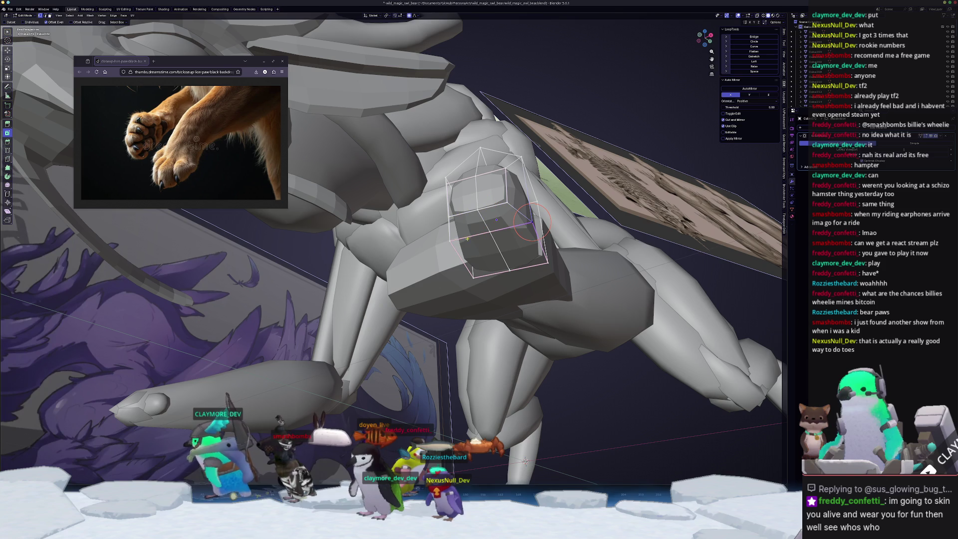
{"action": "middle_click_drag", "start_coordinate": [524, 460], "coordinate": [449, 399]}
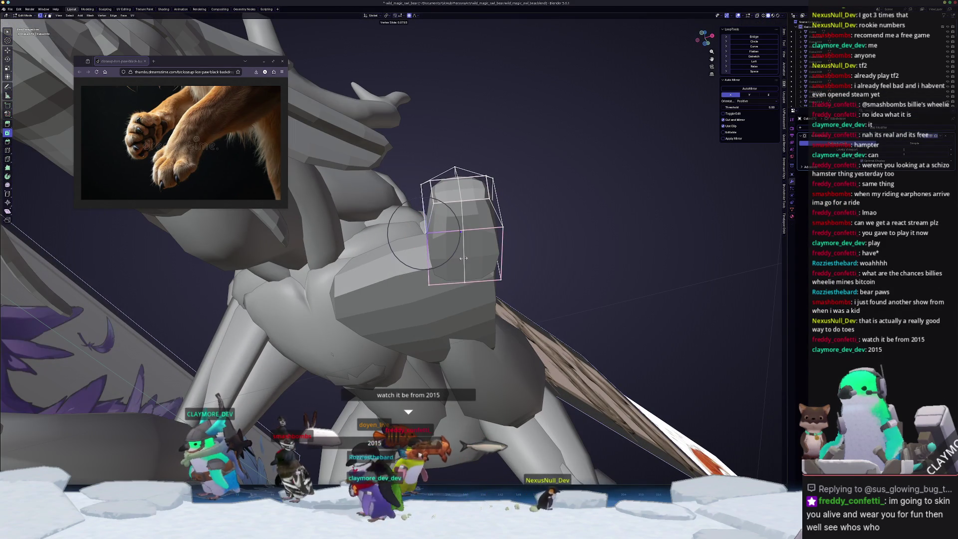
{"action": "left_click", "coordinate": [463, 258]}
- With X-ray on, pull the toe's paw-facing face into the paw, excluding Z
{"action": "key", "text": "Tab"}
{"action": "mouse_move", "coordinate": [463, 258]}
{"action": "middle_mouse_down"}
{"action": "mouse_move", "coordinate": [390, 305]}
{"action": "mouse_move", "coordinate": [447, 318]}
{"action": "mouse_move", "coordinate": [384, 326]}
{"action": "mouse_move", "coordinate": [391, 274]}
{"action": "mouse_move", "coordinate": [408, 288]}
{"action": "middle_mouse_up"}
{"action": "key", "text": "Tab"}
{"action": "left_click", "coordinate": [393, 277]}
{"action": "key", "text": "alt+z"}
{"action": "key", "text": "alt+z"}
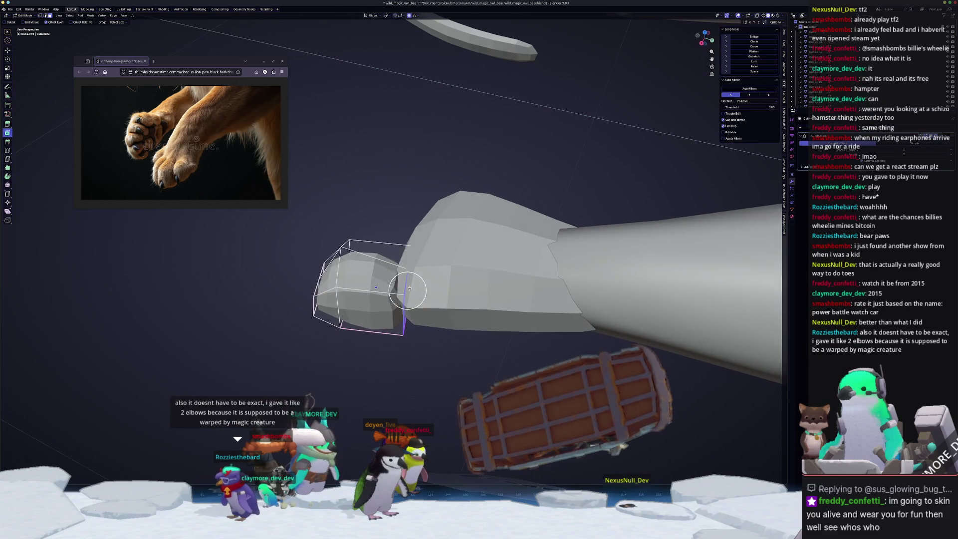
{"action": "key", "text": "alt+z"}
{"action": "key", "text": "g"}
{"action": "key", "text": "z"}
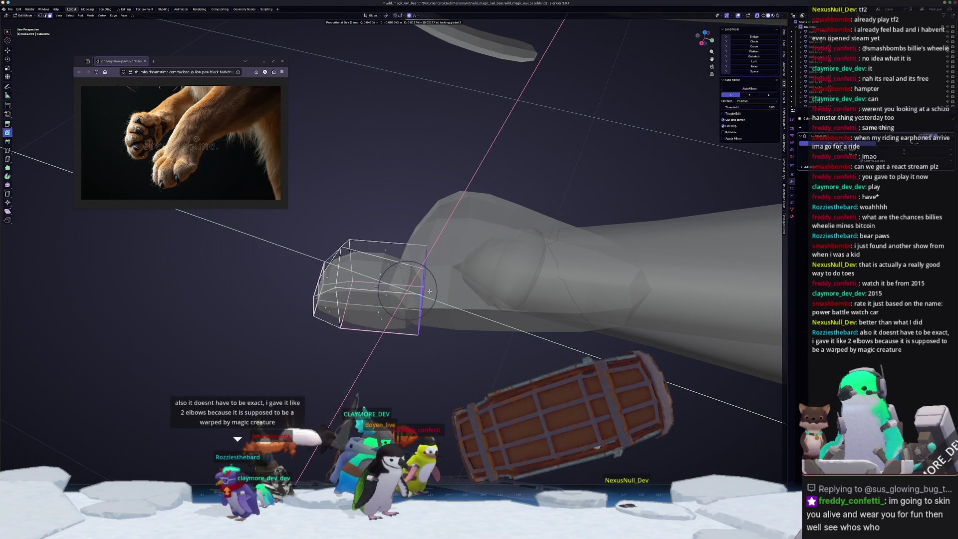
{"action": "left_click", "coordinate": [425, 289]}
{"action": "key", "text": "Tab"}
{"action": "scroll", "coordinate": [414, 286], "scroll_direction": "down", "scroll_amount": 5}
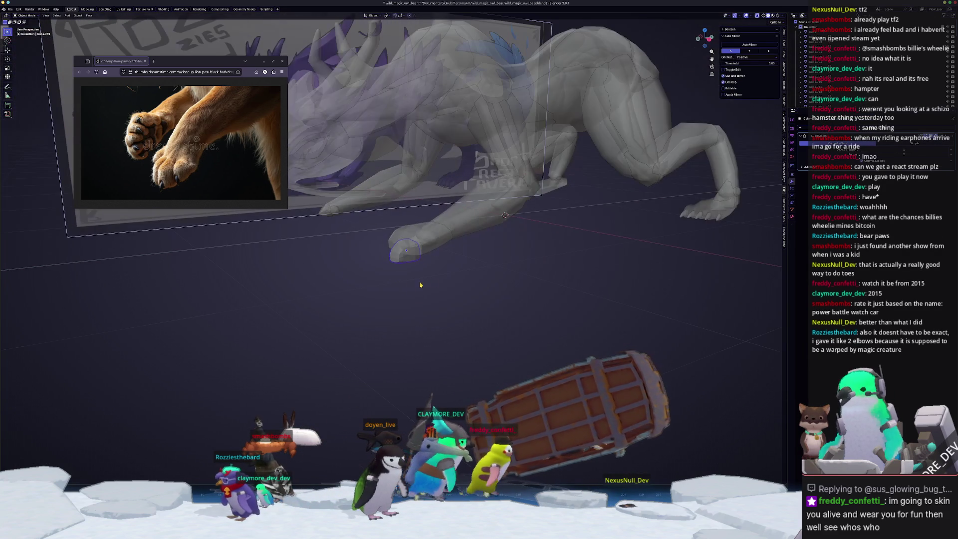
- Turn X-ray off, select the front arm pieces, and shift them along the X axis
{"action": "mouse_move", "coordinate": [413, 249]}
{"action": "middle_mouse_down"}
{"action": "mouse_move", "coordinate": [395, 234]}
{"action": "mouse_move", "coordinate": [423, 209]}
{"action": "middle_mouse_up"}
{"action": "key", "text": "alt+z"}
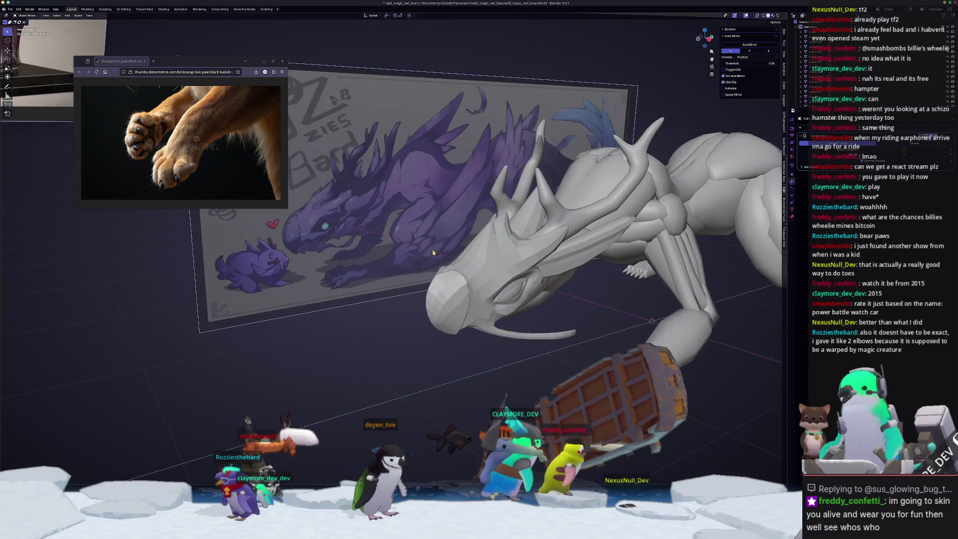
{"action": "scroll", "coordinate": [423, 206], "scroll_direction": "up", "scroll_amount": 3}
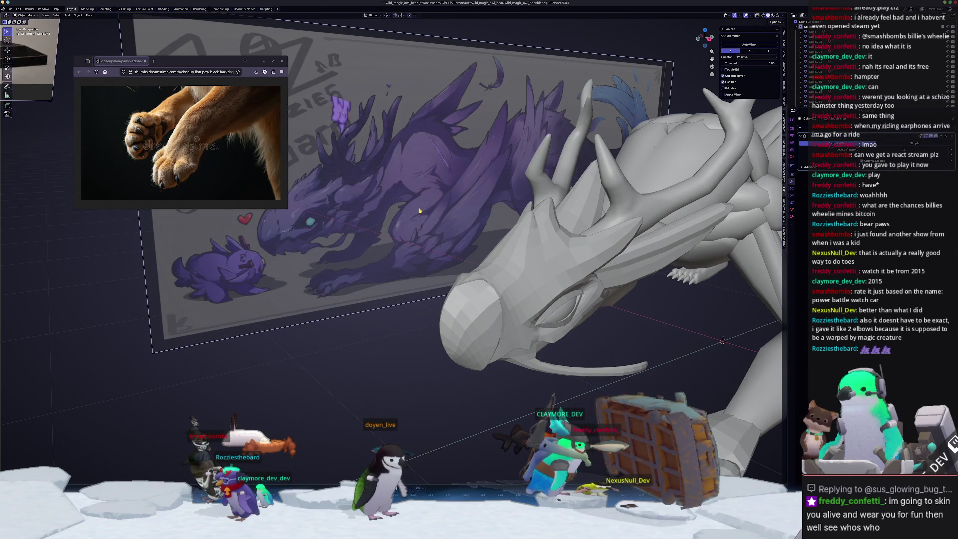
{"action": "middle_click_drag", "start_coordinate": [409, 247], "coordinate": [379, 306]}
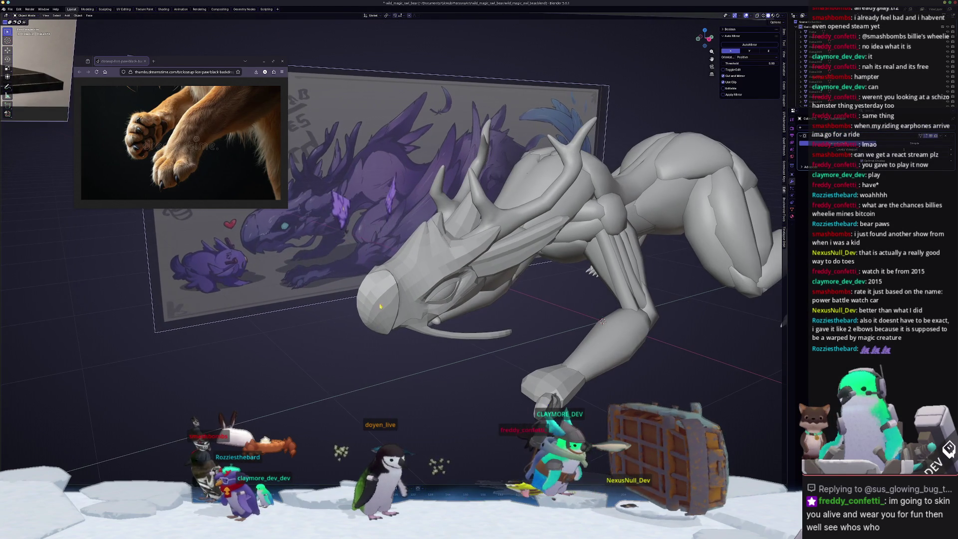
{"action": "middle_click_drag", "start_coordinate": [538, 313], "coordinate": [542, 331]}
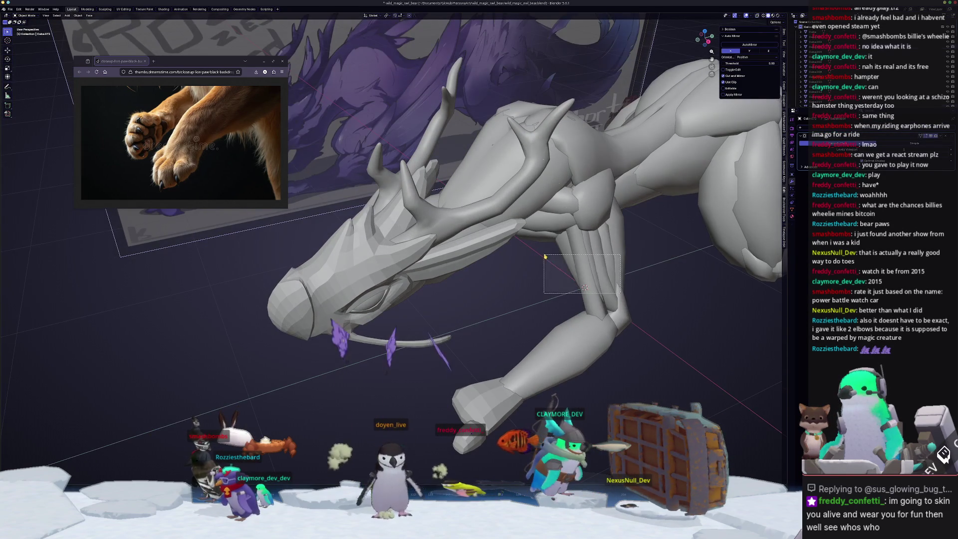
{"action": "left_click_drag", "start_coordinate": [548, 259], "coordinate": [549, 259]}
{"action": "middle_click_drag", "start_coordinate": [548, 259], "coordinate": [573, 291]}
{"action": "left_click_drag", "start_coordinate": [530, 261], "coordinate": [530, 262]}
{"action": "key", "text": "g"}
{"action": "key", "text": "x"}
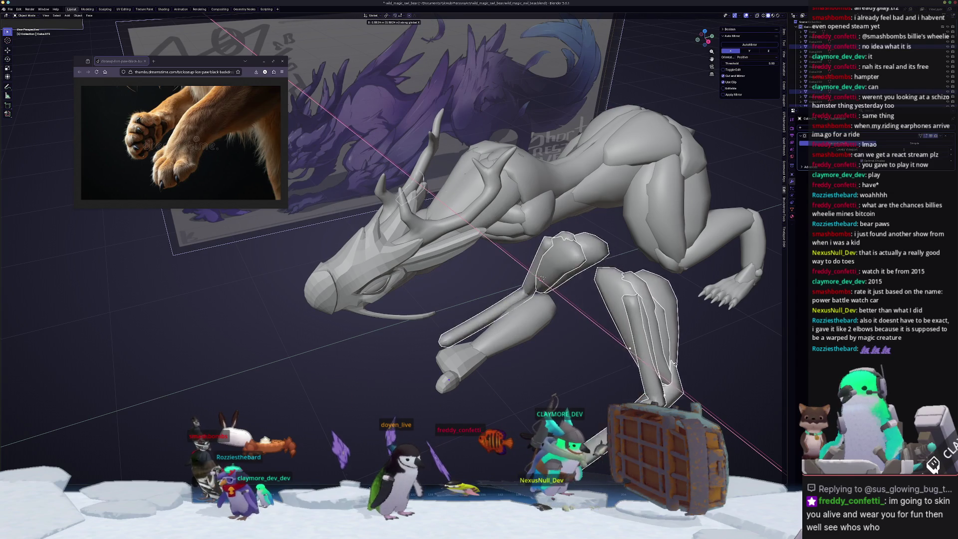
{"action": "left_click", "coordinate": [579, 322]}
- Switch to Right Orthographic view to compare the creature's side with the reference
{"action": "mouse_move", "coordinate": [578, 322]}
{"action": "middle_mouse_down"}
{"action": "mouse_move", "coordinate": [442, 311]}
{"action": "mouse_move", "coordinate": [493, 240]}
{"action": "middle_mouse_up"}
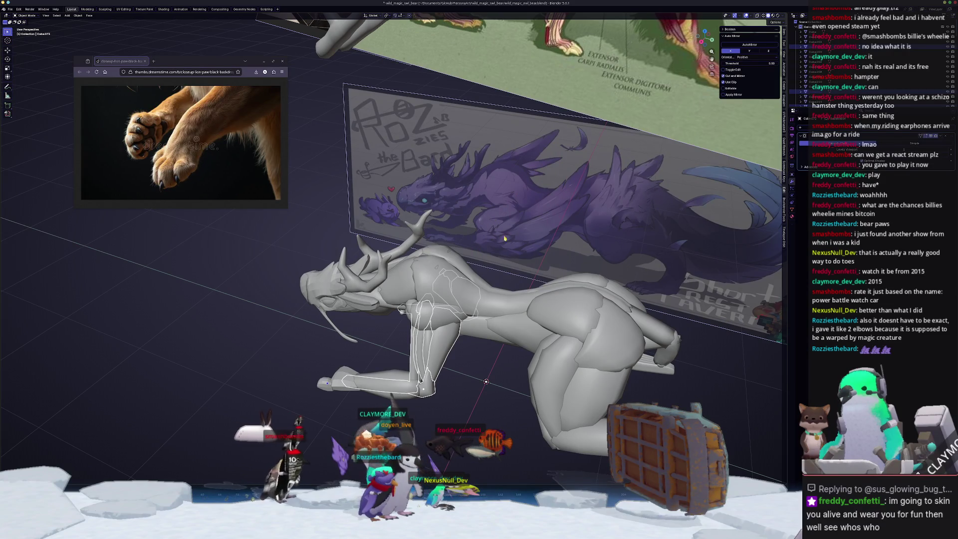
{"action": "scroll", "coordinate": [484, 232], "scroll_direction": "up", "scroll_amount": 4}
{"action": "mouse_move", "coordinate": [484, 232]}
{"action": "middle_mouse_down"}
{"action": "mouse_move", "coordinate": [499, 230]}
{"action": "mouse_move", "coordinate": [495, 248]}
{"action": "mouse_move", "coordinate": [448, 272]}
{"action": "middle_mouse_up"}
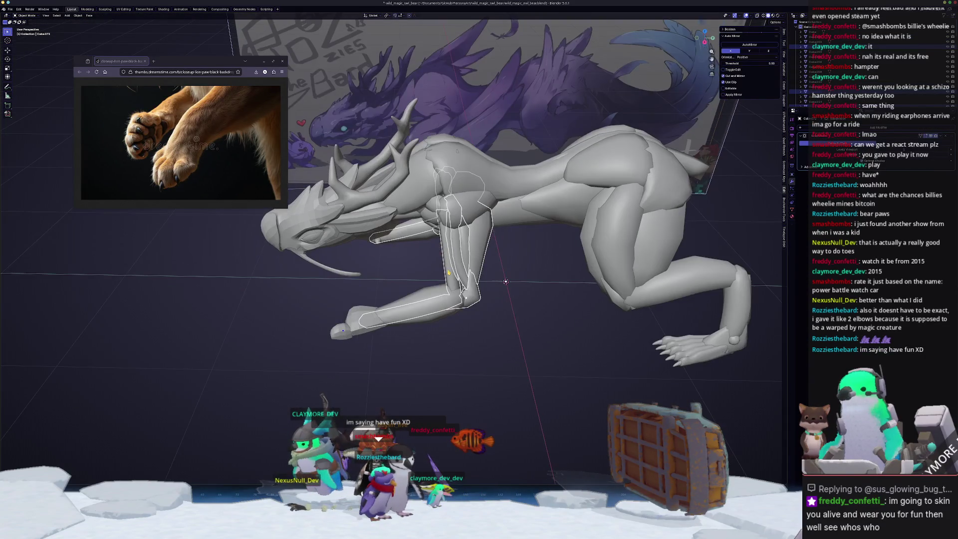
{"action": "key", "text": "KP_3"}
{"action": "scroll", "coordinate": [448, 287], "scroll_direction": "up", "scroll_amount": 6}
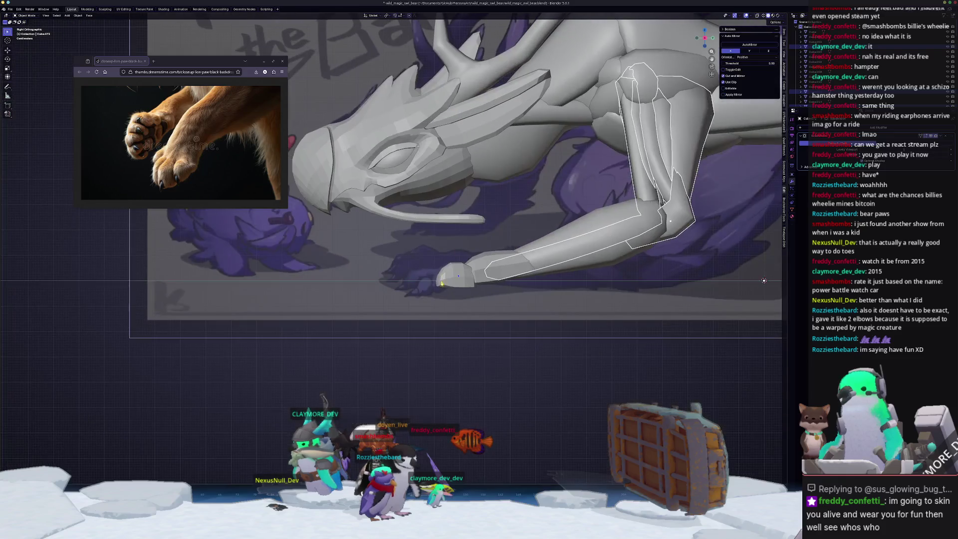
- With X-ray on, lower the paw's lower-edge vertices along Z to match the sculpt
{"action": "key", "text": "Tab"}
{"action": "key", "text": "alt+z"}
{"action": "scroll", "coordinate": [512, 304], "scroll_direction": "up", "scroll_amount": 2}
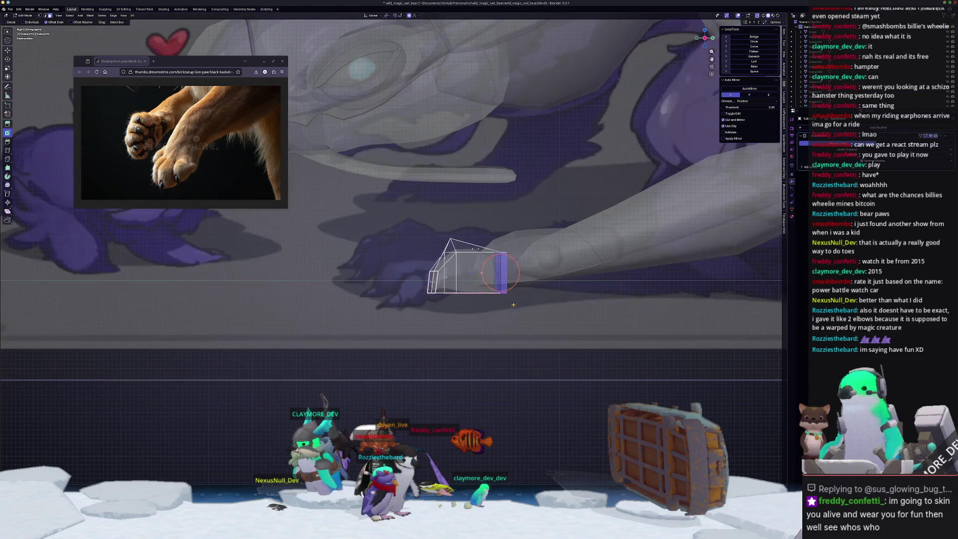
{"action": "scroll", "coordinate": [494, 292], "scroll_direction": "up", "scroll_amount": 2}
{"action": "key", "text": "g"}
{"action": "key", "text": "z"}
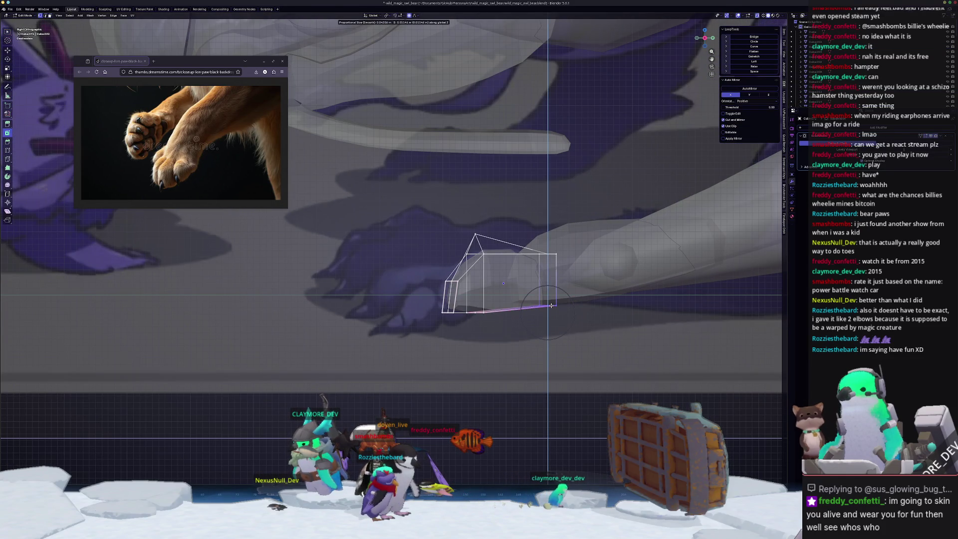
{"action": "left_click", "coordinate": [551, 305]}
{"action": "key", "text": "g"}
{"action": "key", "text": "z"}
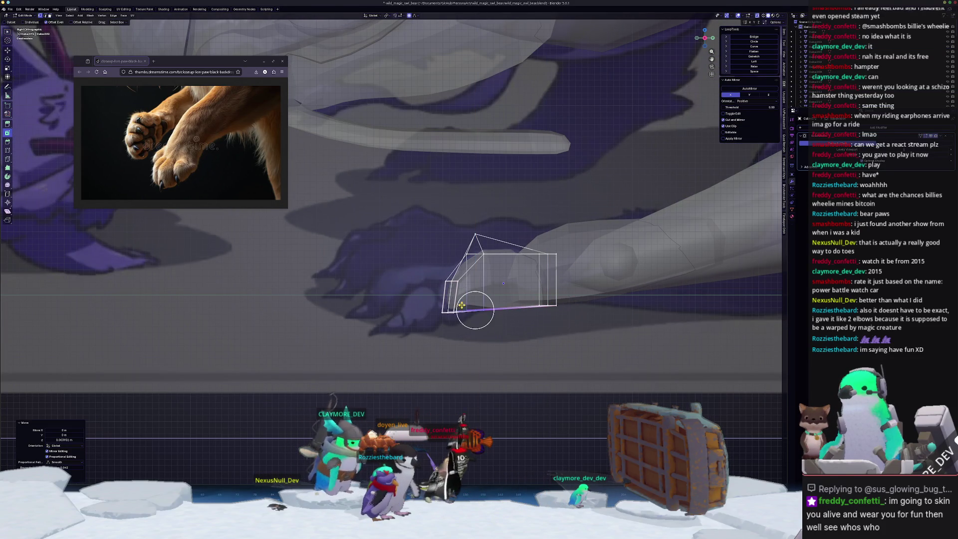
{"action": "left_click", "coordinate": [451, 328]}
{"action": "mouse_move", "coordinate": [451, 328]}
{"action": "middle_mouse_down"}
{"action": "mouse_move", "coordinate": [277, 319]}
{"action": "mouse_move", "coordinate": [413, 221]}
{"action": "mouse_move", "coordinate": [428, 278]}
{"action": "middle_mouse_up"}
- Reshape the paw block front-to-back along Y with proportional editing
{"action": "key", "text": "Tab"}
{"action": "left_click", "coordinate": [413, 222]}
{"action": "key", "text": "Tab"}
{"action": "key", "text": "g"}
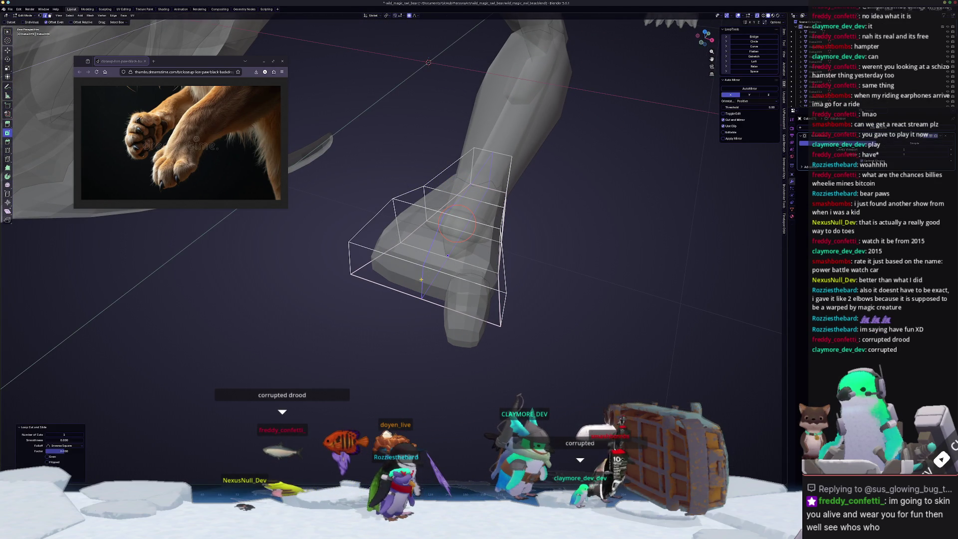
{"action": "key", "text": "y"}
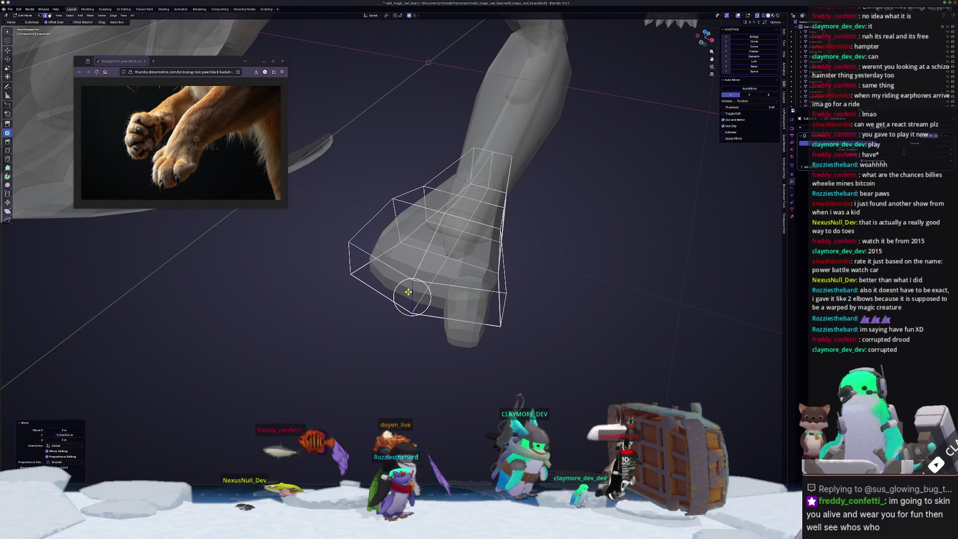
{"action": "left_click", "coordinate": [408, 292]}
{"action": "key", "text": "Tab"}
- In top view, shift the toe block slightly right and re-enter its Edit Mode
{"action": "key", "text": "KP_7"}
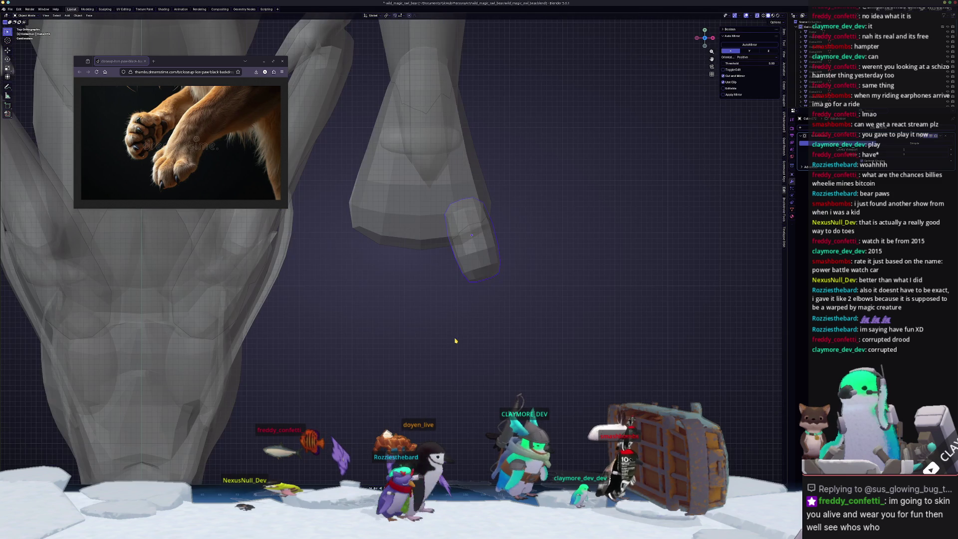
{"action": "scroll", "coordinate": [458, 306], "scroll_direction": "up", "scroll_amount": 3}
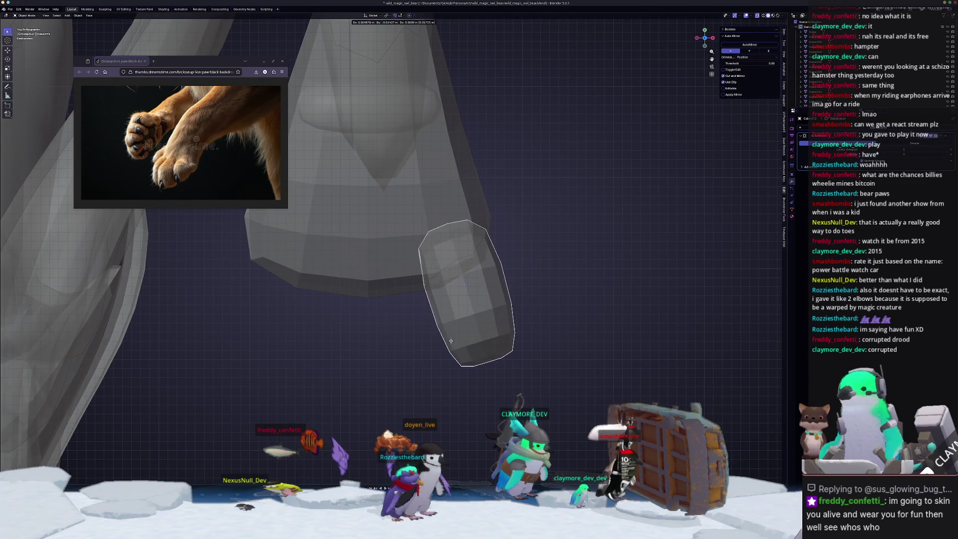
{"action": "left_click", "coordinate": [454, 341]}
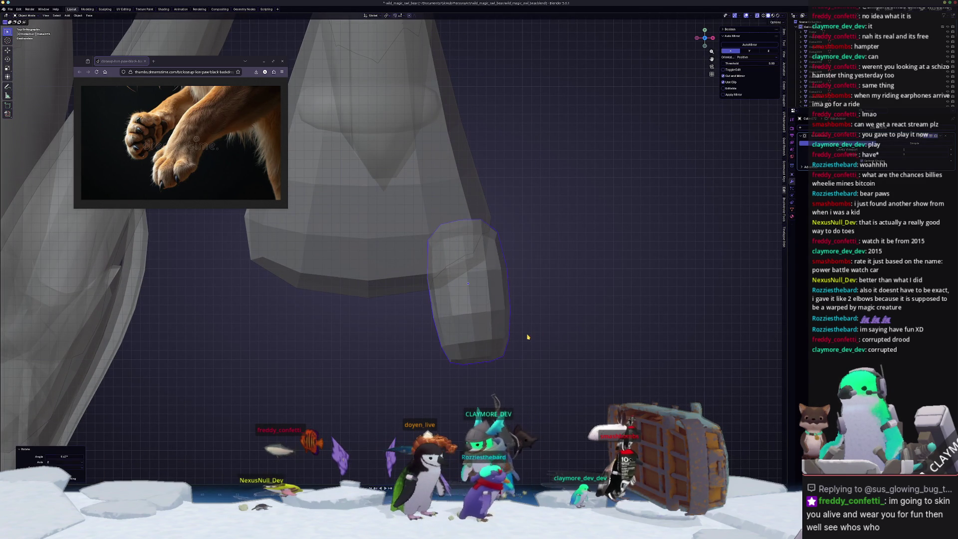
{"action": "key", "text": "Tab"}
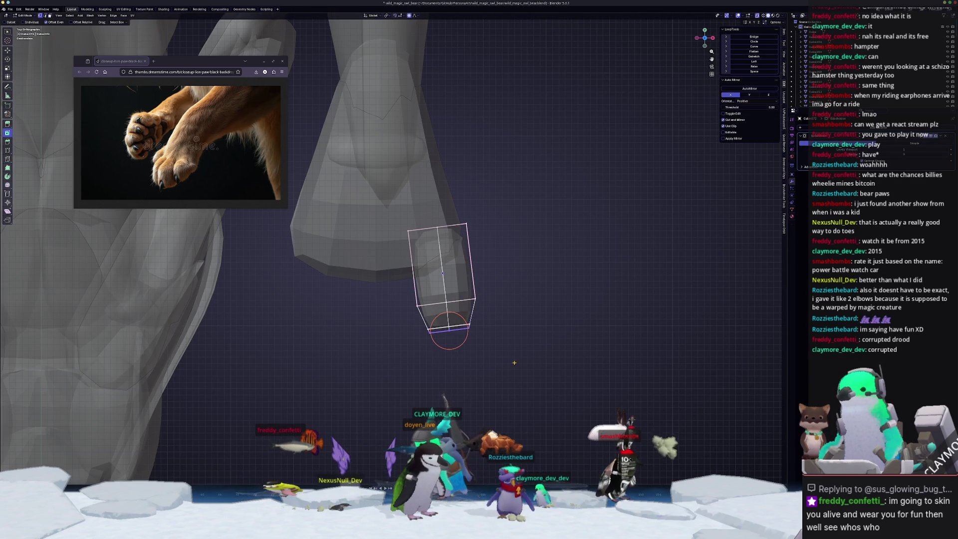
- Extend the first toe's bottom edge, then duplicate it as a second toe and widen it slightly along X
{"action": "key", "text": "shift+d"}
{"action": "left_click", "coordinate": [513, 359]}
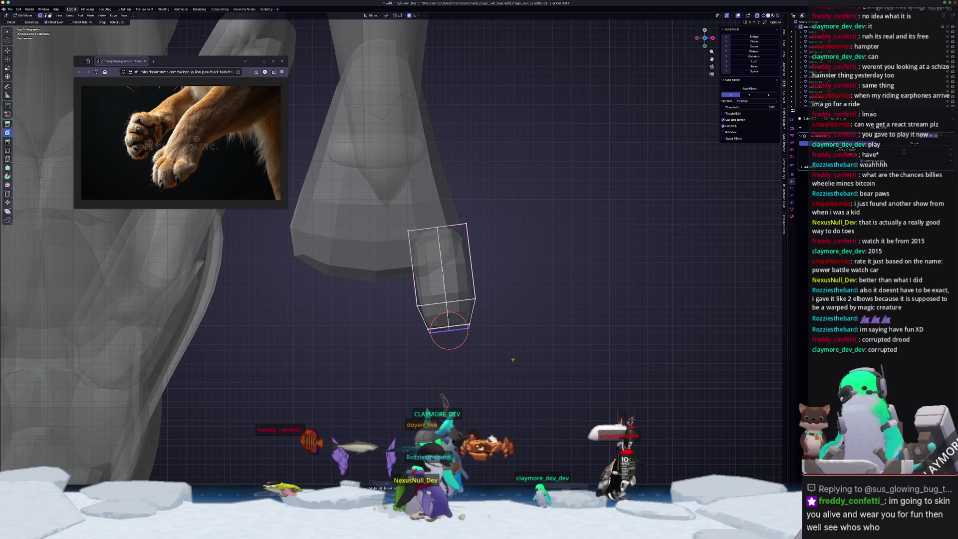
{"action": "key", "text": "Tab"}
{"action": "middle_click_drag", "start_coordinate": [483, 321], "coordinate": [548, 320], "text": "shift"}
{"action": "key", "text": "shift+d"}
{"action": "left_click", "coordinate": [496, 327]}
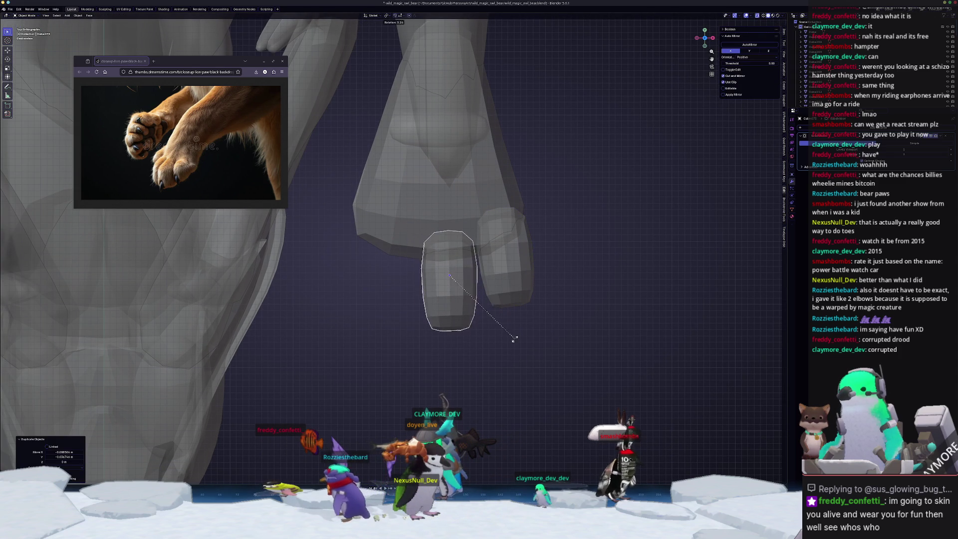
{"action": "left_click", "coordinate": [514, 338]}
{"action": "key", "text": "s"}
{"action": "key", "text": "x"}
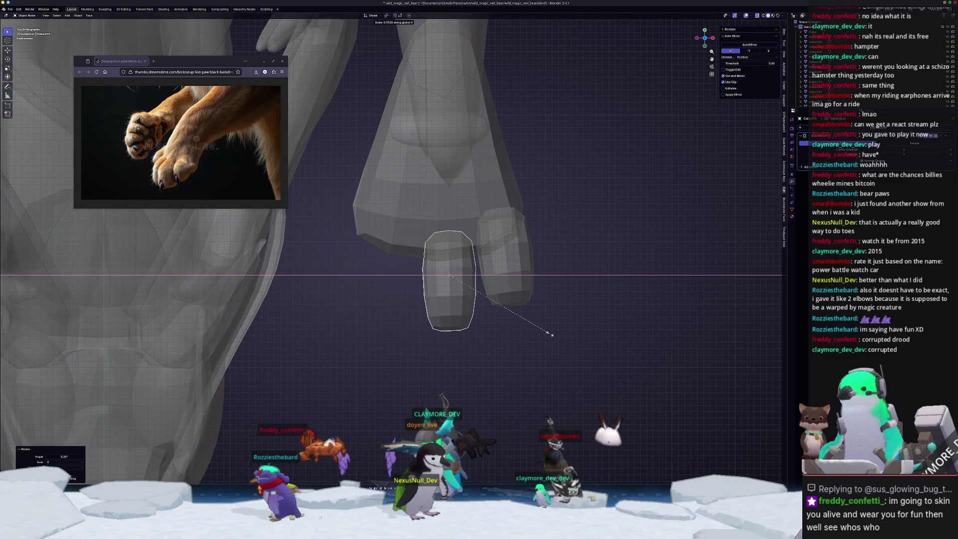
{"action": "left_click", "coordinate": [565, 335]}
- Adjust the copied toe's height by scaling it along Z
{"action": "key", "text": "s"}
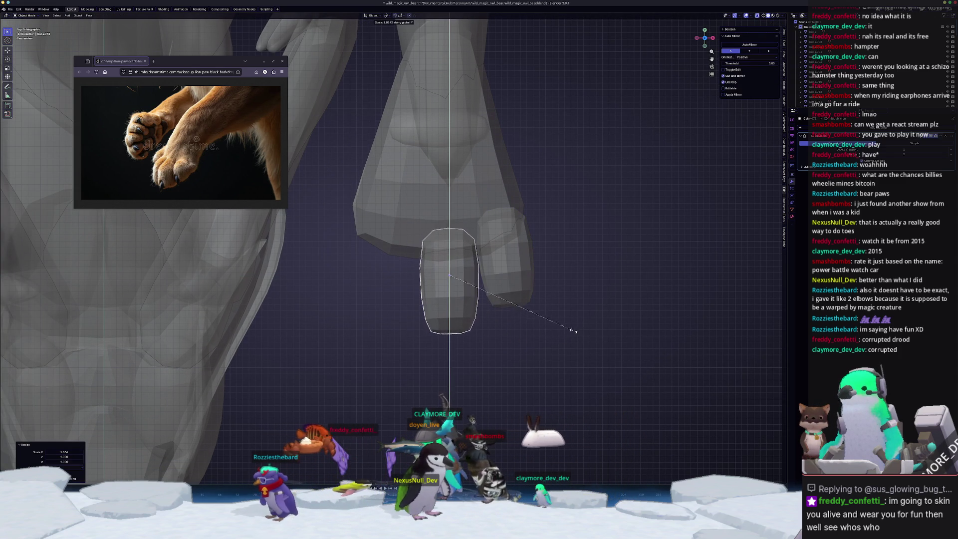
{"action": "mouse_move", "coordinate": [580, 330]}
{"action": "middle_mouse_down"}
{"action": "mouse_move", "coordinate": [533, 295]}
{"action": "mouse_move", "coordinate": [519, 324]}
{"action": "middle_mouse_up"}
{"action": "key", "text": "s"}
{"action": "key", "text": "z"}
{"action": "left_click", "coordinate": [557, 288]}
- Nudge the copied toe front-back and slightly up, then rotate it slightly
{"action": "key", "text": "g"}
{"action": "key", "text": "y"}
{"action": "left_click", "coordinate": [518, 324]}
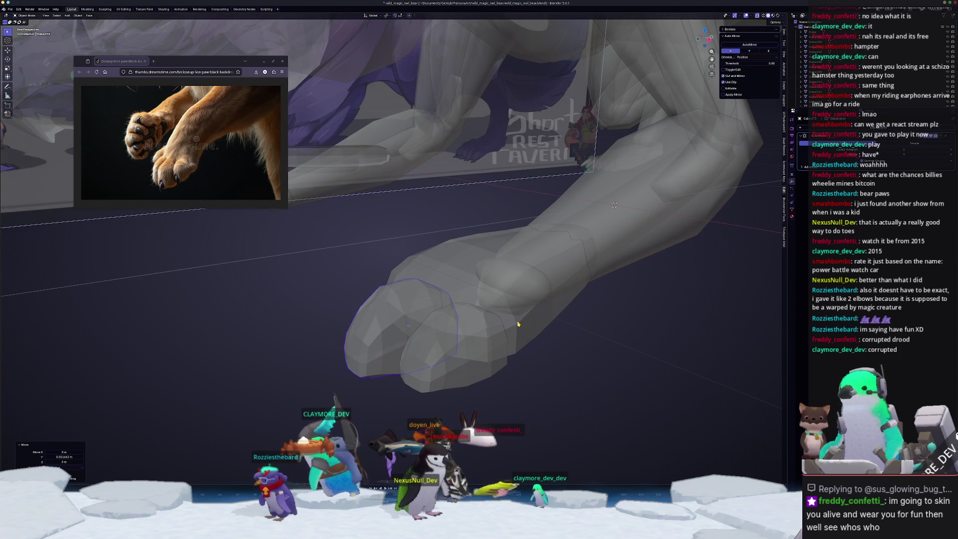
{"action": "key", "text": "KP_7"}
{"action": "key", "text": "g"}
{"action": "left_click", "coordinate": [508, 304]}
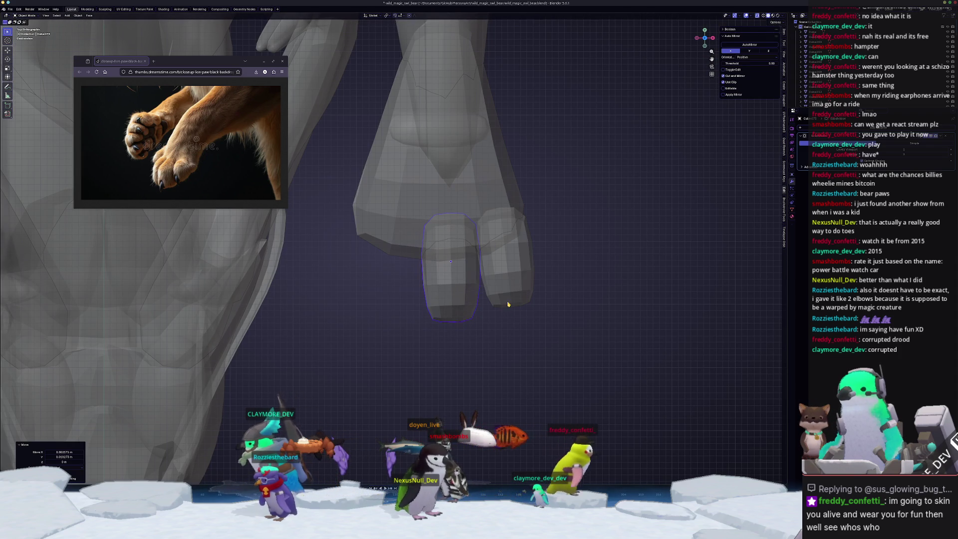
{"action": "key", "text": "r"}
{"action": "left_click", "coordinate": [530, 321]}
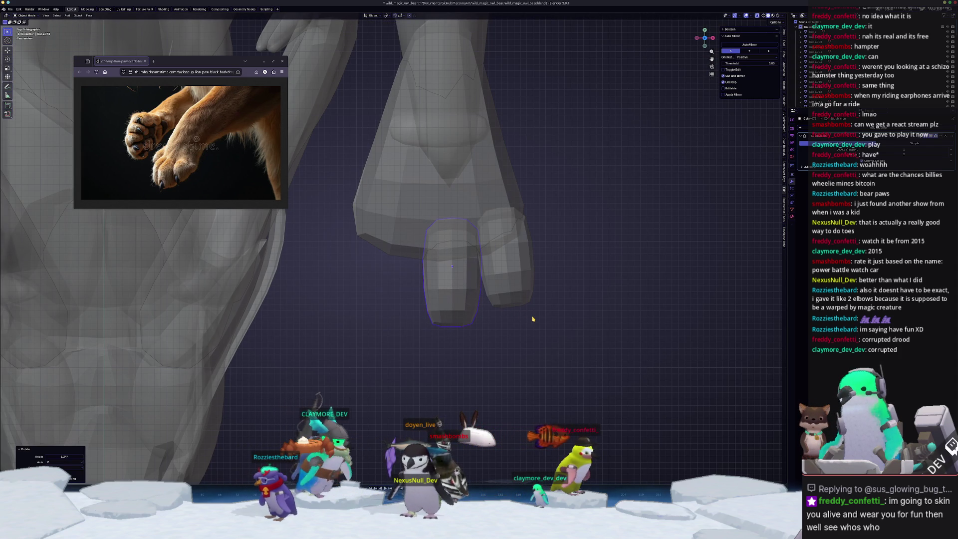
- Duplicate the left toe into a slightly smaller third toe and resize the rightmost toe
{"action": "left_click", "coordinate": [533, 291]}
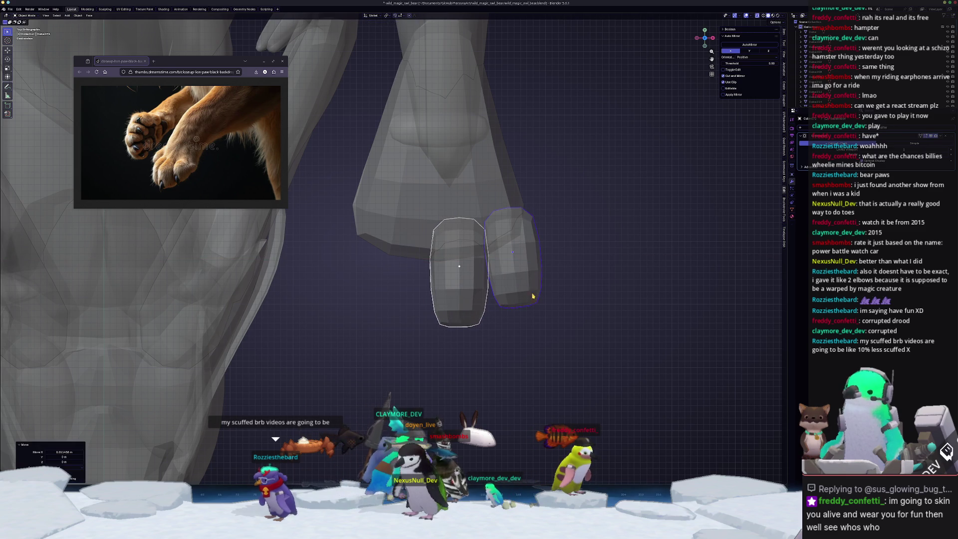
{"action": "left_click", "coordinate": [470, 314]}
{"action": "middle_click_drag", "start_coordinate": [503, 315], "coordinate": [535, 344], "text": "shift"}
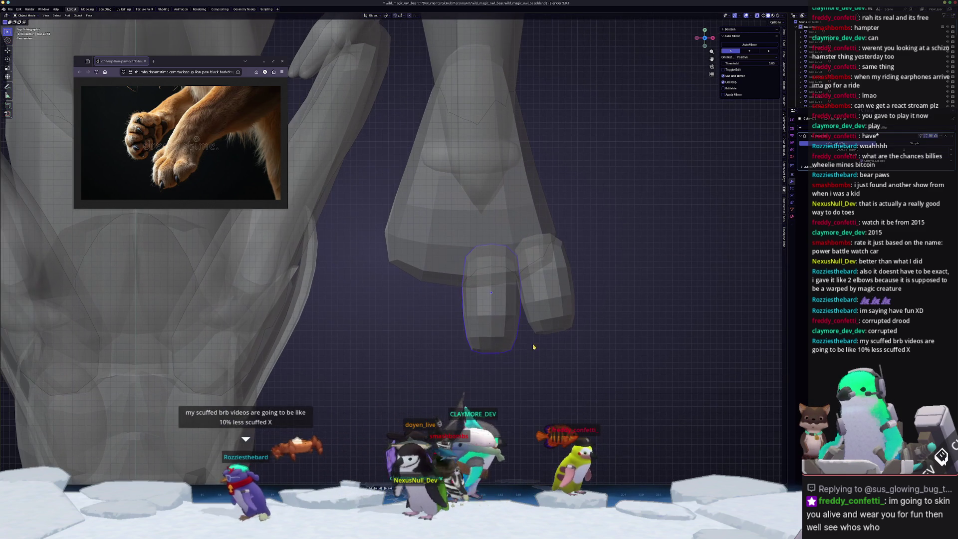
{"action": "key", "text": "shift+d"}
{"action": "left_click", "coordinate": [532, 345]}
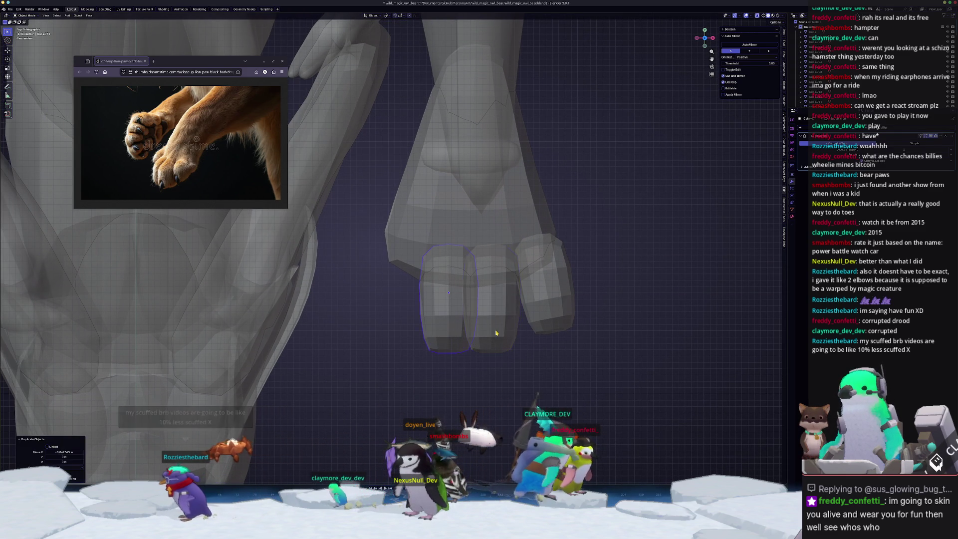
{"action": "key", "text": "s"}
{"action": "left_click", "coordinate": [583, 317]}
{"action": "left_click", "coordinate": [546, 286]}
{"action": "key", "text": "s"}
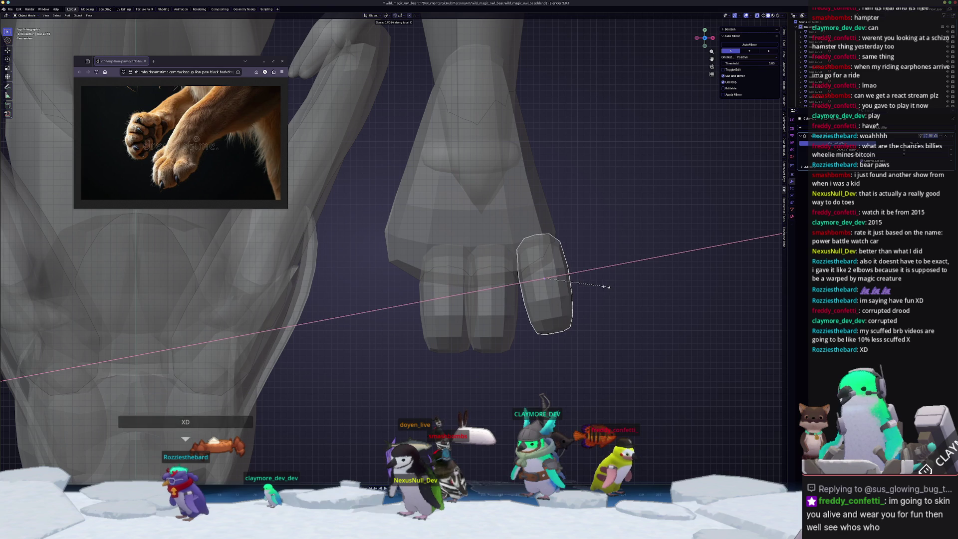
{"action": "left_click", "coordinate": [601, 288]}
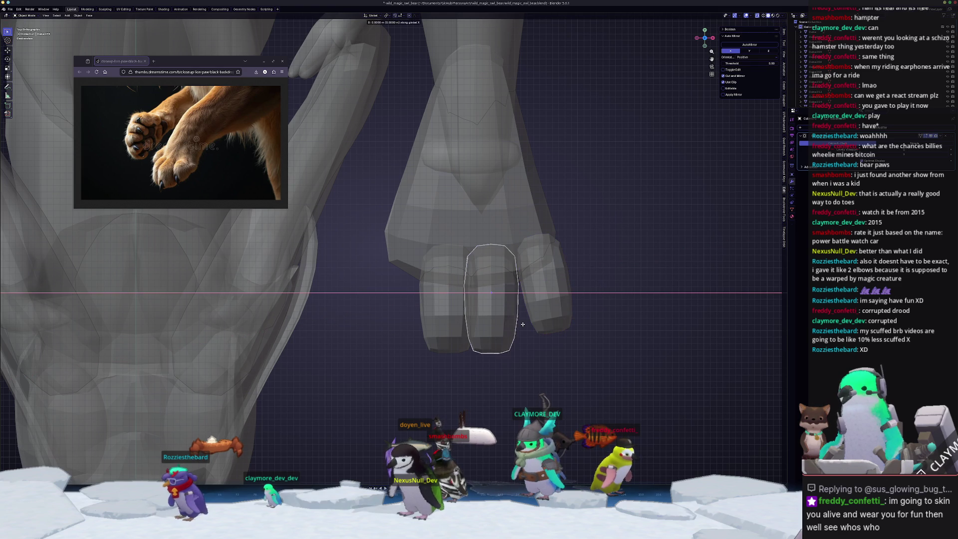
- Shift the middle toe sideways and tilt it slightly
{"action": "left_click", "coordinate": [498, 299]}
{"action": "key", "text": "g"}
{"action": "key", "text": "x"}
{"action": "left_click", "coordinate": [565, 326]}
{"action": "key", "text": "g"}
{"action": "left_click", "coordinate": [568, 318]}
{"action": "key", "text": "r"}
{"action": "left_click", "coordinate": [569, 317]}
- Shift the left toe sideways, narrow its width along X, and tilt it around Z
{"action": "left_click", "coordinate": [449, 299]}
{"action": "key", "text": "g"}
{"action": "key", "text": "x"}
{"action": "left_click", "coordinate": [545, 310]}
{"action": "key", "text": "s"}
{"action": "key", "text": "x"}
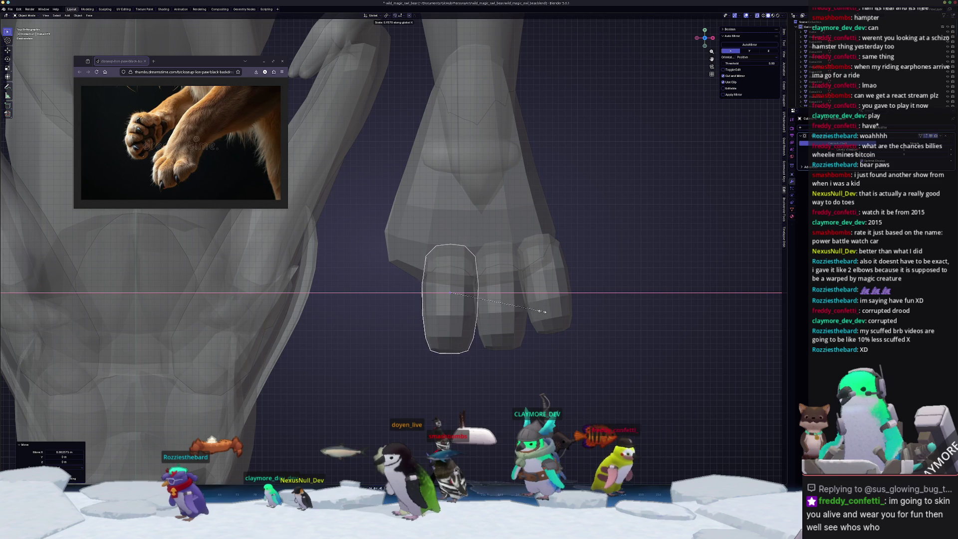
{"action": "left_click", "coordinate": [542, 314]}
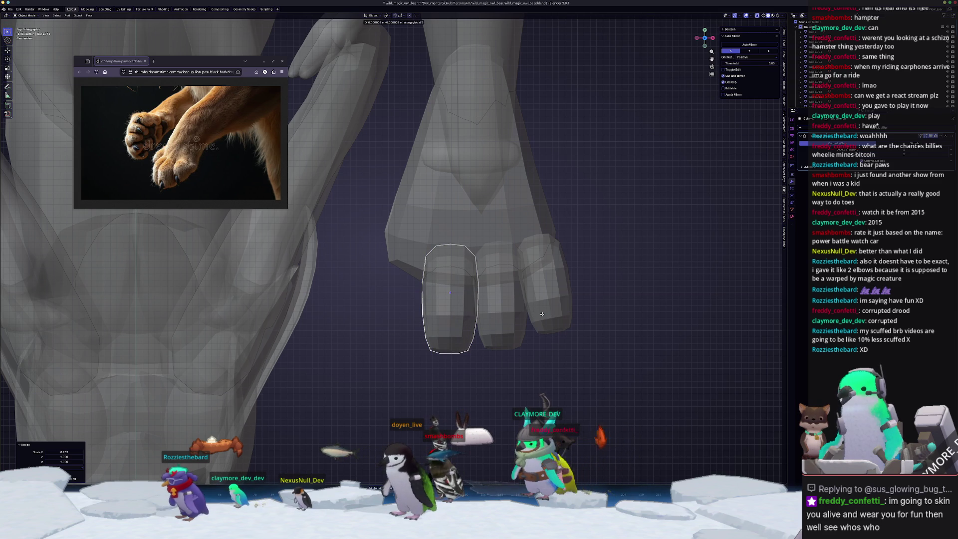
{"action": "key", "text": "r"}
{"action": "key", "text": "z"}
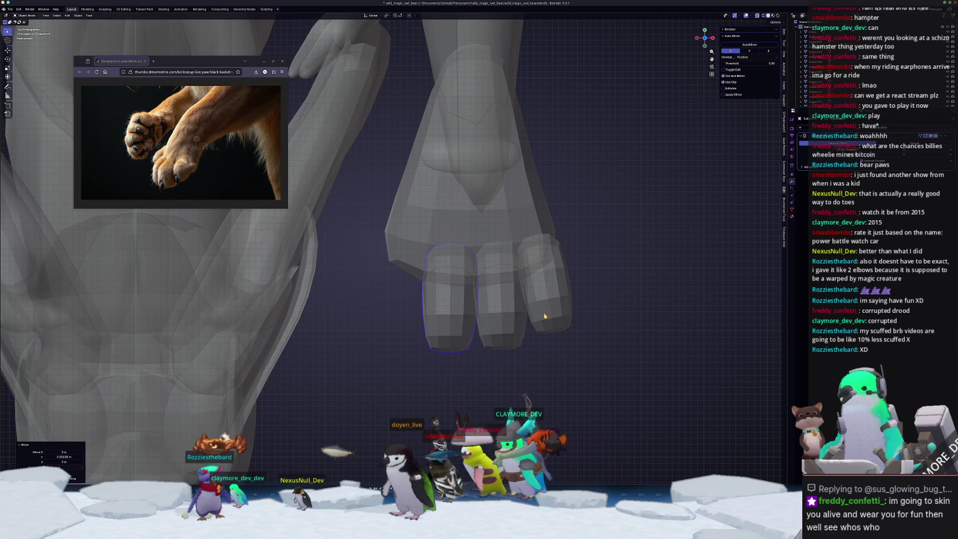
{"action": "left_click", "coordinate": [524, 317]}
- Tilt the outer toe outward, shrink it to 0.851, and place it beside the paw
{"action": "scroll", "coordinate": [515, 345], "scroll_direction": "up", "scroll_amount": 2}
{"action": "key", "text": "r"}
{"action": "left_click", "coordinate": [548, 326]}
{"action": "key", "text": "s"}
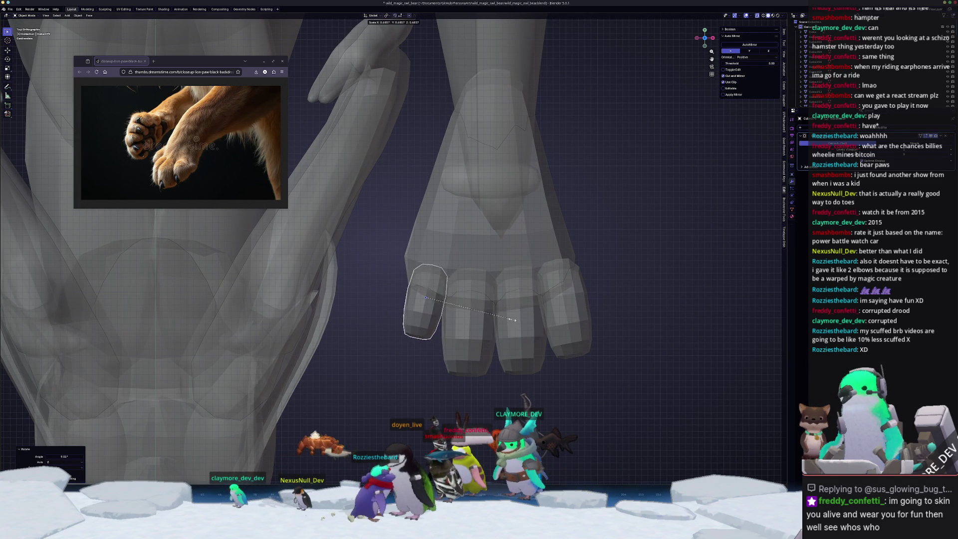
{"action": "left_click", "coordinate": [528, 322]}
{"action": "key", "text": "g"}
{"action": "left_click", "coordinate": [529, 323]}
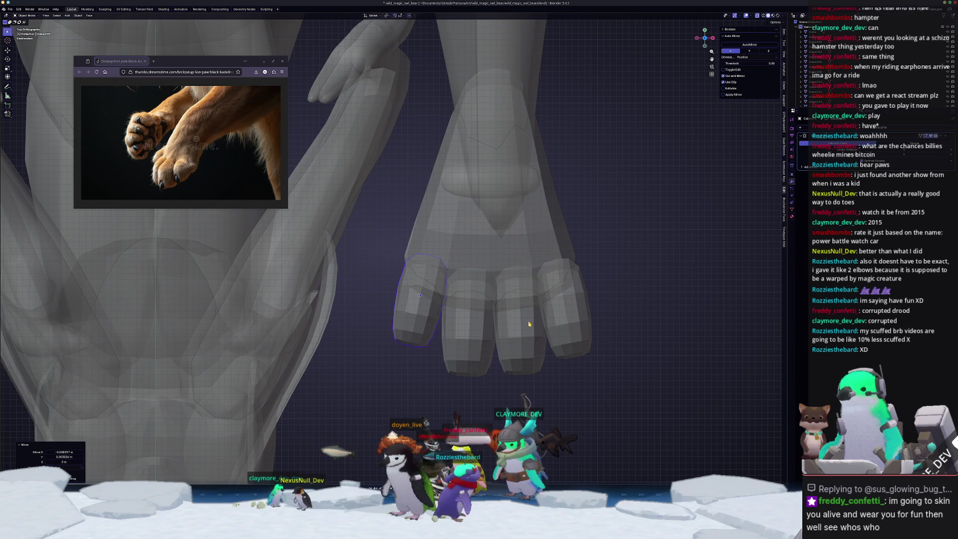
- Rotate the small outer toe slightly and nudge the leftmost toe up-left with a slight rotation
{"action": "middle_click_drag", "start_coordinate": [474, 354], "coordinate": [520, 316]}
{"action": "key", "text": "r"}
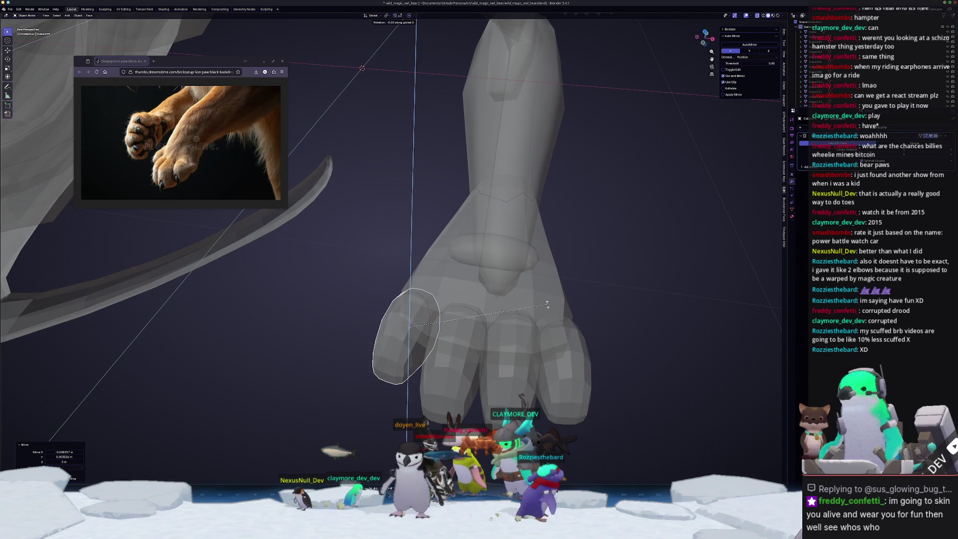
{"action": "left_click", "coordinate": [551, 312]}
{"action": "key", "text": "KP_7"}
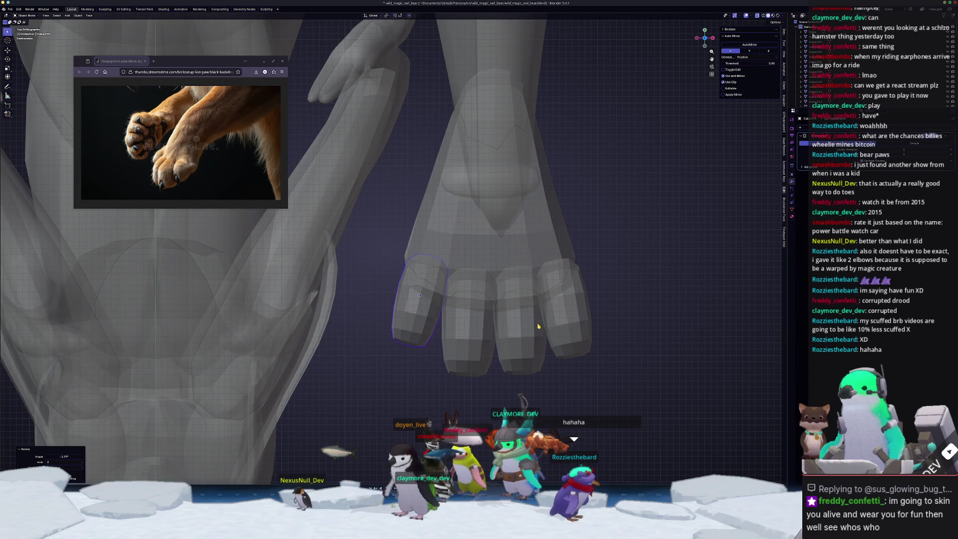
{"action": "middle_click_drag", "start_coordinate": [475, 285], "coordinate": [478, 333], "text": "shift"}
{"action": "key", "text": "g"}
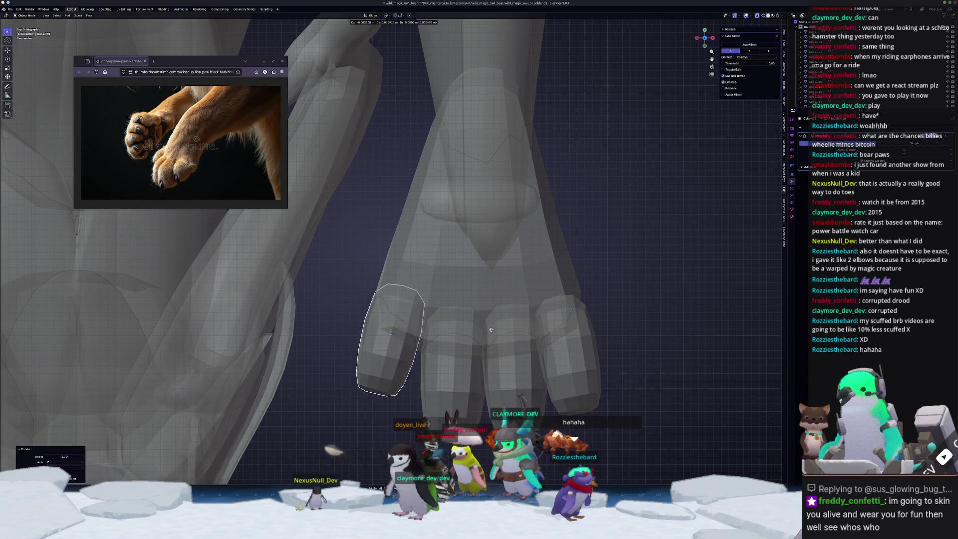
{"action": "left_click", "coordinate": [495, 337]}
{"action": "key", "text": "r"}
{"action": "left_click", "coordinate": [497, 336]}
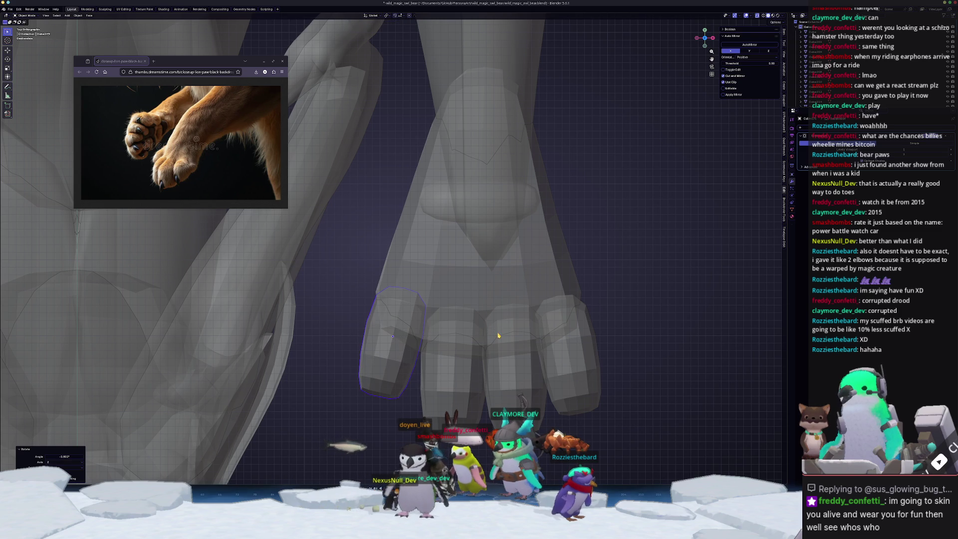
- Shift the second toe slightly left, rotate the third toe, and reposition the fourth toe
{"action": "left_click", "coordinate": [449, 354]}
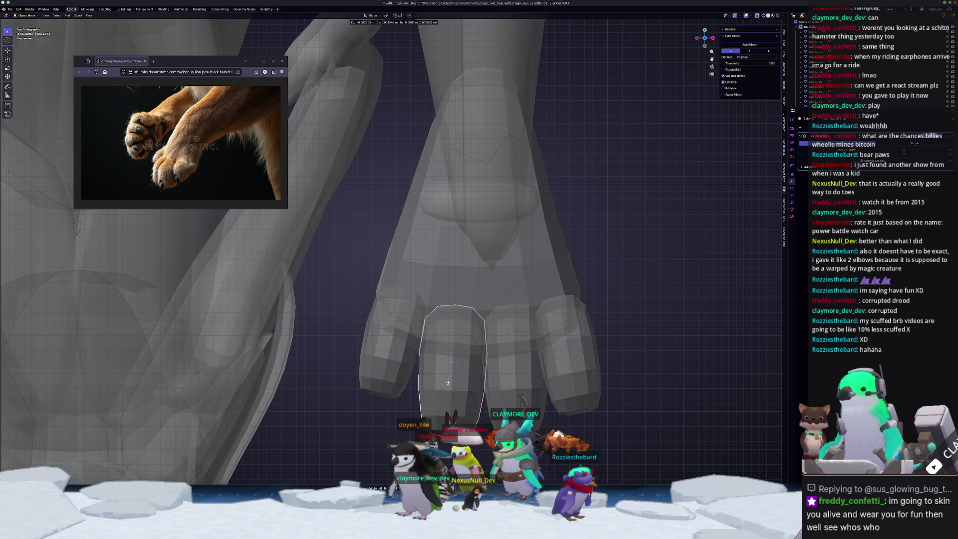
{"action": "key", "text": "g"}
{"action": "left_click", "coordinate": [447, 356]}
{"action": "middle_click_drag", "start_coordinate": [448, 363], "coordinate": [421, 327], "text": "shift"}
{"action": "left_click", "coordinate": [481, 324]}
{"action": "key", "text": "g"}
{"action": "left_click", "coordinate": [483, 324]}
{"action": "key", "text": "r"}
{"action": "left_click", "coordinate": [554, 317]}
{"action": "left_click", "coordinate": [560, 332]}
{"action": "key", "text": "g"}
{"action": "left_click", "coordinate": [574, 326]}
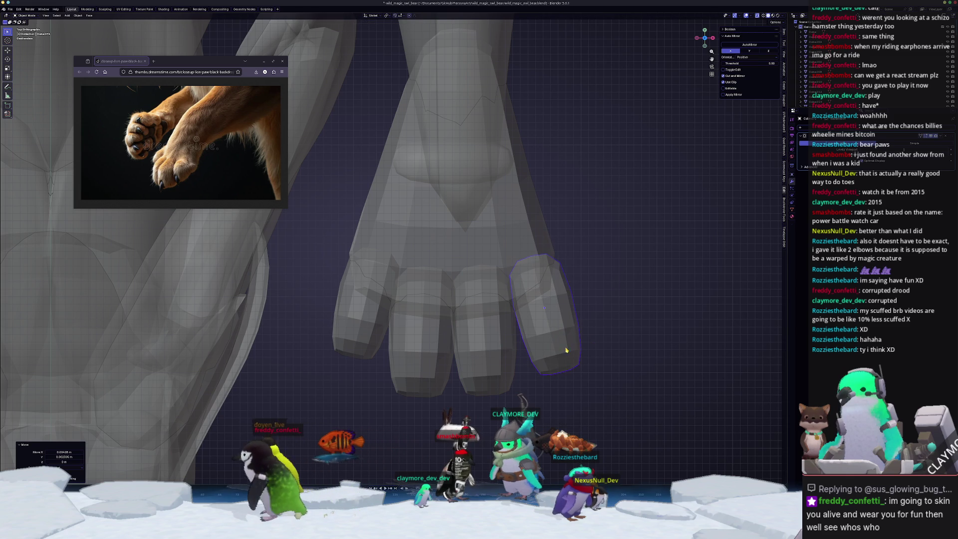
{"action": "left_click", "coordinate": [577, 345]}
- Narrow the palm's bottom-edge vertices along X with see-through display on
{"action": "left_click", "coordinate": [508, 242]}
{"action": "key", "text": "Tab"}
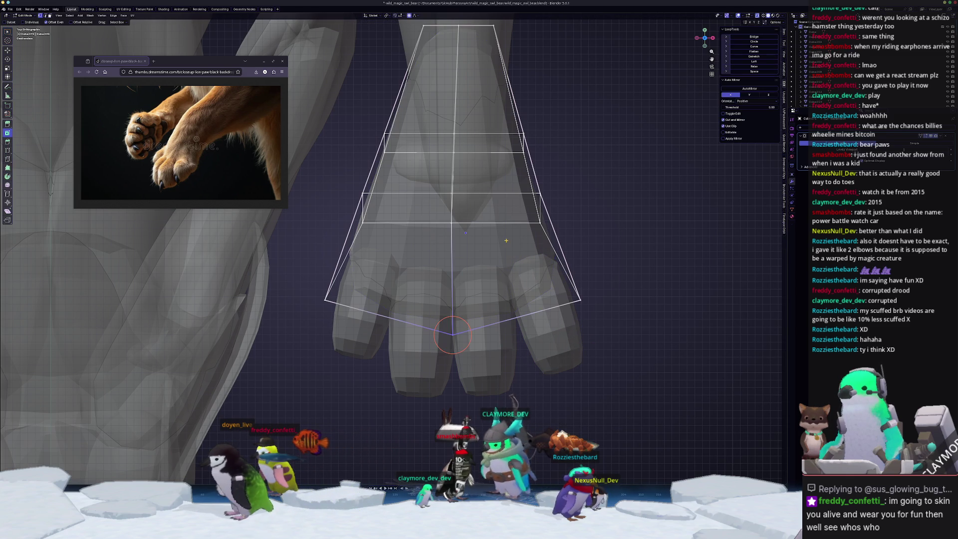
{"action": "key", "text": "alt+z"}
{"action": "key", "text": "alt+z"}
{"action": "left_click_drag", "start_coordinate": [599, 331], "coordinate": [272, 268]}
{"action": "key", "text": "s"}
{"action": "key", "text": "x"}
{"action": "left_click", "coordinate": [574, 319]}
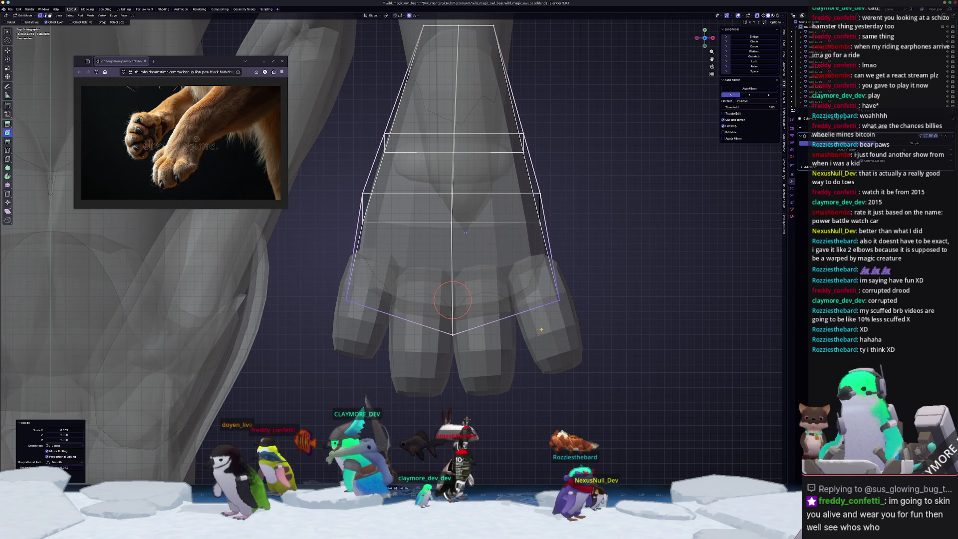
{"action": "key", "text": "Tab"}
- Shift the right toe piece along the X axis
{"action": "left_click", "coordinate": [548, 332]}
{"action": "key", "text": "g"}
{"action": "key", "text": "x"}
{"action": "left_click", "coordinate": [547, 333]}
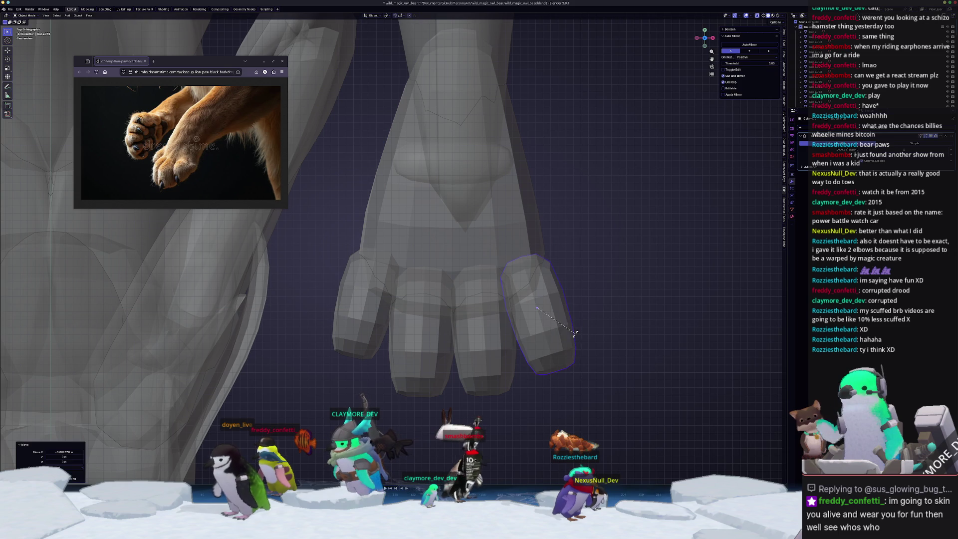
- Reshape the right toe's tip by scaling and moving its bottom edge loop
{"action": "left_click", "coordinate": [363, 328]}
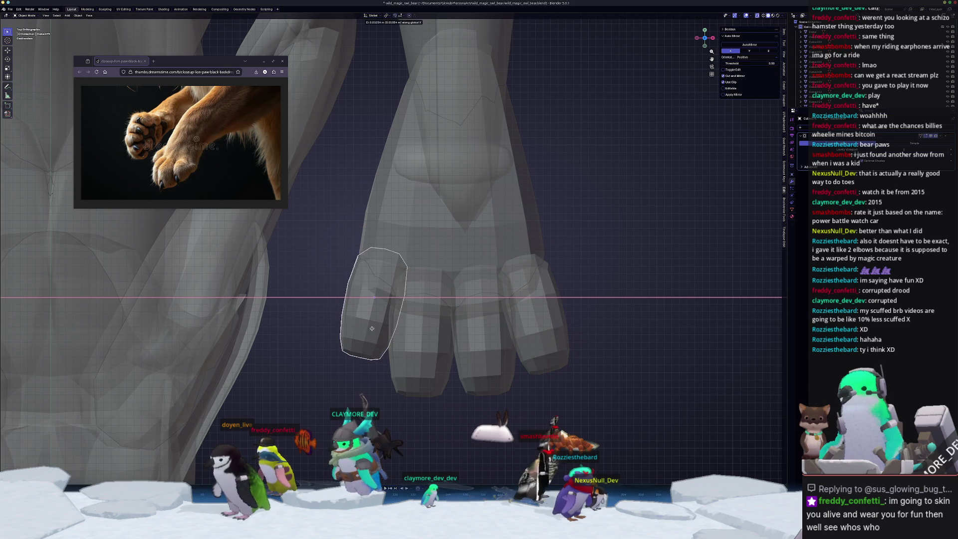
{"action": "left_click", "coordinate": [546, 343]}
{"action": "key", "text": "Tab"}
{"action": "key", "text": "s"}
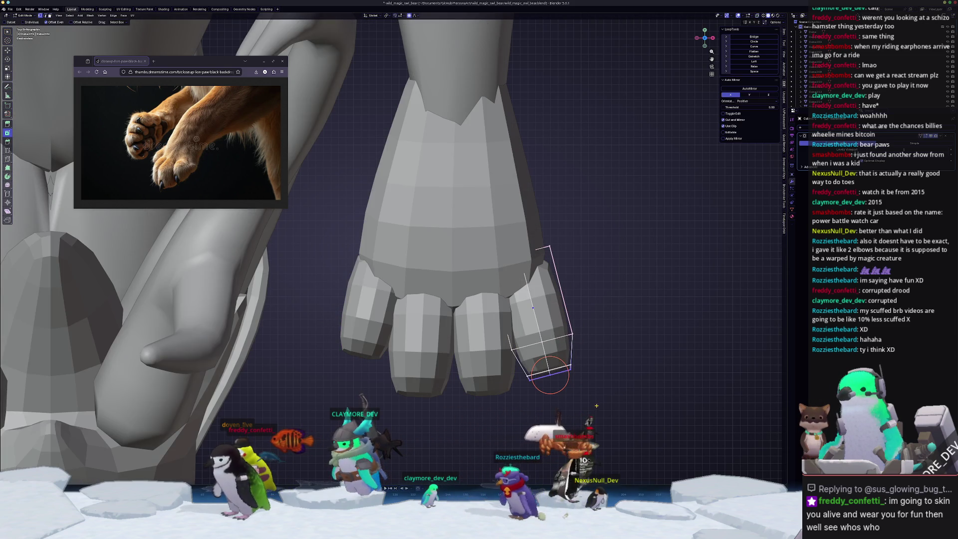
{"action": "scroll", "coordinate": [609, 388], "scroll_direction": "down", "scroll_amount": 8}
{"action": "left_click", "coordinate": [609, 387]}
{"action": "key", "text": "Tab"}
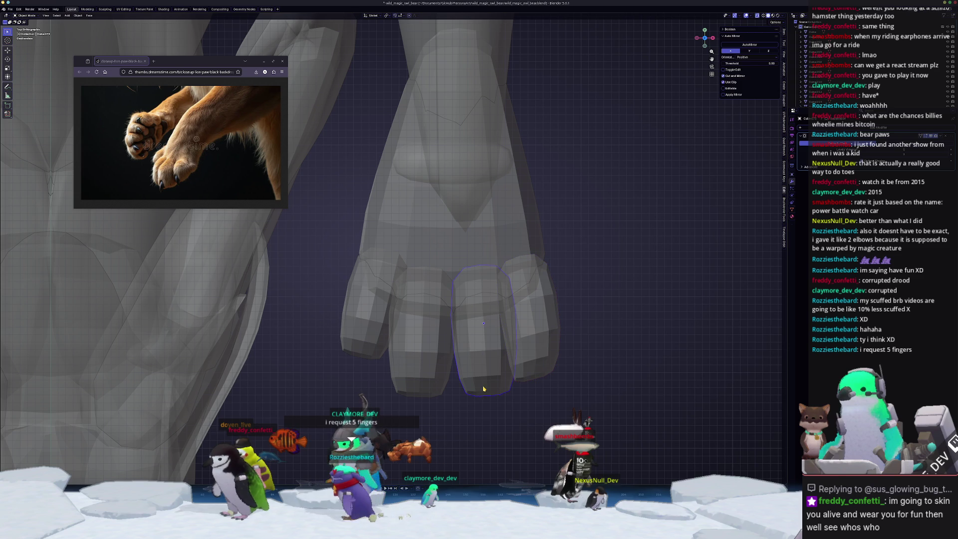
{"action": "key", "text": "Tab"}
{"action": "key", "text": "g"}
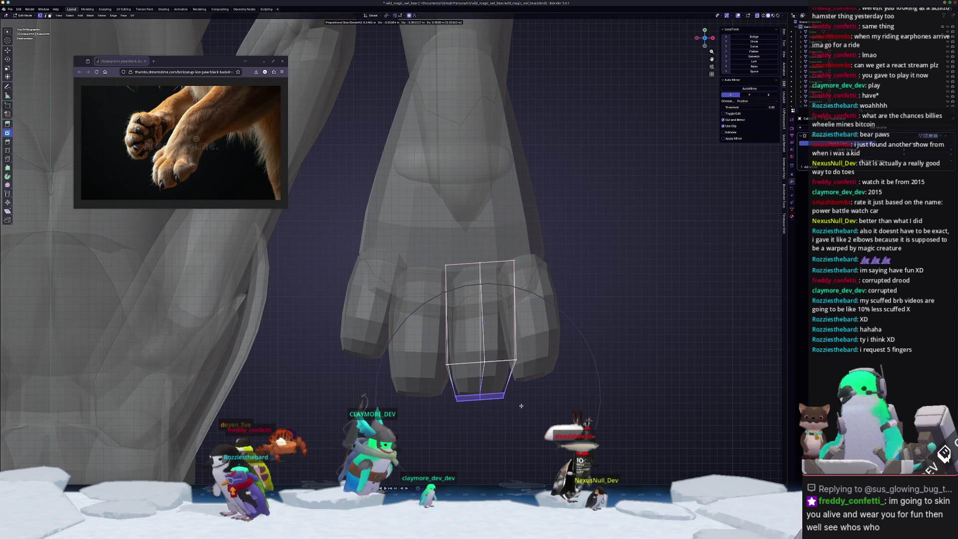
- Shift the bottom edge loops of the next two toes along X
{"action": "left_click", "coordinate": [454, 416]}
{"action": "key", "text": "Tab"}
{"action": "middle_click_drag", "start_coordinate": [454, 415], "coordinate": [504, 388], "text": "shift"}
{"action": "left_click", "coordinate": [468, 300]}
{"action": "key", "text": "Tab"}
{"action": "left_click_drag", "start_coordinate": [511, 412], "coordinate": [423, 368]}
{"action": "key", "text": "g"}
{"action": "key", "text": "x"}
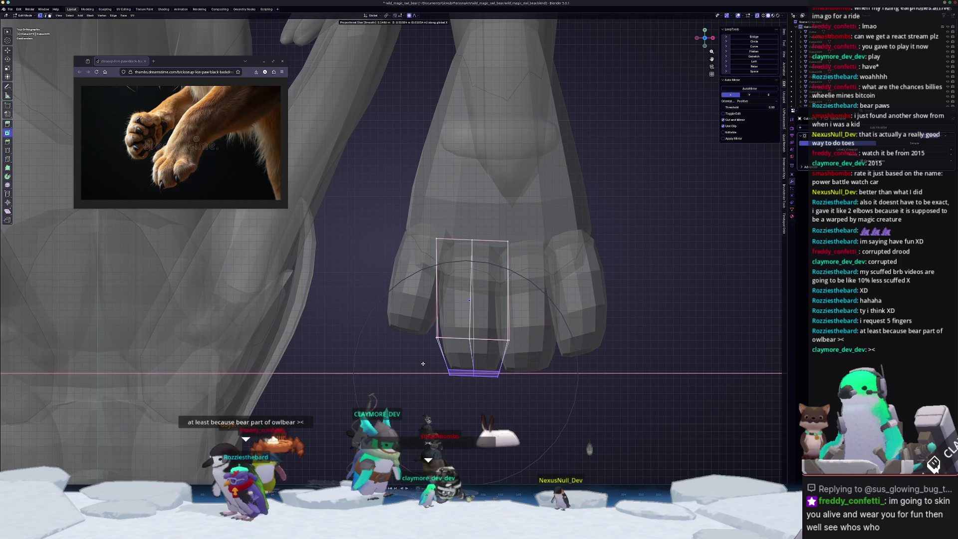
{"action": "left_click", "coordinate": [423, 363]}
{"action": "key", "text": "Tab"}
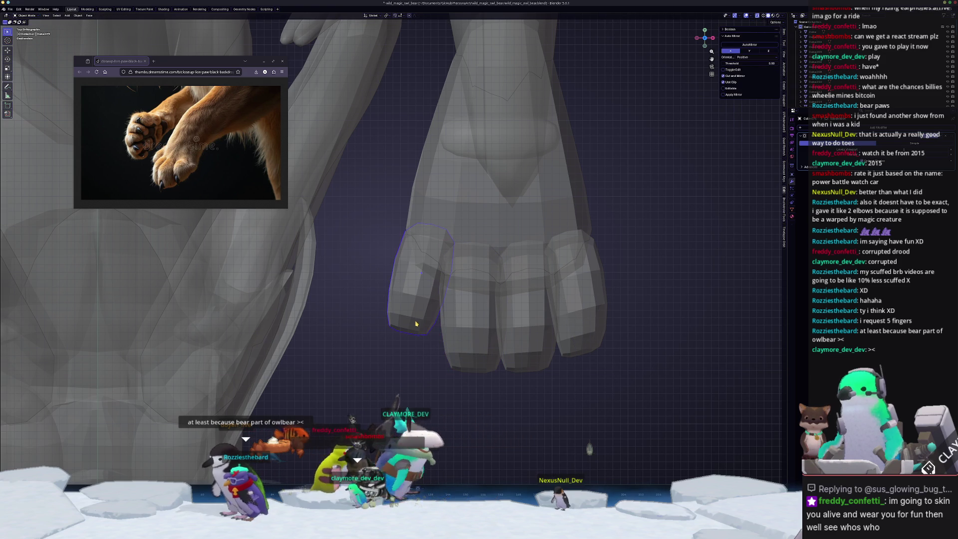
- Rotate the leftmost toe's bottom loop slightly instead of moving it
{"action": "left_click", "coordinate": [394, 299]}
{"action": "key", "text": "Tab"}
{"action": "key", "text": "g"}
{"action": "key", "text": "x"}
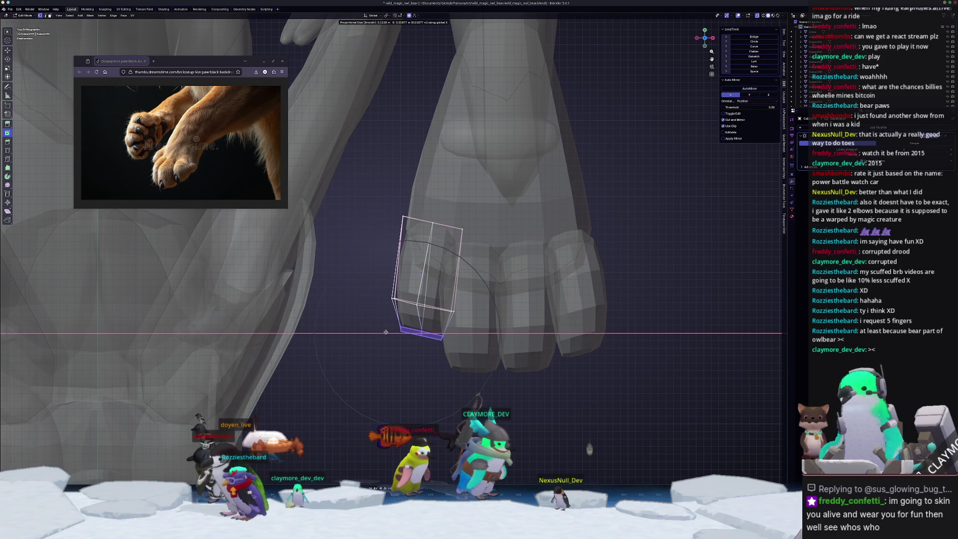
{"action": "key", "text": "Escape"}
{"action": "key", "text": "r"}
{"action": "left_click", "coordinate": [480, 358]}
{"action": "key", "text": "Tab"}
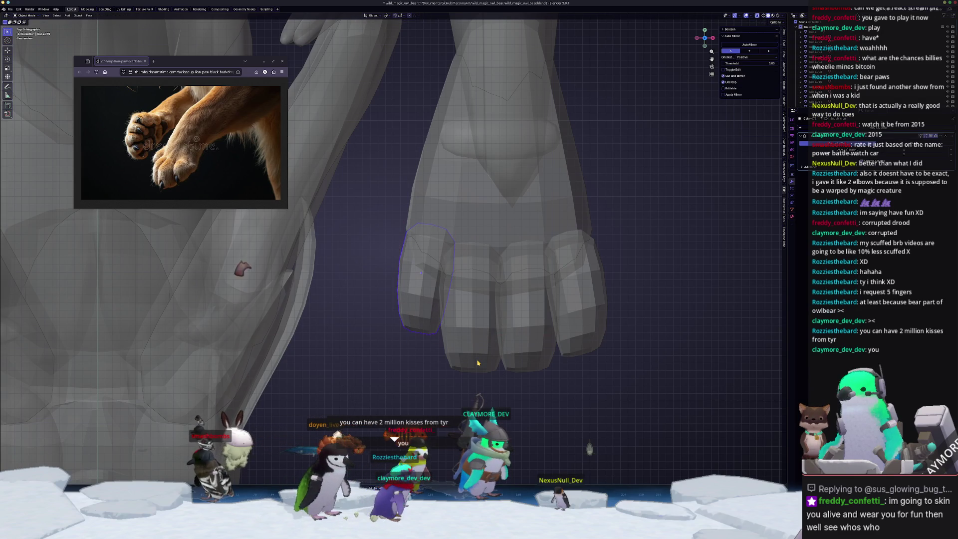
- Slide another toe's bottom edge sideways along X
{"action": "key", "text": "Tab"}
{"action": "key", "text": "g"}
{"action": "key", "text": "x"}
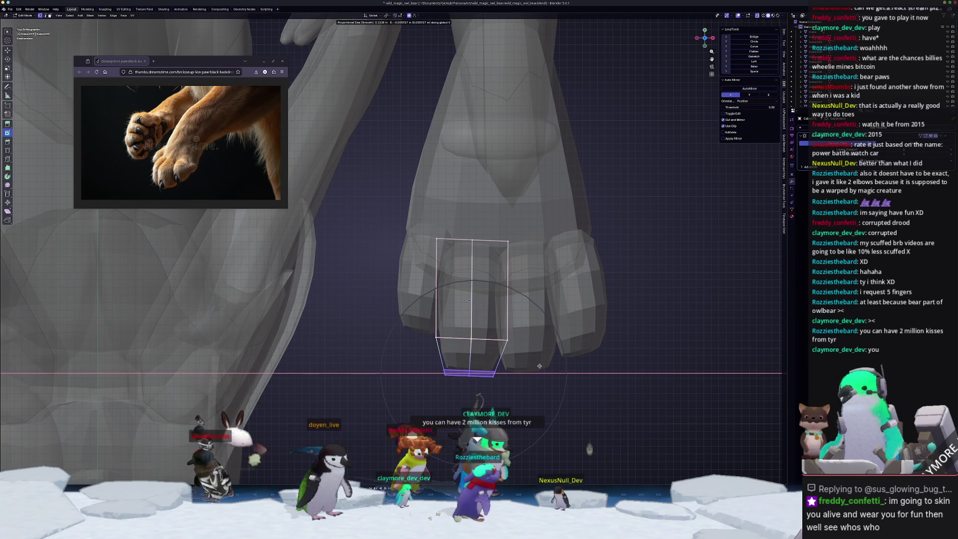
{"action": "left_click", "coordinate": [539, 365]}
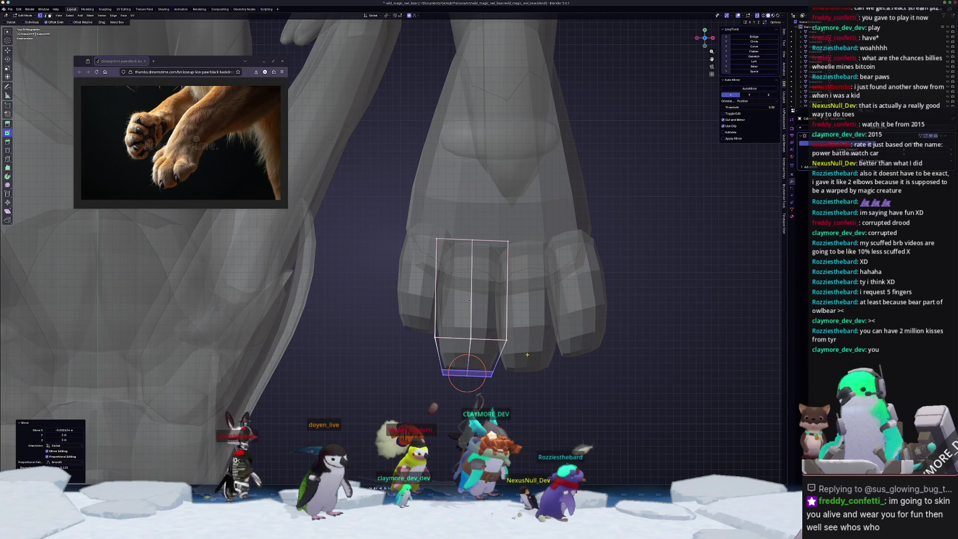
{"action": "key", "text": "Tab"}
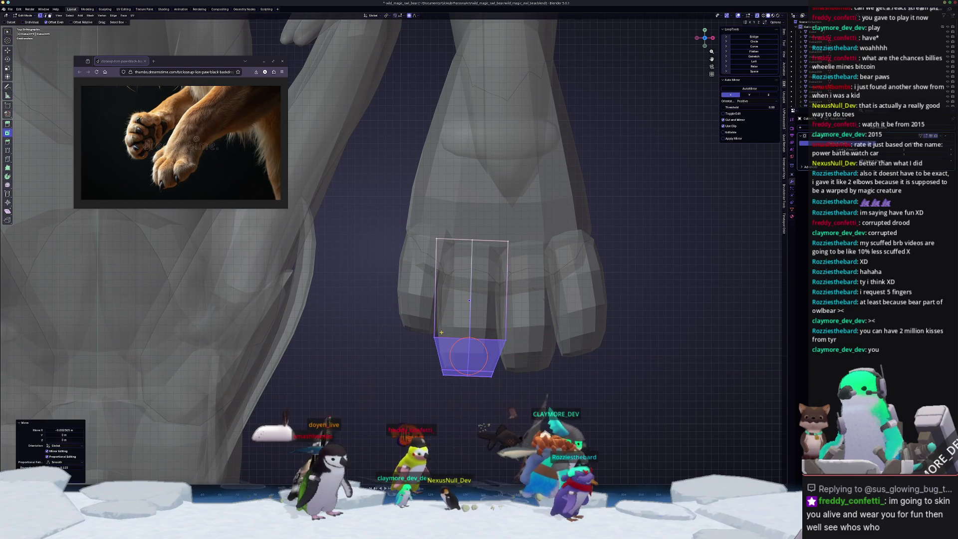
- Widen a fingertip's bottom face along X and shift the tilted fingertip's face sideways
{"action": "key", "text": "Tab"}
{"action": "left_click", "coordinate": [525, 360]}
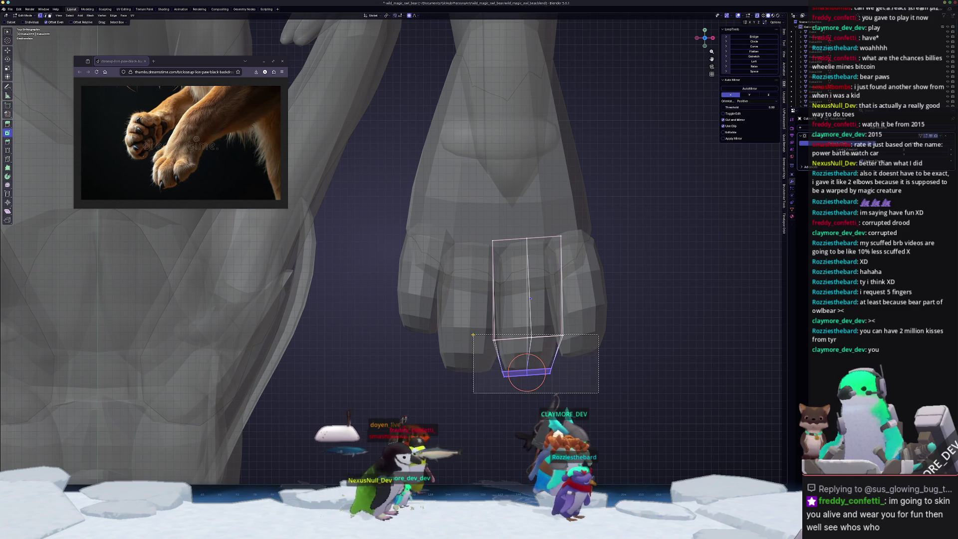
{"action": "key", "text": "s"}
{"action": "key", "text": "x"}
{"action": "left_click", "coordinate": [648, 344]}
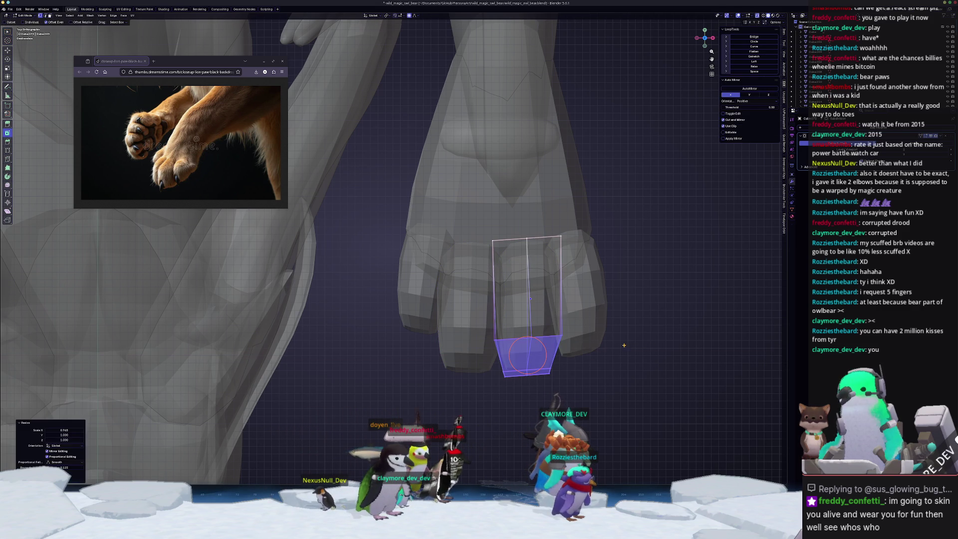
{"action": "left_click", "coordinate": [581, 354]}
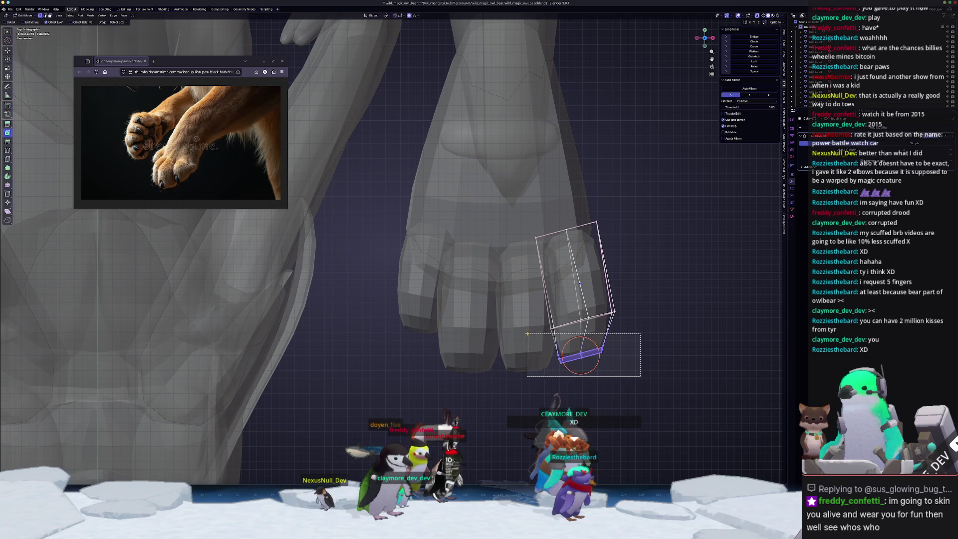
{"action": "key", "text": "x"}
{"action": "left_click", "coordinate": [665, 325]}
{"action": "key", "text": "s"}
{"action": "key", "text": "x"}
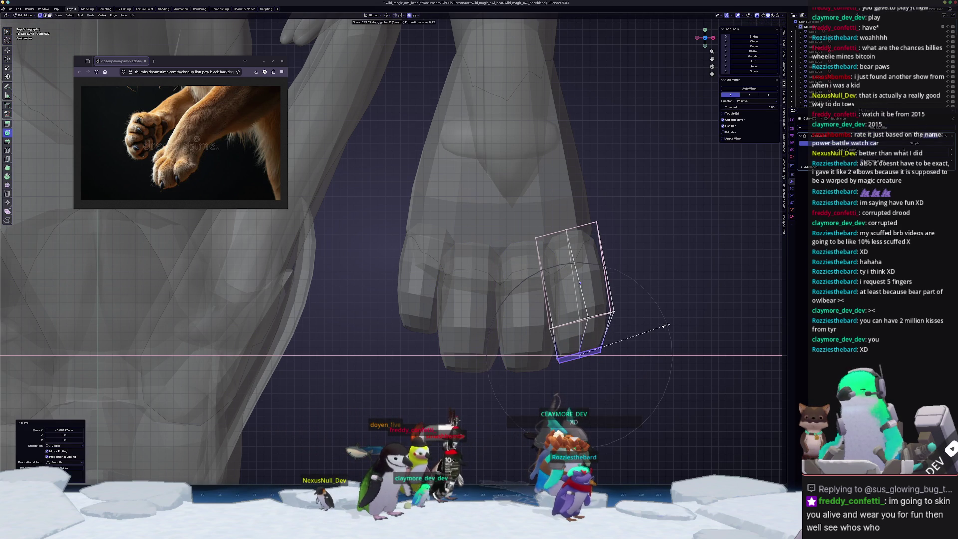
{"action": "key", "text": "Escape"}
- Turn off see-through display and crease edges across all the finger pieces
{"action": "mouse_move", "coordinate": [661, 327]}
{"action": "middle_mouse_down"}
{"action": "mouse_move", "coordinate": [722, 250]}
{"action": "mouse_move", "coordinate": [742, 206]}
{"action": "middle_mouse_up"}
{"action": "key", "text": "alt+z"}
{"action": "middle_click_drag", "start_coordinate": [438, 322], "coordinate": [491, 324]}
{"action": "key", "text": "Tab"}
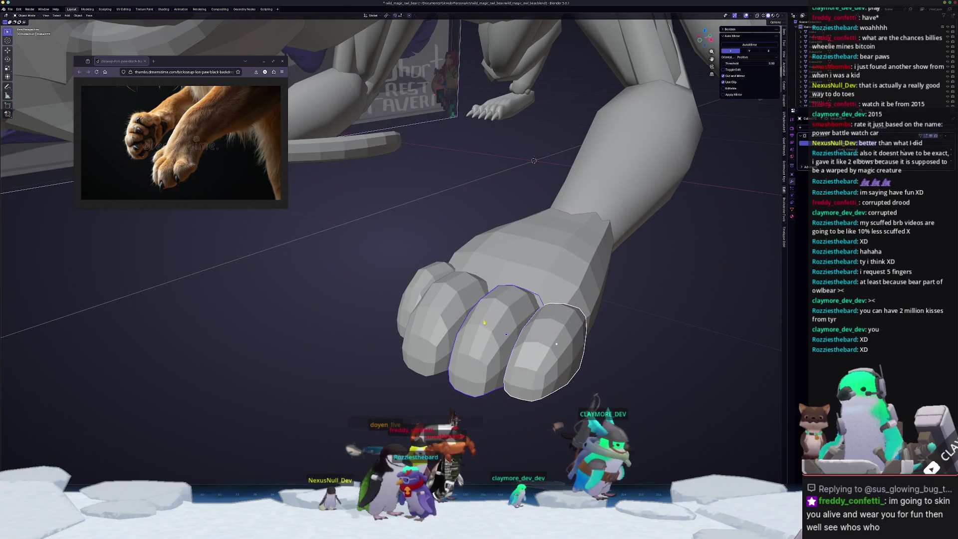
{"action": "key", "text": "Tab"}
{"action": "middle_click_drag", "start_coordinate": [419, 288], "coordinate": [424, 273]}
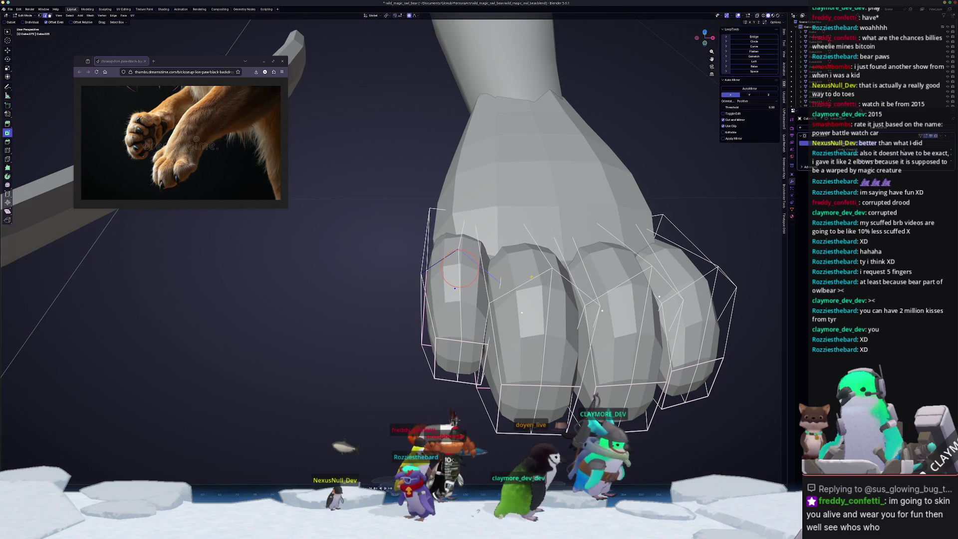
{"action": "middle_click_drag", "start_coordinate": [569, 281], "coordinate": [464, 298]}
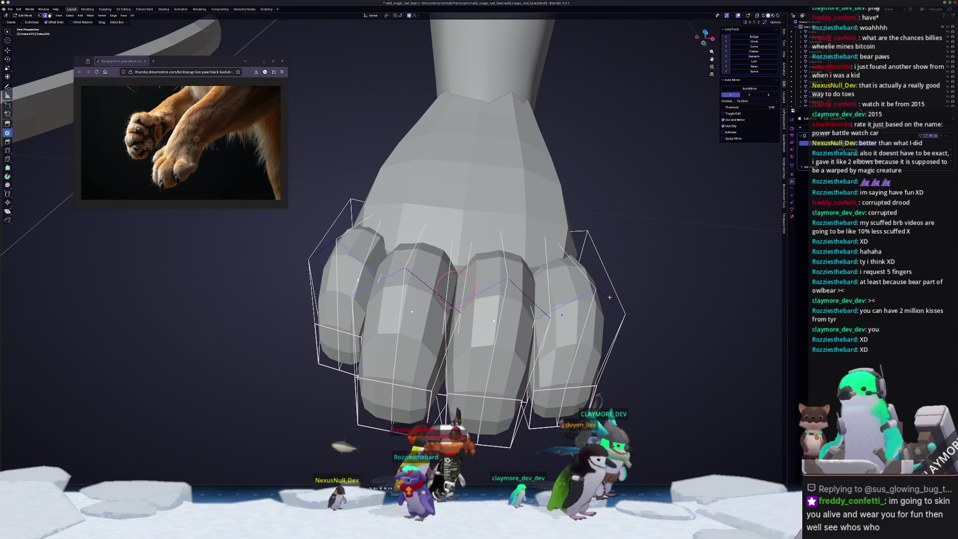
{"action": "left_click", "coordinate": [737, 291]}
{"action": "mouse_move", "coordinate": [736, 291]}
{"action": "middle_mouse_down"}
{"action": "mouse_move", "coordinate": [541, 290]}
{"action": "mouse_move", "coordinate": [558, 297]}
{"action": "mouse_move", "coordinate": [418, 259]}
{"action": "middle_mouse_up"}
{"action": "key", "text": "shift+e"}
{"action": "left_click", "coordinate": [569, 298]}
- Select the bottom faces of the fingers and crease their edges
{"action": "scroll", "coordinate": [418, 259], "scroll_direction": "up", "scroll_amount": 3}
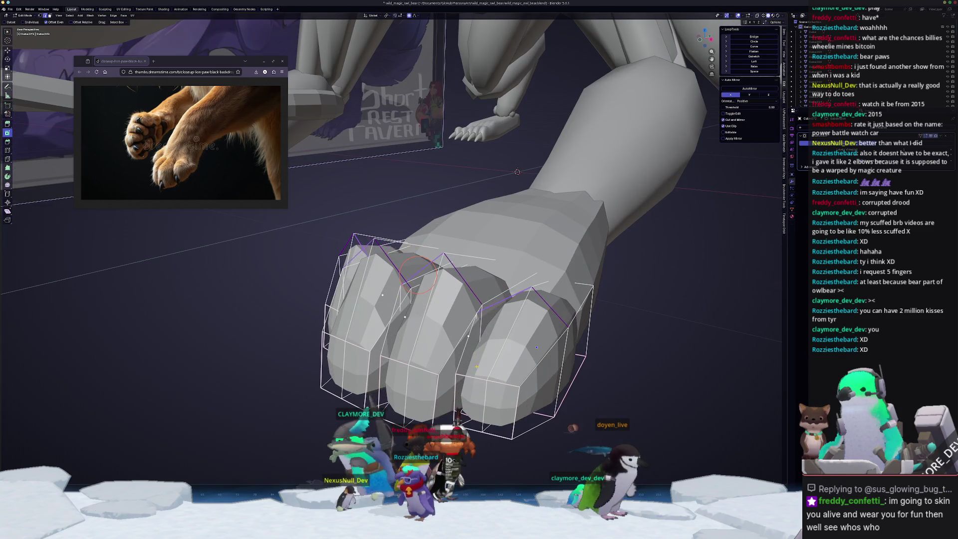
{"action": "left_click", "coordinate": [500, 409]}
{"action": "left_click_drag", "start_coordinate": [500, 409], "coordinate": [349, 384]}
{"action": "middle_click_drag", "start_coordinate": [349, 384], "coordinate": [487, 367]}
{"action": "left_click", "coordinate": [349, 349]}
{"action": "mouse_move", "coordinate": [349, 349]}
{"action": "middle_mouse_down"}
{"action": "mouse_move", "coordinate": [499, 324]}
{"action": "mouse_move", "coordinate": [529, 329]}
{"action": "mouse_move", "coordinate": [438, 341]}
{"action": "mouse_move", "coordinate": [474, 355]}
{"action": "middle_mouse_up"}
{"action": "key", "text": "shift+e"}
{"action": "left_click", "coordinate": [554, 323]}
- Push the creased finger-bottom faces along Y and check the paw from above
{"action": "key", "text": "g"}
{"action": "key", "text": "y"}
{"action": "left_click", "coordinate": [479, 340]}
{"action": "key", "text": "Tab"}
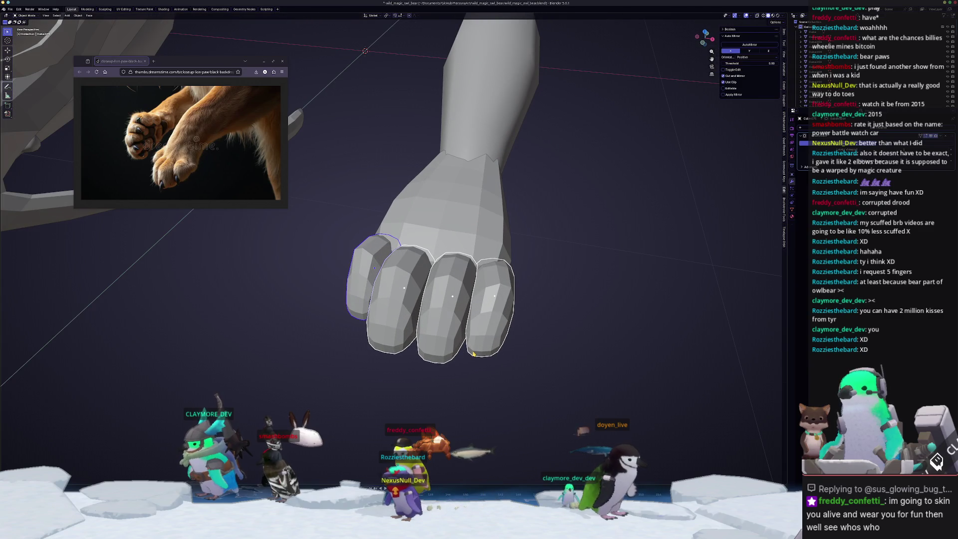
{"action": "key", "text": "KP_7"}
- Shift the fingertip points along X
{"action": "key", "text": "Tab"}
{"action": "scroll", "coordinate": [456, 351], "scroll_direction": "up", "scroll_amount": 3}
{"action": "middle_click_drag", "start_coordinate": [455, 352], "coordinate": [499, 224]}
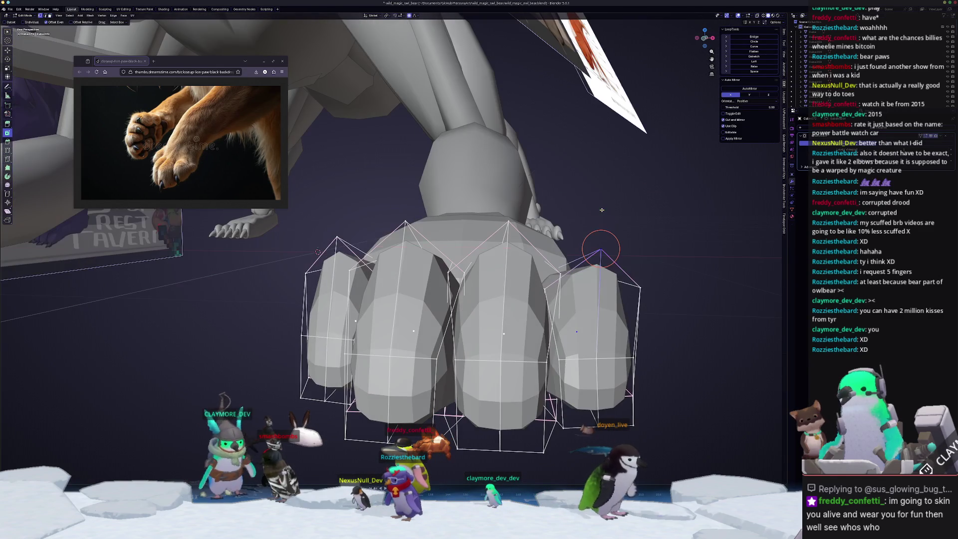
{"action": "key", "text": "g"}
{"action": "key", "text": "x"}
{"action": "left_click", "coordinate": [574, 212]}
- Nudge an outer and the middle fingertip vertex along X
{"action": "middle_click_drag", "start_coordinate": [574, 212], "coordinate": [333, 240]}
{"action": "key", "text": "g"}
{"action": "key", "text": "x"}
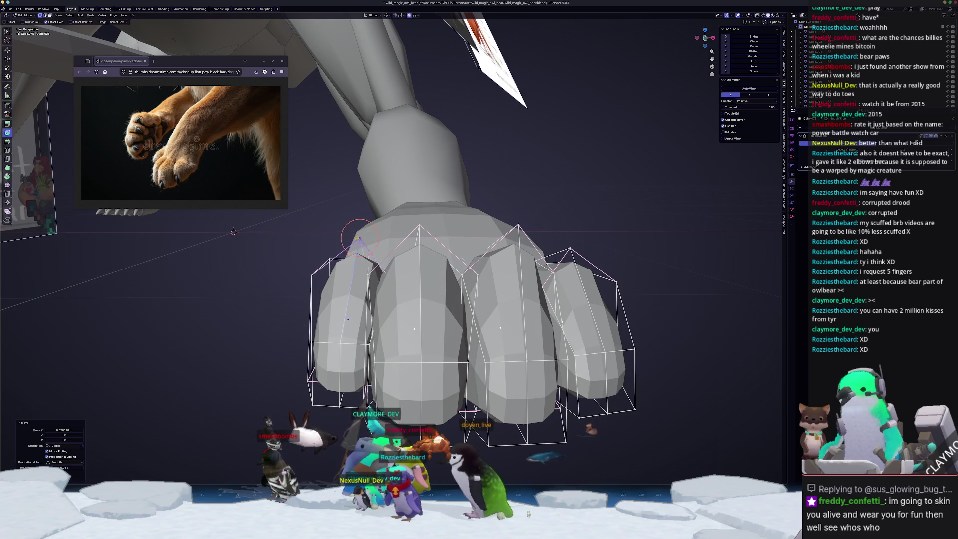
{"action": "left_click", "coordinate": [358, 239]}
{"action": "left_click", "coordinate": [419, 225]}
{"action": "key", "text": "g"}
{"action": "key", "text": "x"}
{"action": "left_click", "coordinate": [436, 223]}
- Move one more fingertip along X, then review the paw in top view
{"action": "key", "text": "g"}
{"action": "key", "text": "x"}
{"action": "left_click", "coordinate": [399, 226]}
{"action": "mouse_move", "coordinate": [399, 225]}
{"action": "middle_mouse_down"}
{"action": "mouse_move", "coordinate": [421, 250]}
{"action": "mouse_move", "coordinate": [348, 333]}
{"action": "mouse_move", "coordinate": [340, 249]}
{"action": "middle_mouse_up"}
{"action": "key", "text": "Tab"}
{"action": "key", "text": "KP_7"}
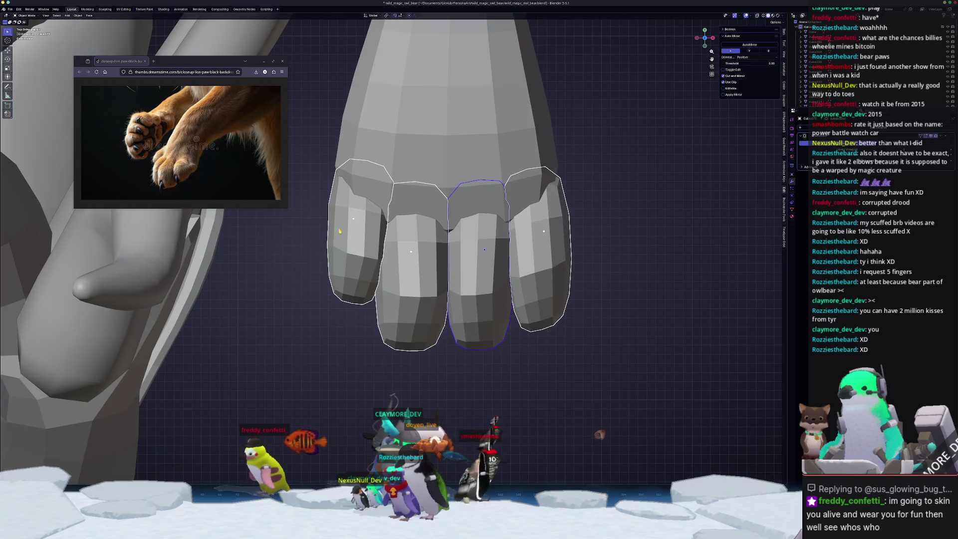
- Duplicate a finger piece as a dewclaw, nudge it beside the paw, and zoom out
{"action": "scroll", "coordinate": [345, 248], "scroll_direction": "up", "scroll_amount": 2}
{"action": "key", "text": "shift+d"}
{"action": "left_click", "coordinate": [402, 270]}
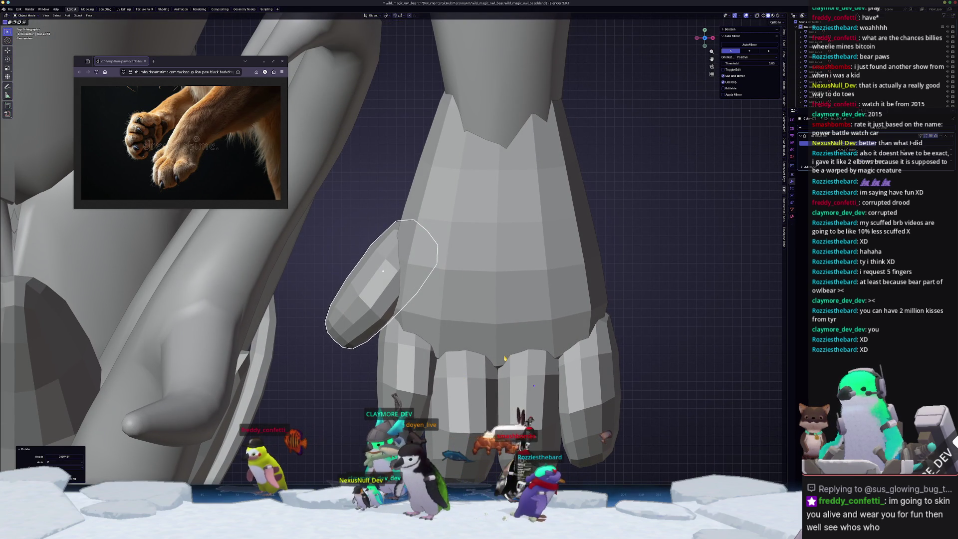
{"action": "middle_click_drag", "start_coordinate": [464, 368], "coordinate": [467, 288], "text": "shift"}
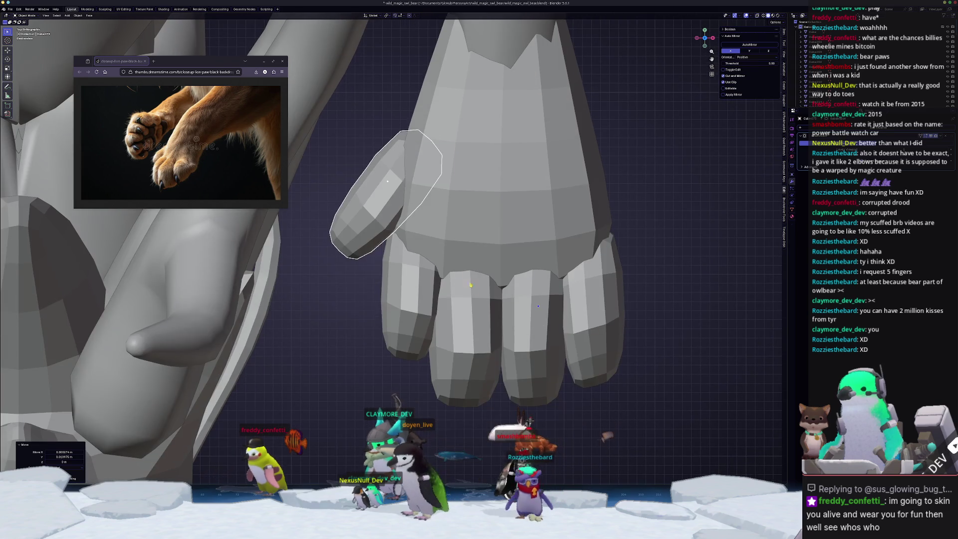
{"action": "key", "text": "g"}
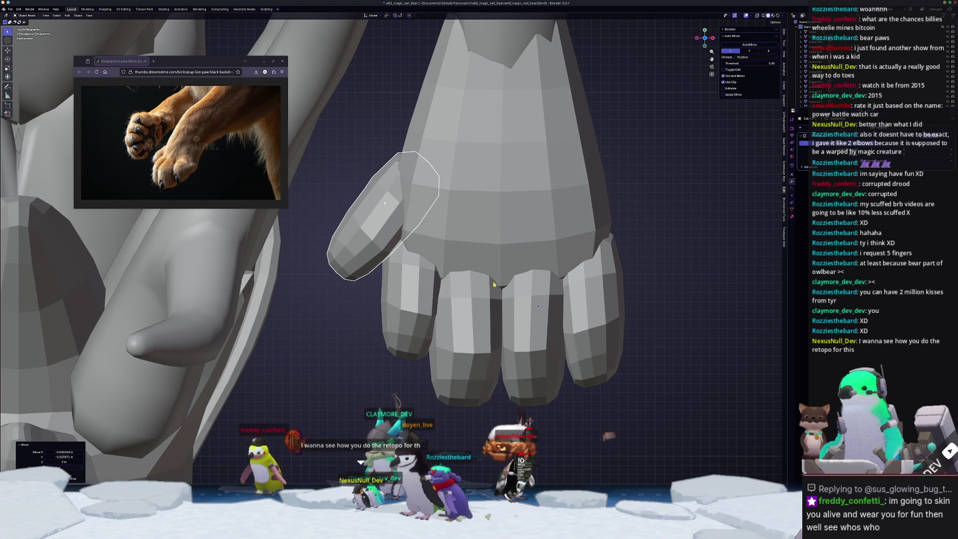
{"action": "scroll", "coordinate": [511, 283], "scroll_direction": "down", "scroll_amount": 3}
{"action": "mouse_move", "coordinate": [511, 283]}
{"action": "middle_mouse_down"}
{"action": "mouse_move", "coordinate": [507, 311]}
{"action": "mouse_move", "coordinate": [511, 252]}
{"action": "mouse_move", "coordinate": [505, 281]}
{"action": "middle_mouse_up"}
{"action": "scroll", "coordinate": [505, 281], "scroll_direction": "down", "scroll_amount": 10}
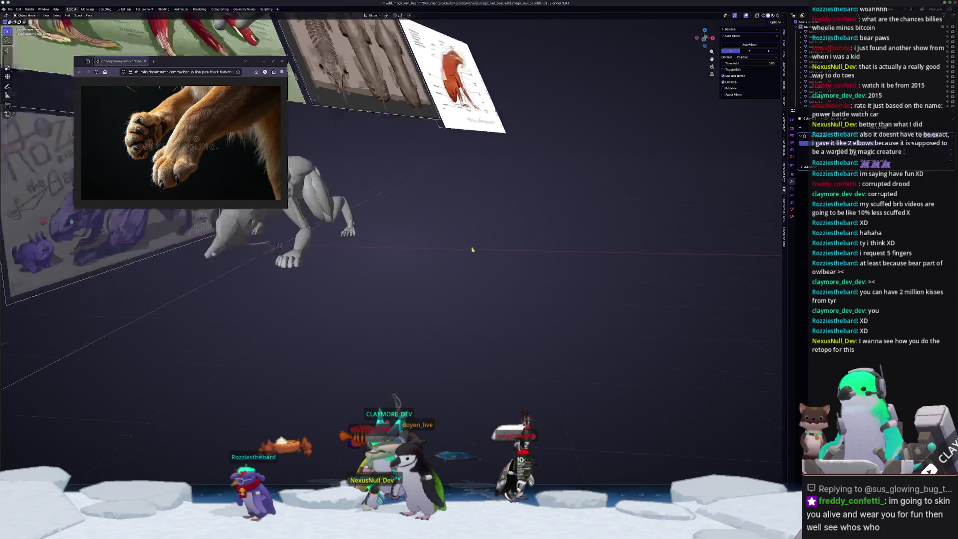
- Orbit around the dragon, zoom in on the paw in top view, and edit a middle toe
{"action": "scroll", "coordinate": [584, 262], "scroll_direction": "up", "scroll_amount": 10}
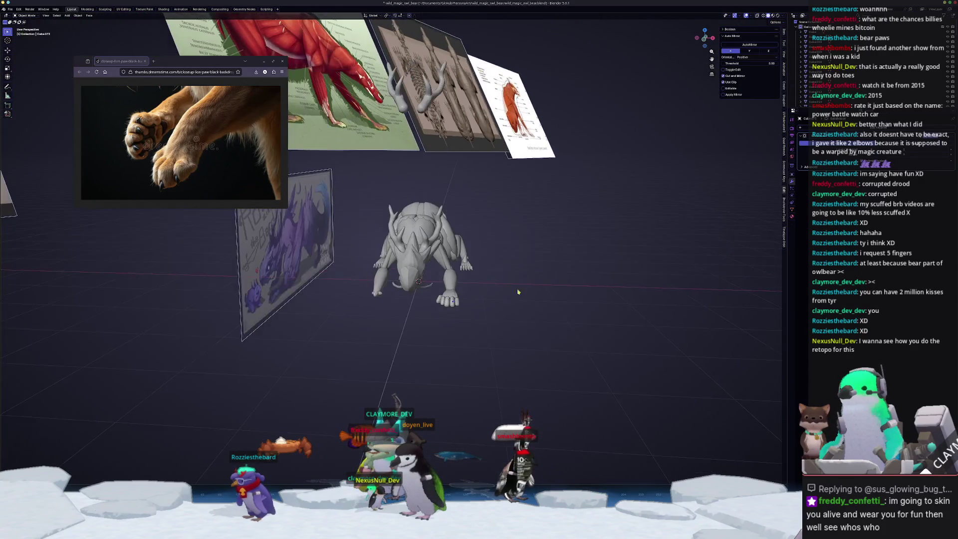
{"action": "mouse_move", "coordinate": [440, 327]}
{"action": "middle_mouse_down"}
{"action": "mouse_move", "coordinate": [384, 323]}
{"action": "mouse_move", "coordinate": [397, 330]}
{"action": "middle_mouse_up"}
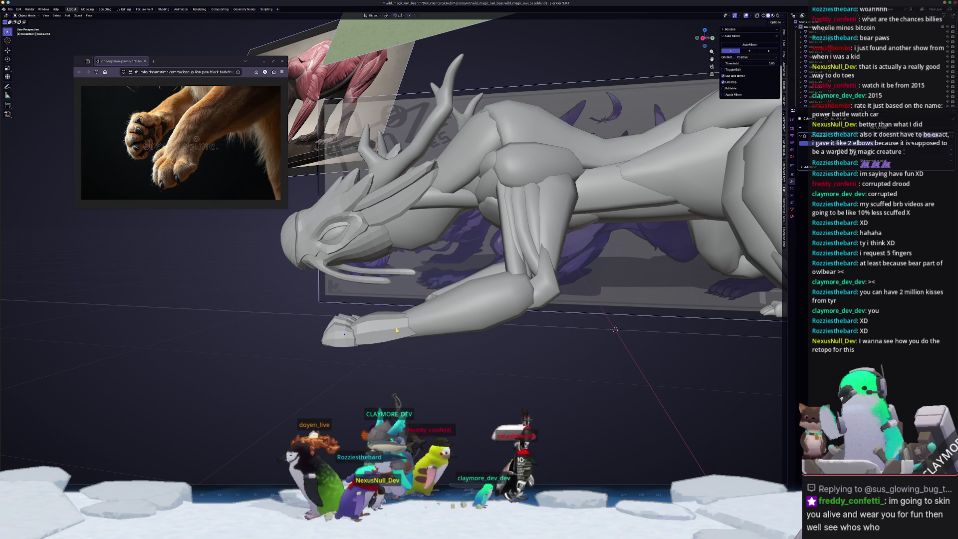
{"action": "key", "text": "KP_7"}
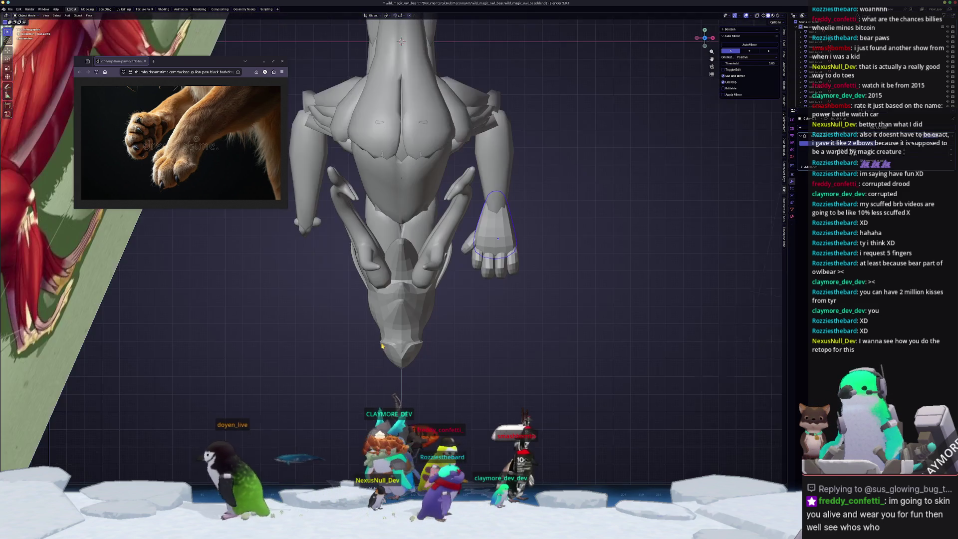
{"action": "scroll", "coordinate": [473, 381], "scroll_direction": "up", "scroll_amount": 5}
{"action": "middle_click_drag", "start_coordinate": [472, 382], "coordinate": [457, 375]}
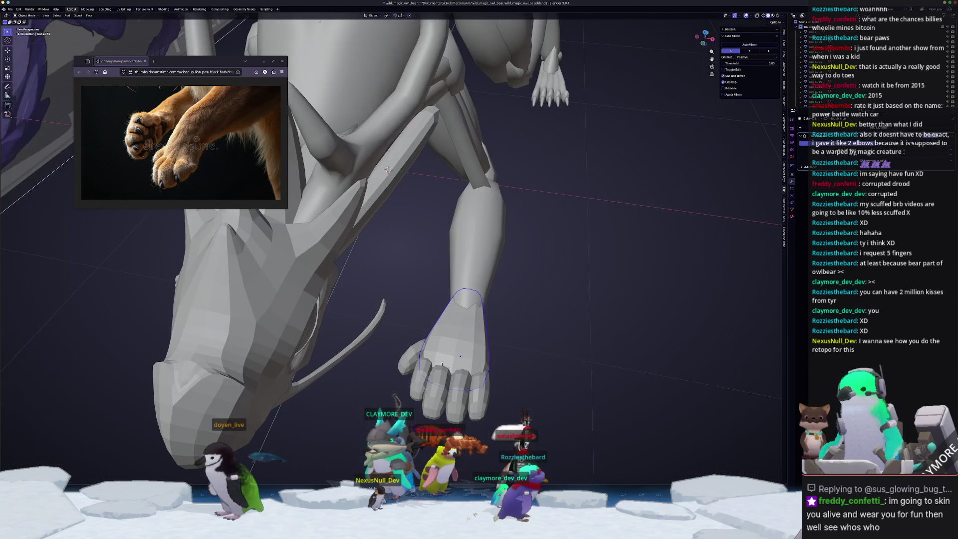
{"action": "key", "text": "KP_7"}
{"action": "scroll", "coordinate": [447, 363], "scroll_direction": "up", "scroll_amount": 2}
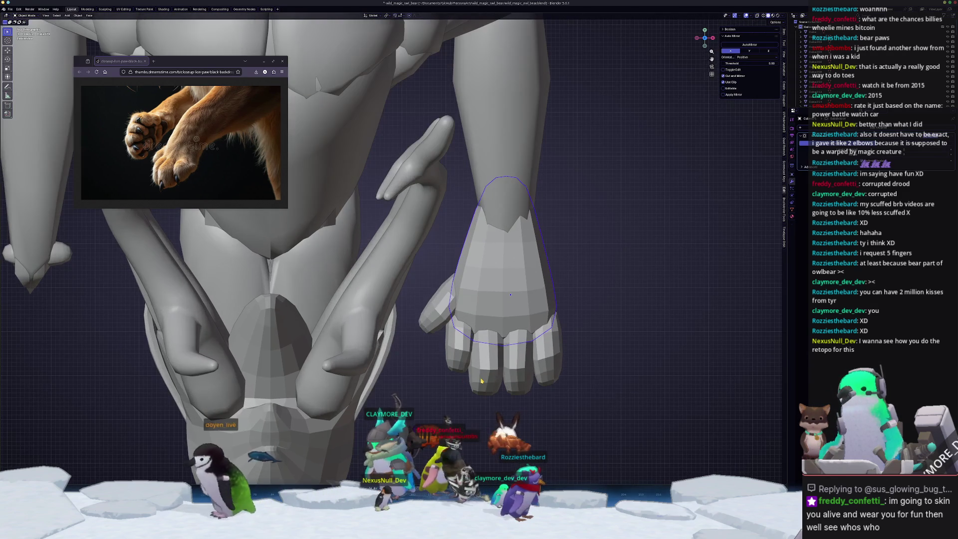
{"action": "scroll", "coordinate": [461, 369], "scroll_direction": "up", "scroll_amount": 3}
{"action": "key", "text": "Tab"}
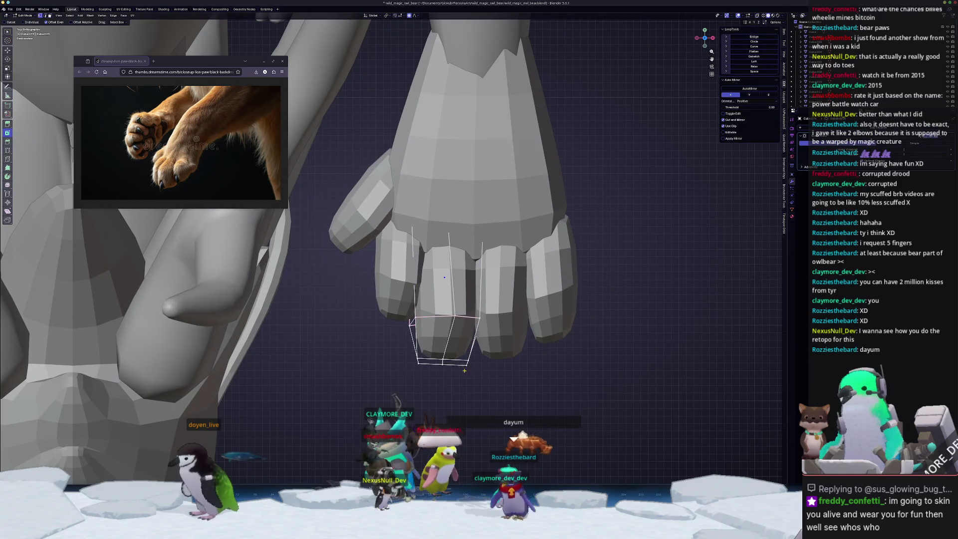
- Shift the middle toe's tip sideways along X and lengthen it along Y with soft falloff
{"action": "left_click", "coordinate": [458, 362]}
{"action": "key", "text": "g"}
{"action": "key", "text": "x"}
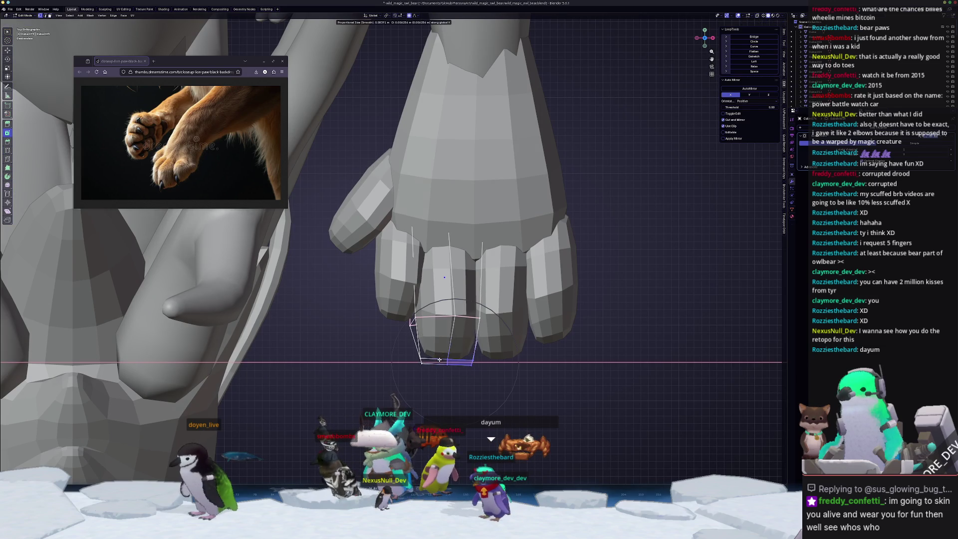
{"action": "left_click", "coordinate": [445, 360]}
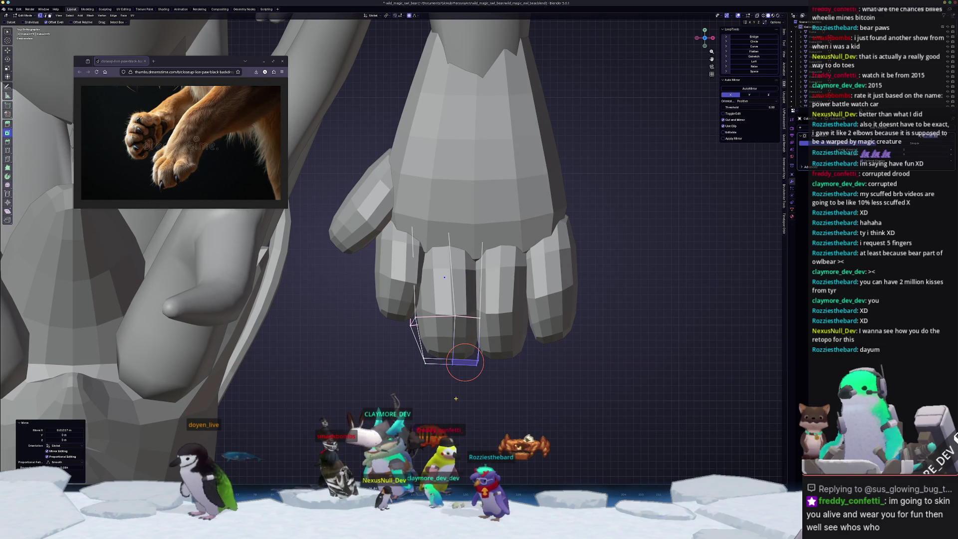
{"action": "left_click", "coordinate": [458, 401]}
{"action": "key", "text": "g"}
{"action": "key", "text": "y"}
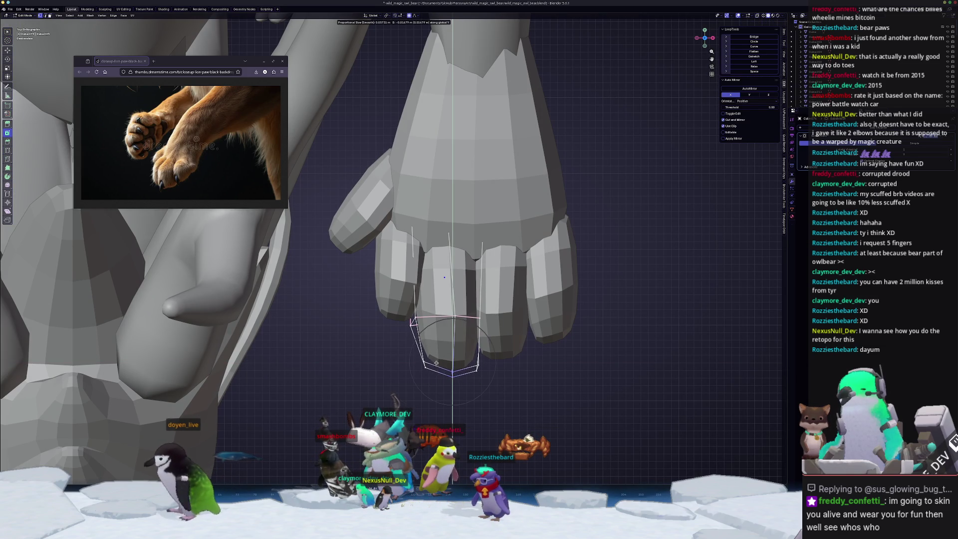
{"action": "left_click", "coordinate": [436, 361]}
- On the next toe, reshape the tip with soft-falloff moves along Y, then X, then Y
{"action": "key", "text": "Tab"}
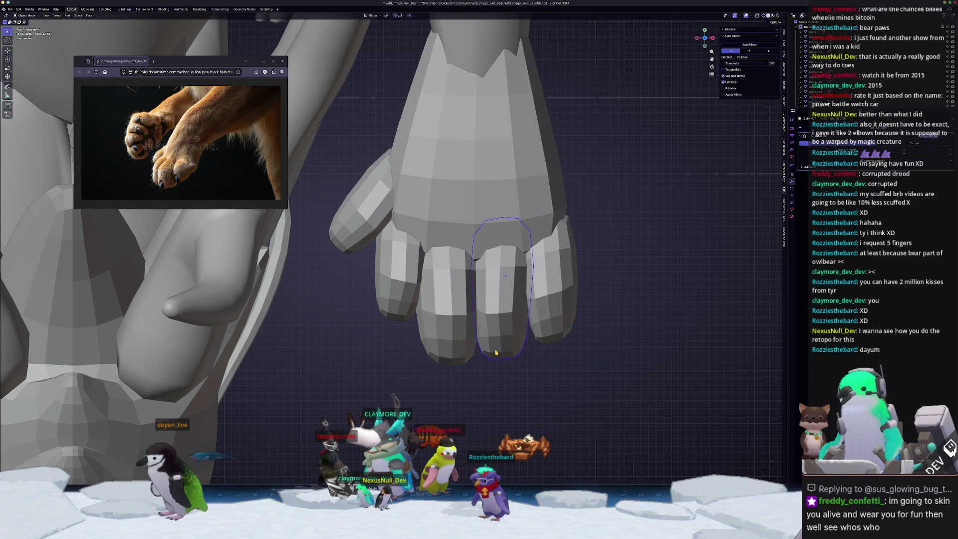
{"action": "key", "text": "Tab"}
{"action": "key", "text": "g"}
{"action": "key", "text": "y"}
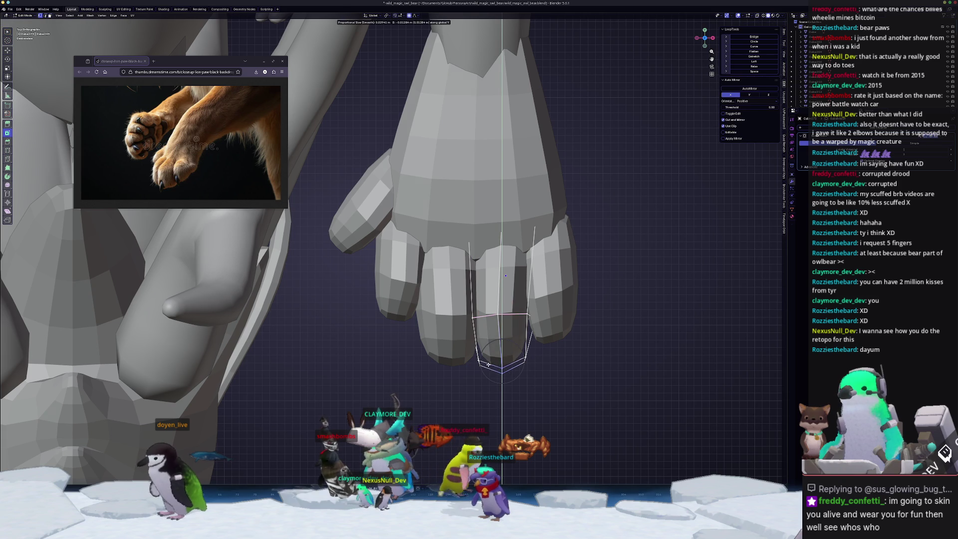
{"action": "left_click", "coordinate": [488, 365]}
{"action": "key", "text": "g"}
{"action": "key", "text": "x"}
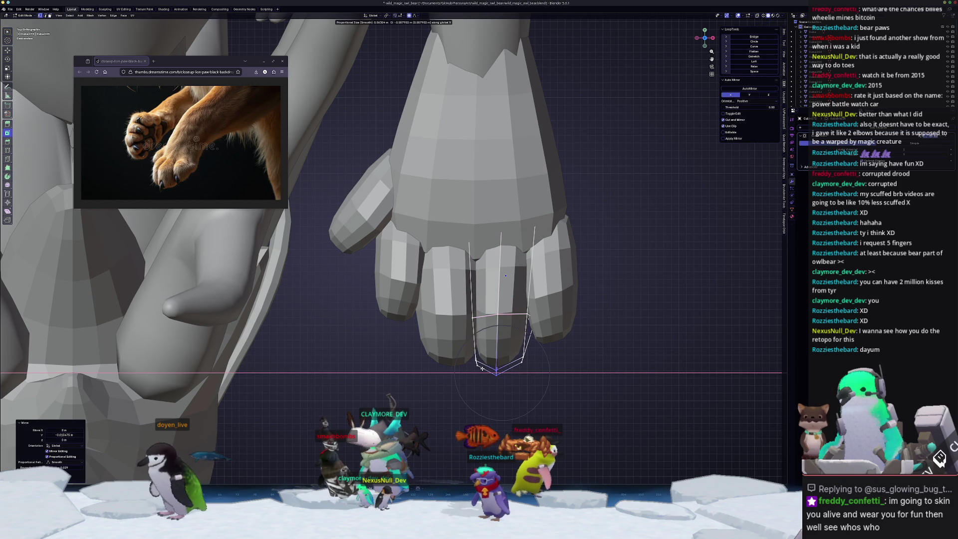
{"action": "left_click", "coordinate": [481, 371]}
{"action": "key", "text": "g"}
{"action": "key", "text": "y"}
{"action": "left_click", "coordinate": [481, 374]}
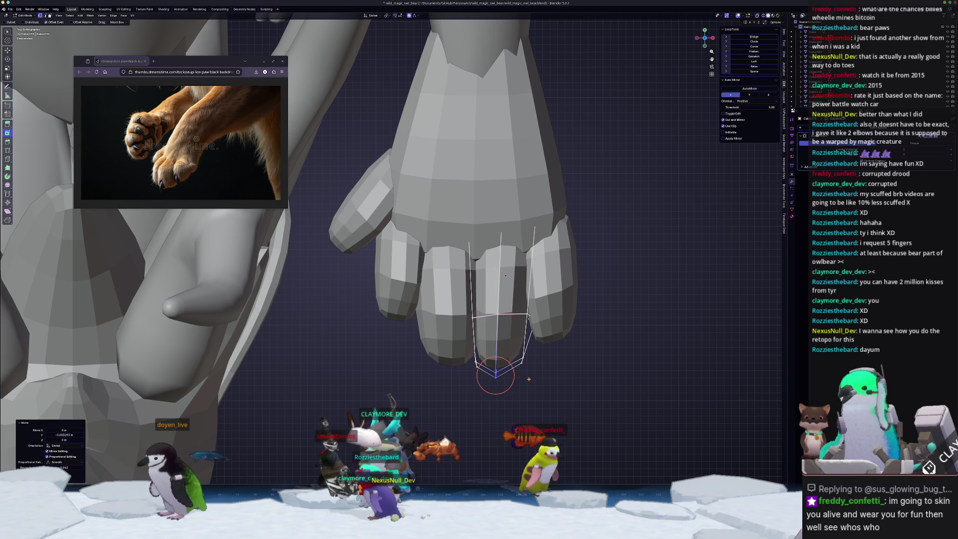
- Nudge a toe-tip vertex sideways, then move the toe's side vertices using X-ray box selection
{"action": "left_click", "coordinate": [520, 360]}
{"action": "key", "text": "g"}
{"action": "key", "text": "x"}
{"action": "left_click", "coordinate": [521, 356]}
{"action": "key", "text": "alt+z"}
{"action": "left_click_drag", "start_coordinate": [557, 329], "coordinate": [516, 297]}
{"action": "key", "text": "g"}
{"action": "key", "text": "alt+z"}
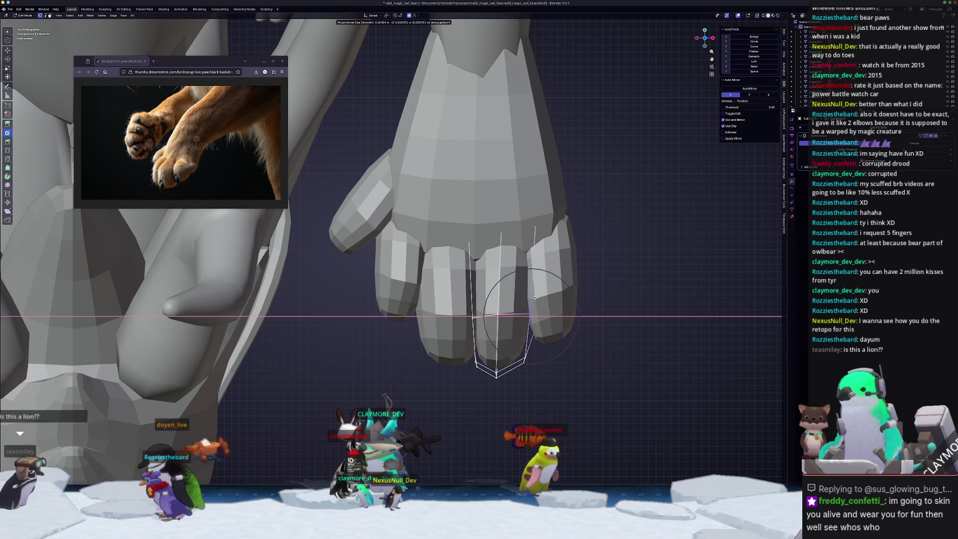
{"action": "left_click", "coordinate": [534, 304]}
{"action": "key", "text": "Tab"}
- On the outermost right toe, shift the bottom vertices with soft falloff, then sideways along X
{"action": "left_click", "coordinate": [559, 327]}
{"action": "key", "text": "Tab"}
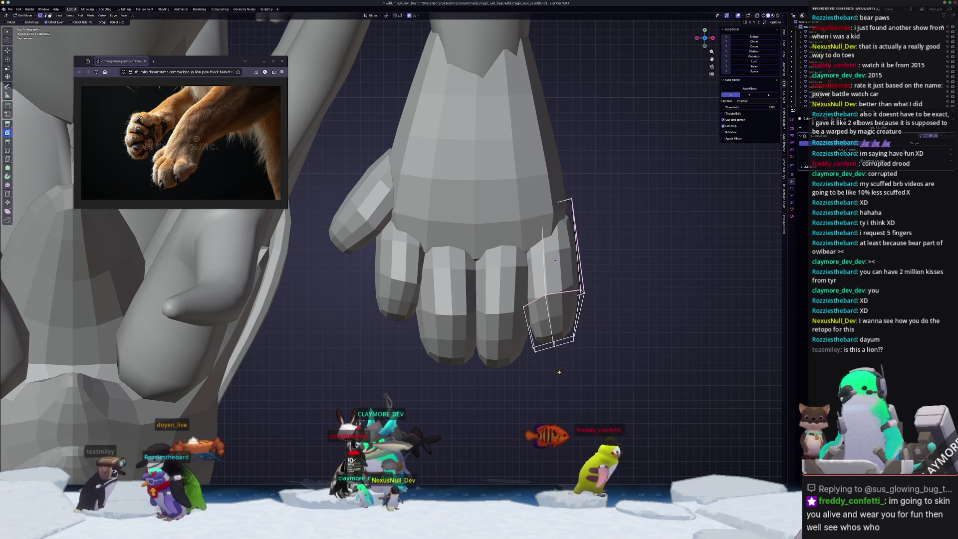
{"action": "key", "text": "g"}
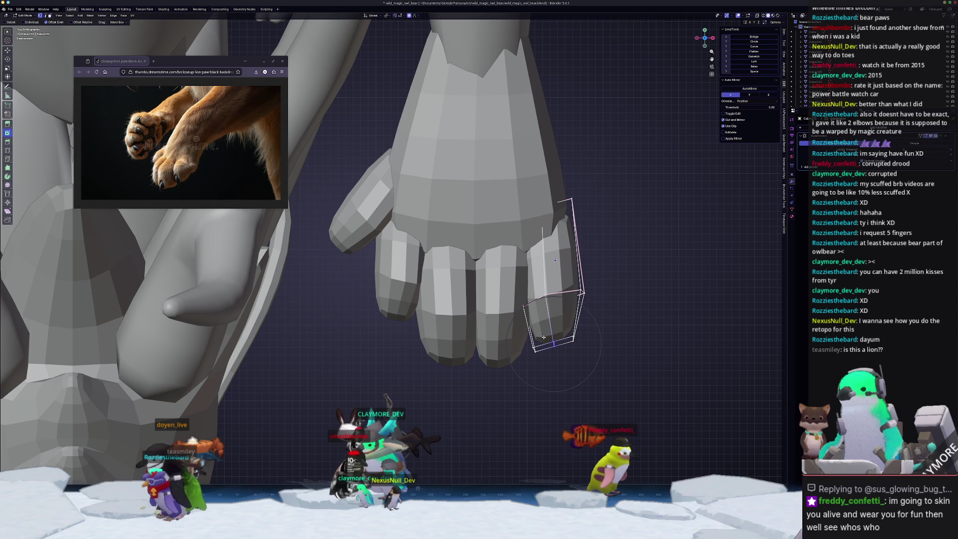
{"action": "left_click", "coordinate": [541, 339]}
{"action": "key", "text": "g"}
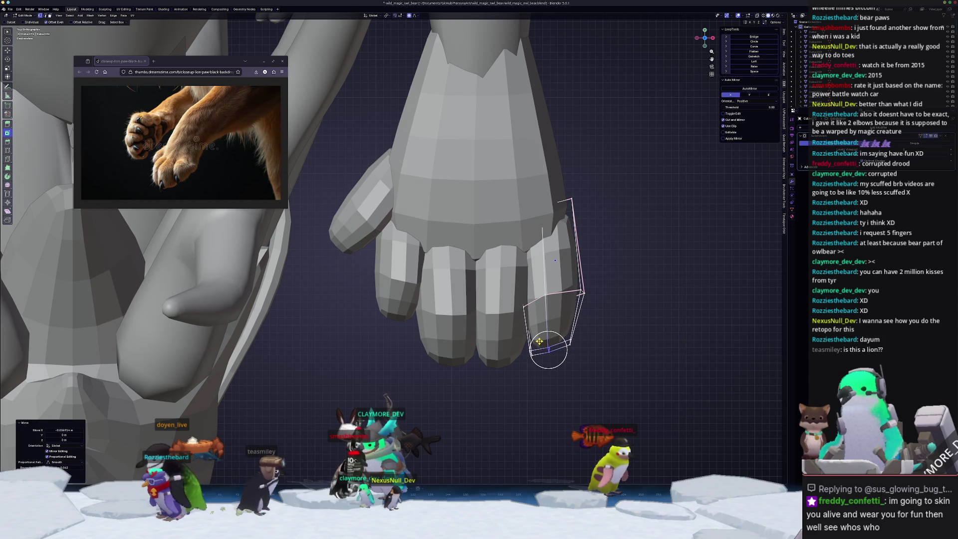
{"action": "key", "text": "g"}
{"action": "key", "text": "x"}
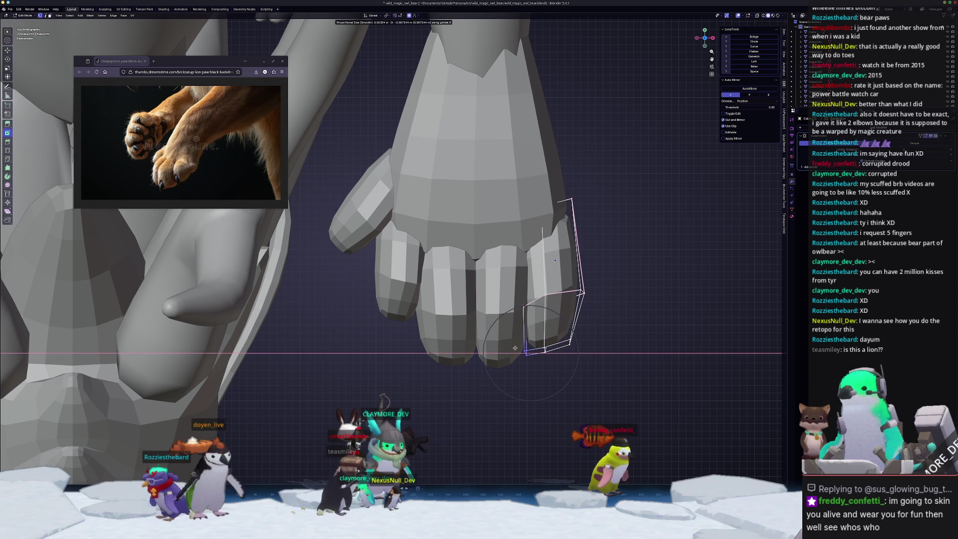
{"action": "left_click", "coordinate": [518, 347]}
- Move the outer toe's lower-right and top vertices sideways along X
{"action": "left_click", "coordinate": [574, 292]}
{"action": "key", "text": "g"}
{"action": "key", "text": "x"}
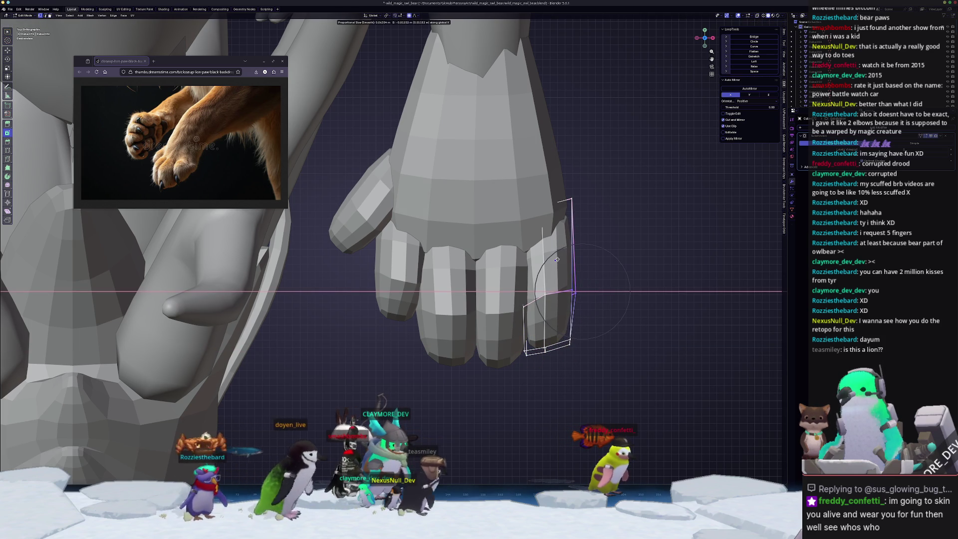
{"action": "left_click", "coordinate": [557, 259]}
{"action": "left_click", "coordinate": [569, 199]}
{"action": "key", "text": "g"}
{"action": "key", "text": "x"}
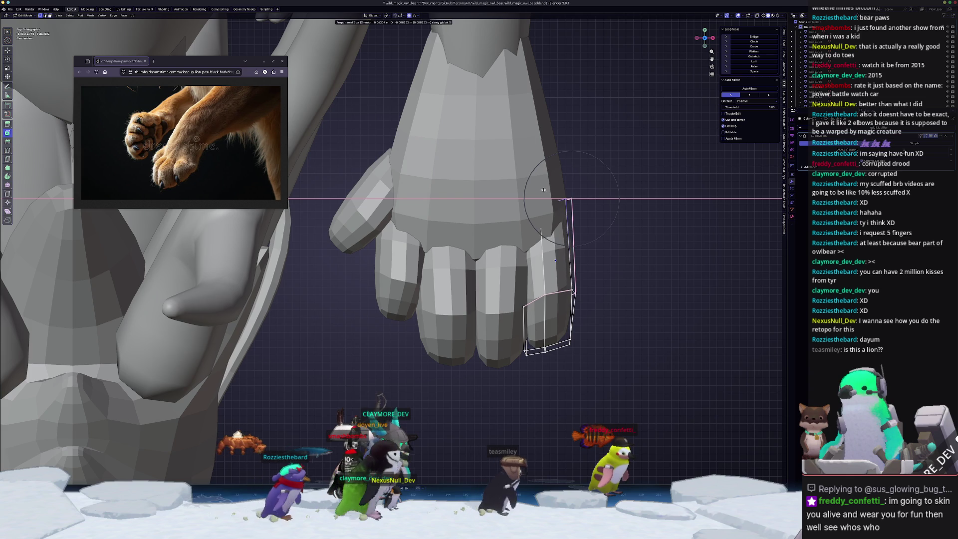
{"action": "key", "text": "alt+z"}
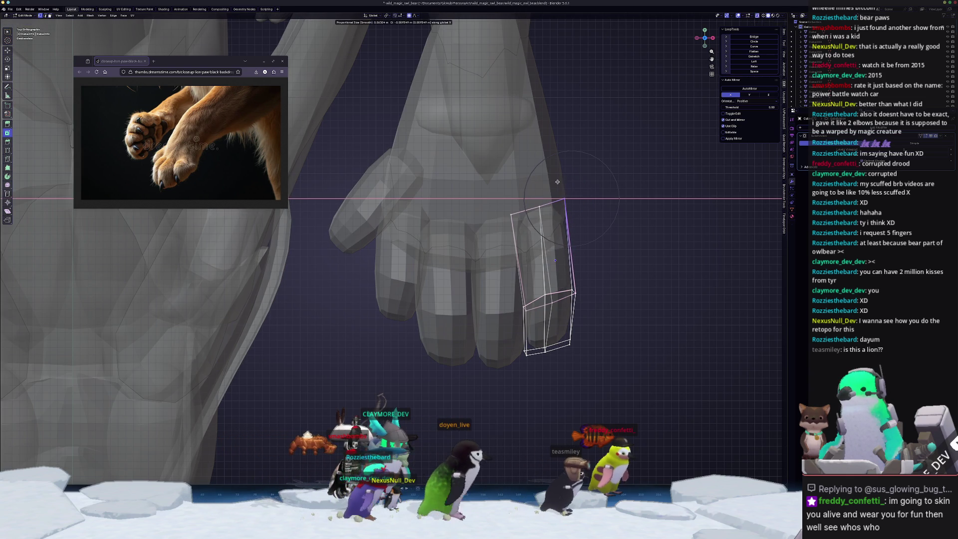
{"action": "left_click", "coordinate": [564, 199]}
{"action": "key", "text": "alt+z"}
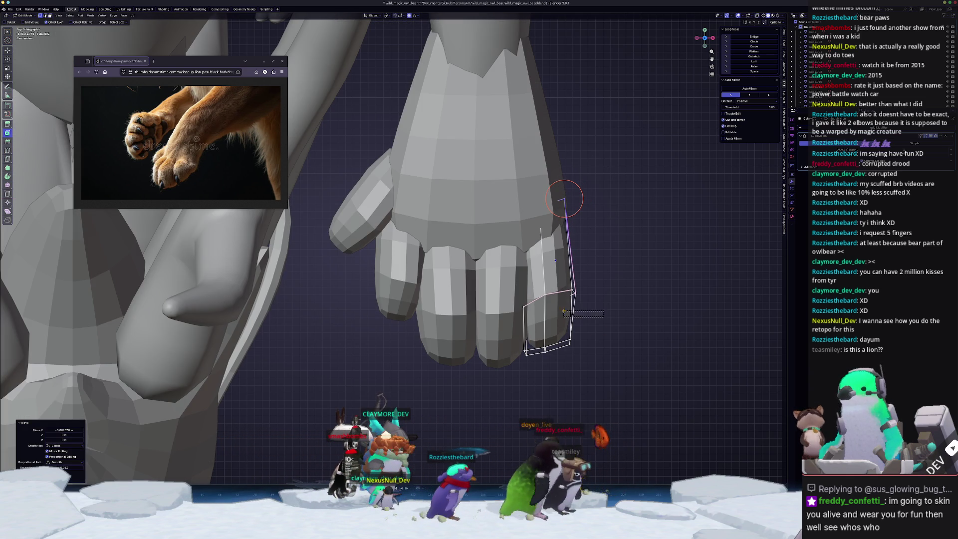
- Shorten the outer toe by pulling its tip face in along Y, then view the paw in perspective
{"action": "left_click", "coordinate": [572, 293]}
{"action": "key", "text": "alt+z"}
{"action": "key", "text": "g"}
{"action": "key", "text": "x"}
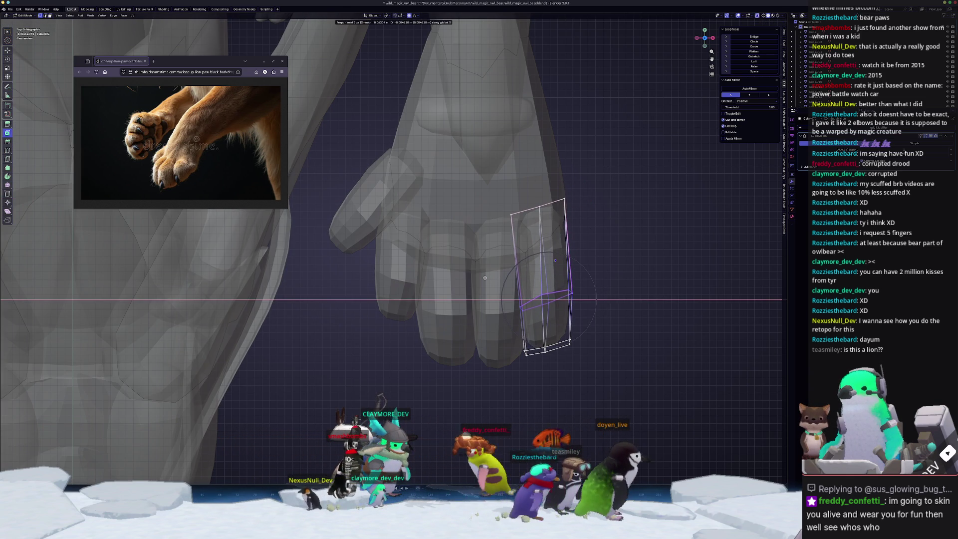
{"action": "right_click", "coordinate": [484, 278]}
{"action": "key", "text": "alt+z"}
{"action": "left_click_drag", "start_coordinate": [584, 381], "coordinate": [475, 282]}
{"action": "key", "text": "alt+z"}
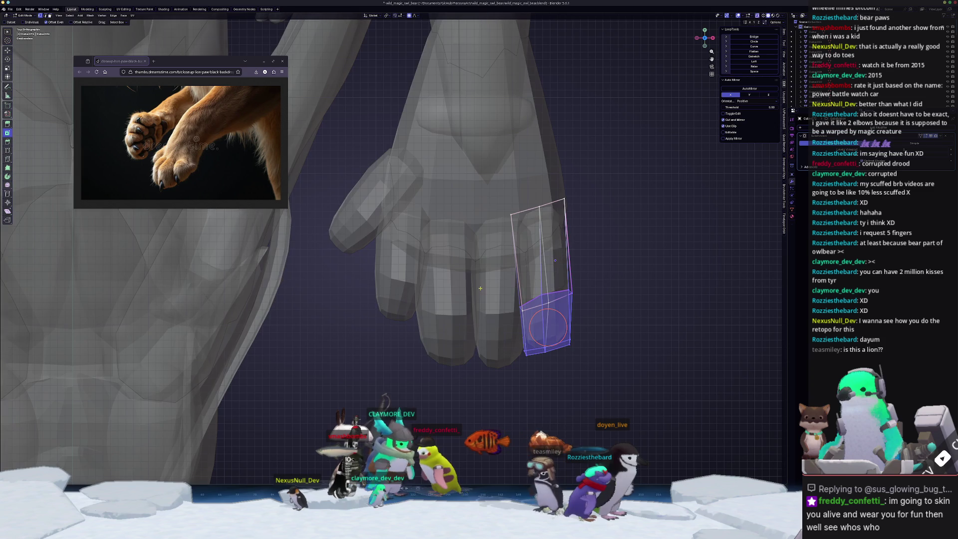
{"action": "key", "text": "g"}
{"action": "key", "text": "y"}
{"action": "left_click", "coordinate": [493, 355]}
{"action": "key", "text": "alt+z"}
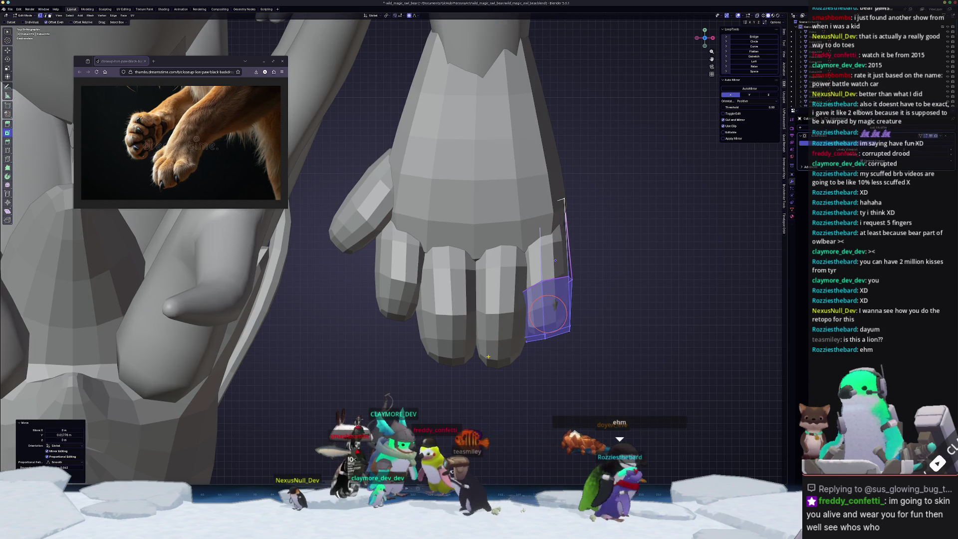
{"action": "key", "text": "Tab"}
{"action": "mouse_move", "coordinate": [500, 347]}
{"action": "middle_mouse_down"}
{"action": "mouse_move", "coordinate": [438, 304]}
{"action": "mouse_move", "coordinate": [431, 319]}
{"action": "mouse_move", "coordinate": [439, 314]}
{"action": "middle_mouse_up"}
{"action": "scroll", "coordinate": [474, 332], "scroll_direction": "down", "scroll_amount": 4}
{"action": "scroll", "coordinate": [439, 304], "scroll_direction": "up", "scroll_amount": 3}
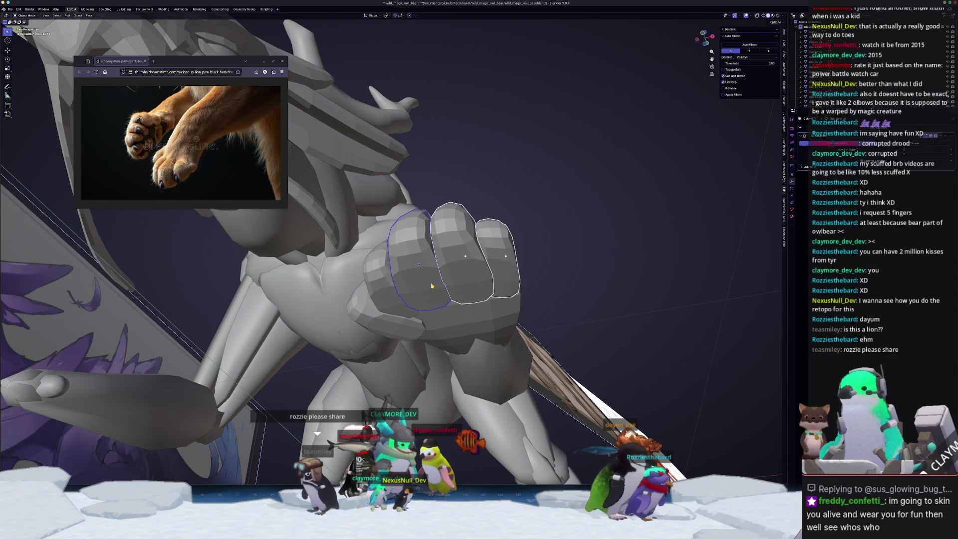
- Flatten the paw's bottom faces with S Z 0, then ease them along Z with soft falloff
{"action": "key", "text": "Tab"}
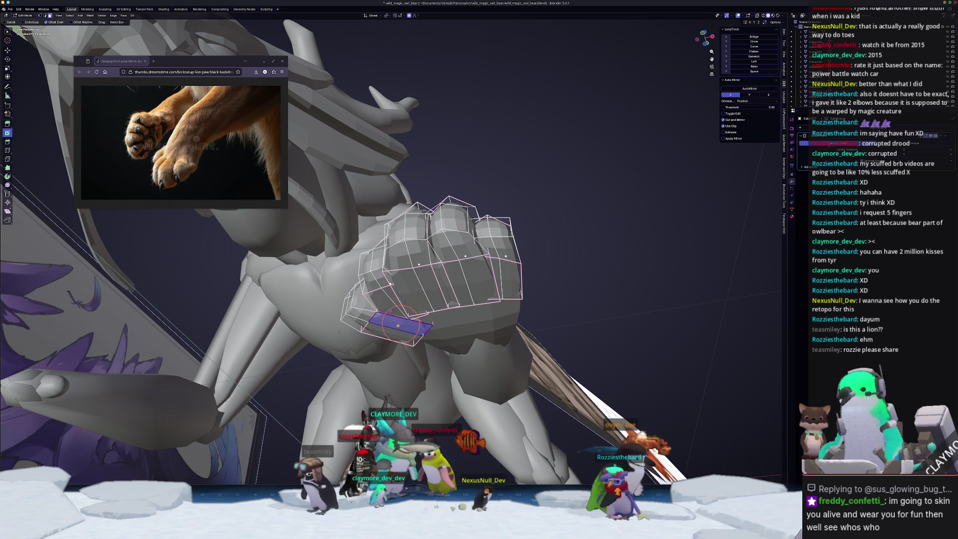
{"action": "left_click", "coordinate": [390, 311]}
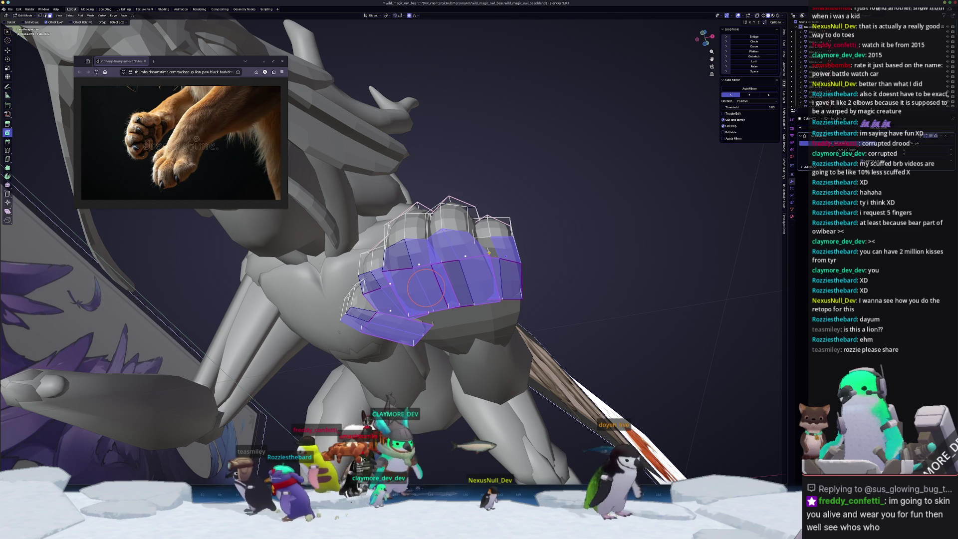
{"action": "key", "text": "s"}
{"action": "key", "text": "z"}
{"action": "key", "text": "0"}
{"action": "key", "text": "Return"}
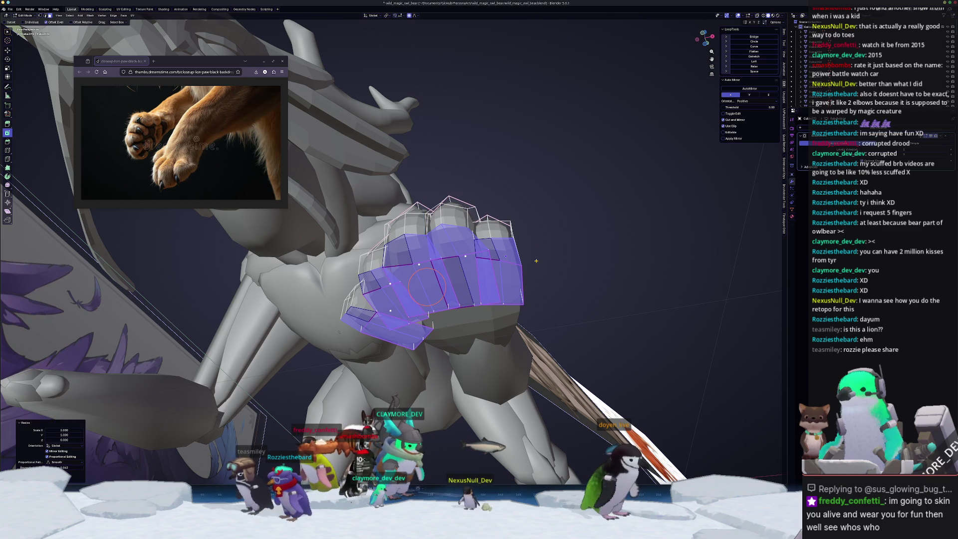
{"action": "mouse_move", "coordinate": [570, 259]}
{"action": "middle_mouse_down"}
{"action": "mouse_move", "coordinate": [519, 295]}
{"action": "mouse_move", "coordinate": [454, 370]}
{"action": "mouse_move", "coordinate": [431, 318]}
{"action": "mouse_move", "coordinate": [499, 234]}
{"action": "mouse_move", "coordinate": [462, 247]}
{"action": "middle_mouse_up"}
{"action": "key", "text": "g"}
{"action": "key", "text": "z"}
{"action": "left_click", "coordinate": [514, 302]}
{"action": "key", "text": "Tab"}
{"action": "key", "text": "Tab"}
{"action": "key", "text": "Tab"}
- Select all the toe pieces and add a loop cut across each of the five toes
{"action": "left_click", "coordinate": [458, 282], "text": "shift"}
{"action": "left_click", "coordinate": [474, 297], "text": "shift"}
{"action": "left_click", "coordinate": [494, 327], "text": "shift"}
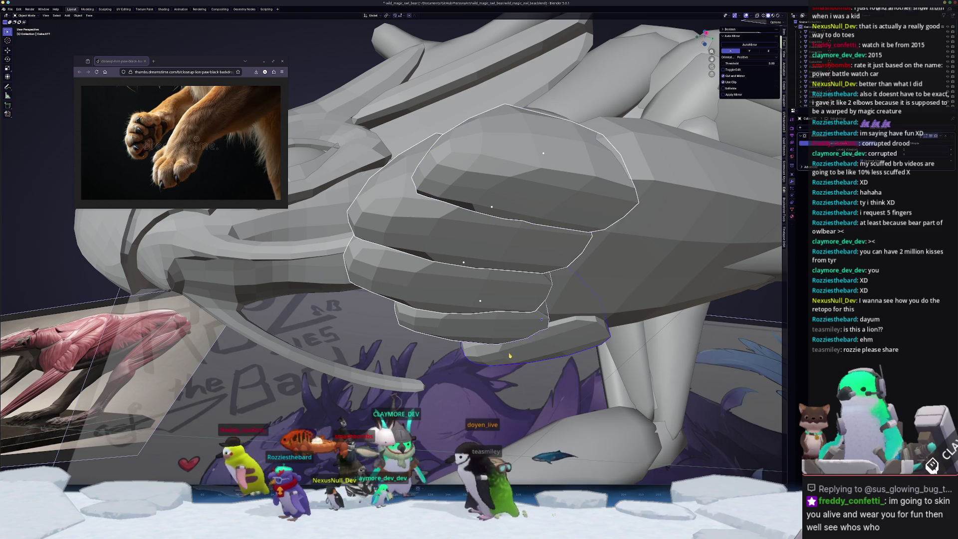
{"action": "left_click", "coordinate": [509, 355], "text": "shift"}
{"action": "key", "text": "Tab"}
{"action": "middle_click_drag", "start_coordinate": [510, 355], "coordinate": [536, 369]}
{"action": "left_click", "coordinate": [497, 357]}
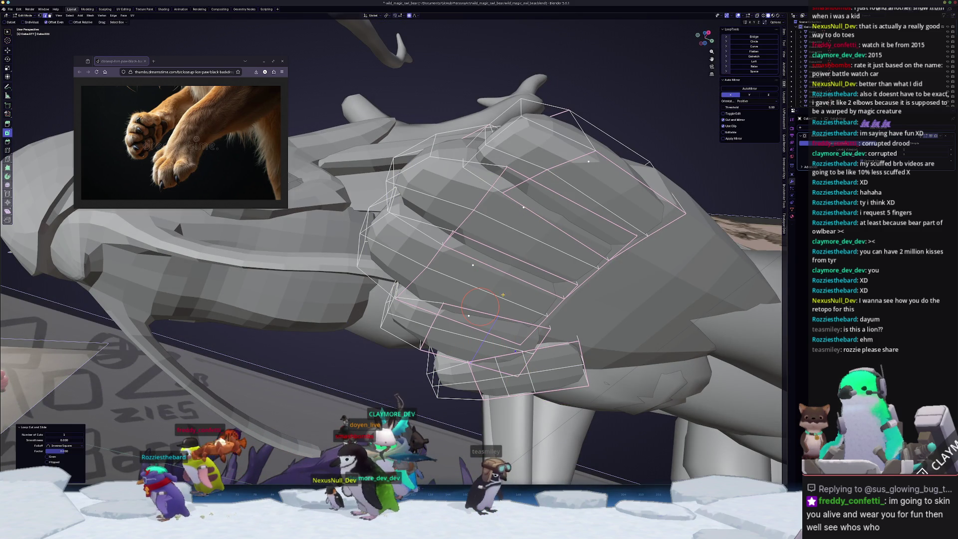
{"action": "left_click", "coordinate": [483, 256]}
{"action": "left_click", "coordinate": [528, 206]}
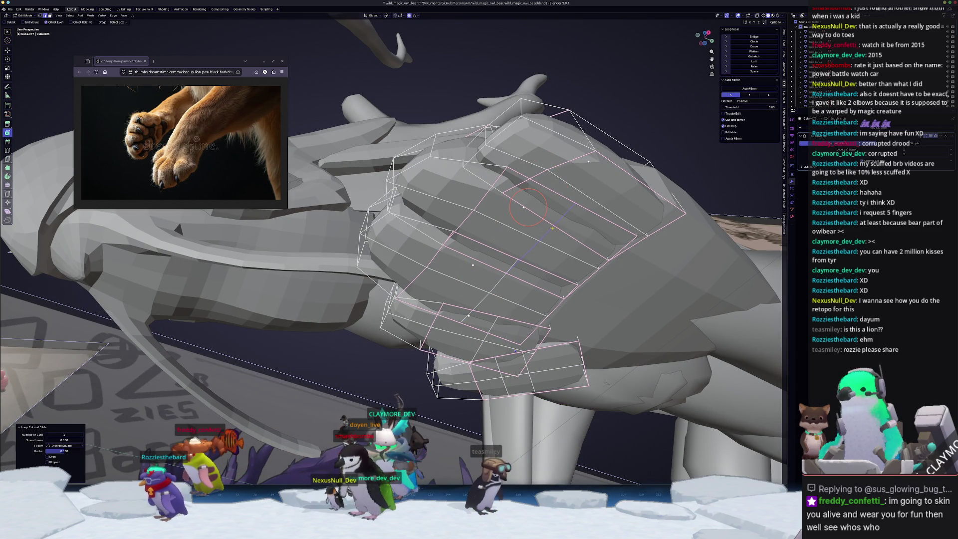
{"action": "left_click", "coordinate": [587, 179]}
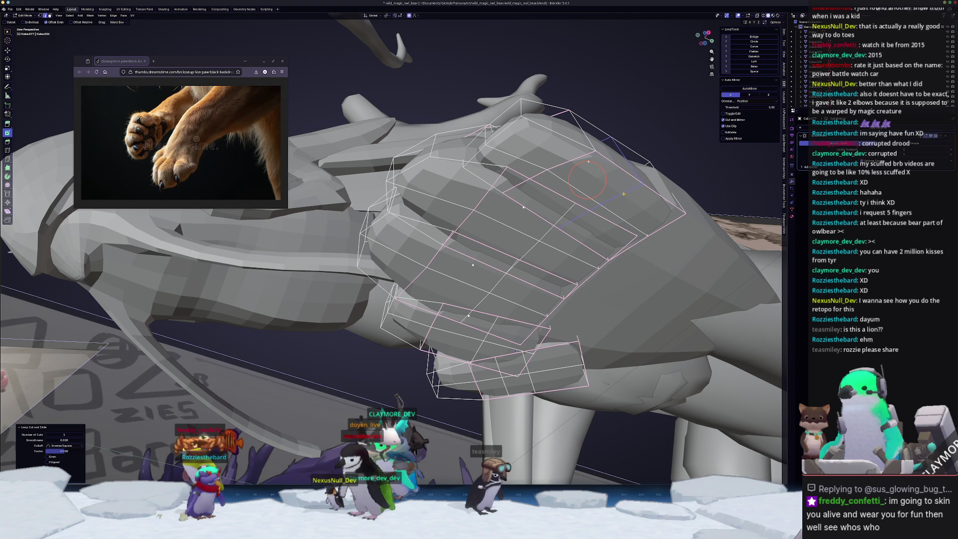
{"action": "left_click", "coordinate": [622, 194]}
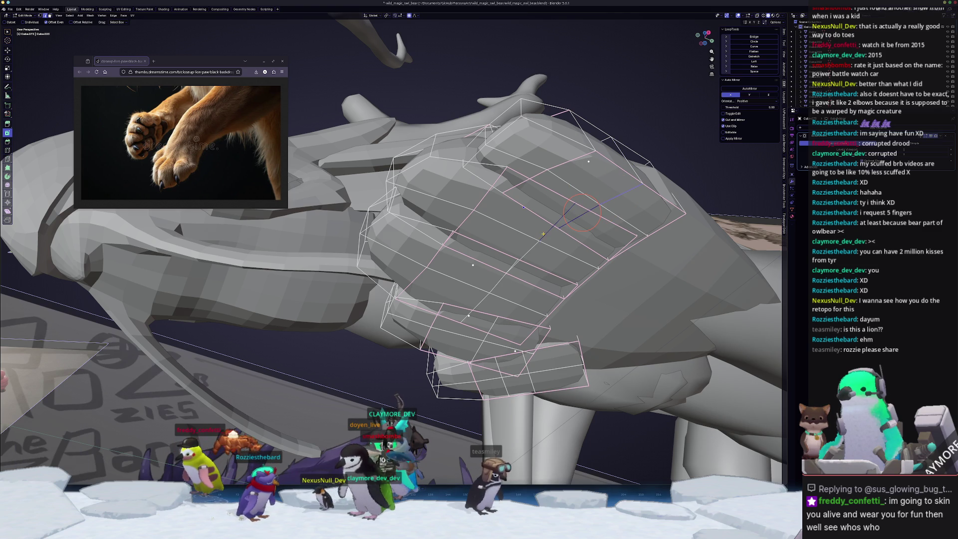
- In side view, move the lower paw vertices along Z and slide an edge loop along the toe
{"action": "middle_click_drag", "start_coordinate": [569, 223], "coordinate": [609, 284]}
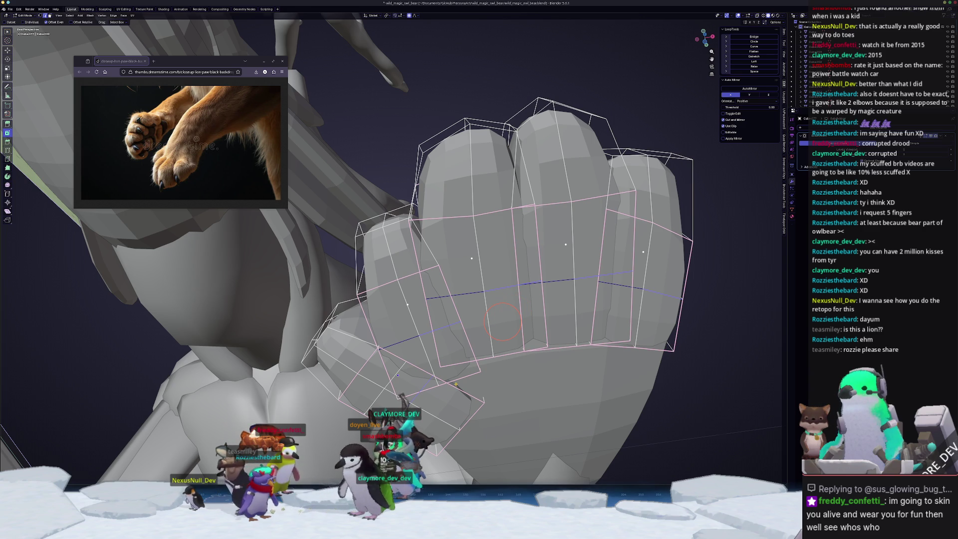
{"action": "key", "text": "KP_3"}
{"action": "key", "text": "g"}
{"action": "key", "text": "z"}
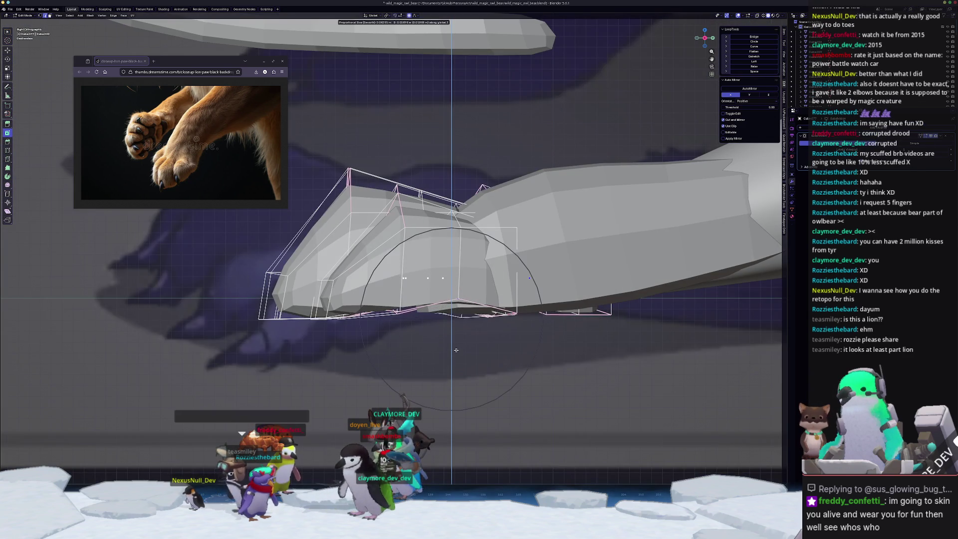
{"action": "left_click", "coordinate": [458, 349]}
{"action": "key", "text": "g"}
{"action": "key", "text": "g"}
{"action": "left_click", "coordinate": [451, 349]}
{"action": "middle_click_drag", "start_coordinate": [452, 349], "coordinate": [433, 283]}
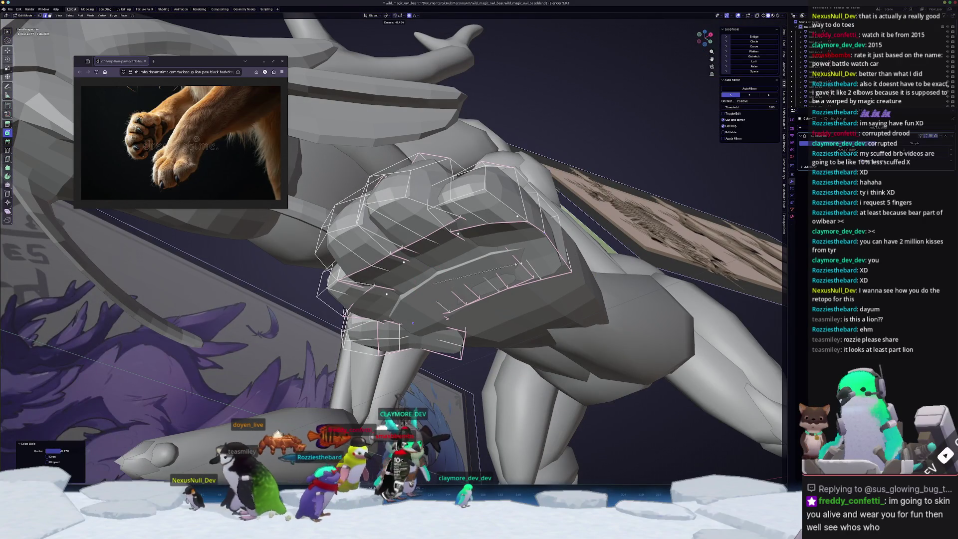
- Select an edge loop on the paw and move it along Z with soft falloff
{"action": "key", "text": "alt+z"}
{"action": "left_click", "coordinate": [511, 243], "text": "alt"}
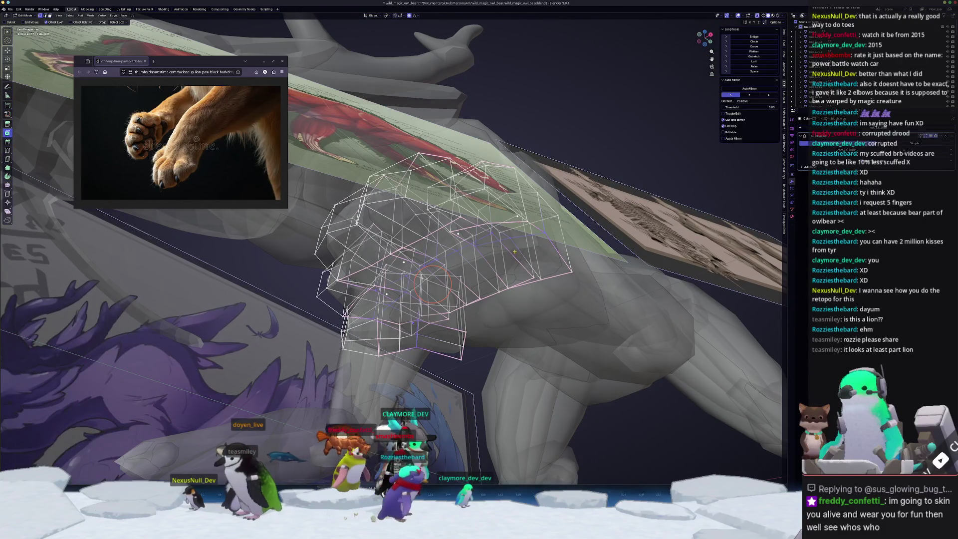
{"action": "key", "text": "alt+z"}
{"action": "key", "text": "alt+z"}
{"action": "mouse_move", "coordinate": [510, 238]}
{"action": "middle_mouse_down"}
{"action": "mouse_move", "coordinate": [565, 265]}
{"action": "mouse_move", "coordinate": [547, 325]}
{"action": "middle_mouse_up"}
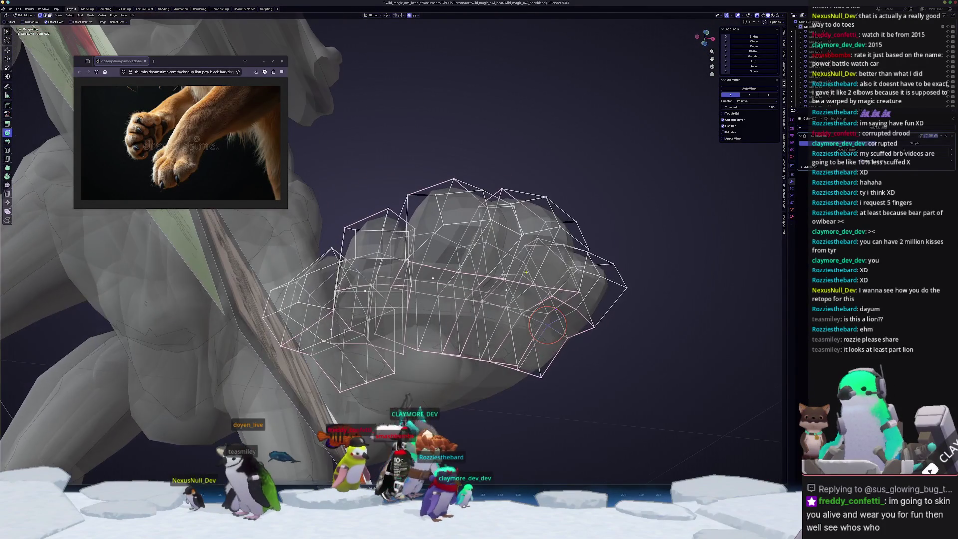
{"action": "middle_click_drag", "start_coordinate": [485, 320], "coordinate": [470, 304]}
{"action": "scroll", "coordinate": [481, 315], "scroll_direction": "up", "scroll_amount": 3}
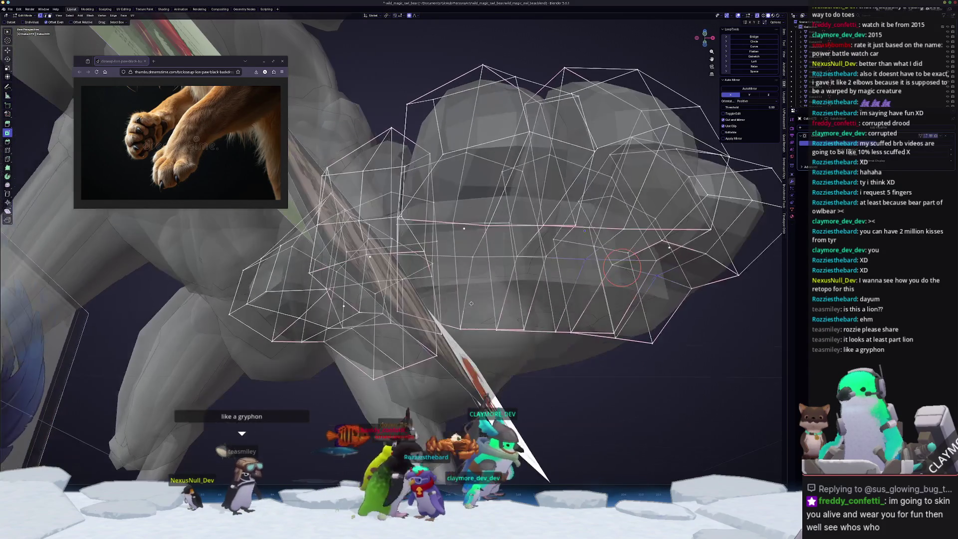
{"action": "mouse_move", "coordinate": [573, 263]}
{"action": "middle_mouse_down"}
{"action": "mouse_move", "coordinate": [619, 254]}
{"action": "mouse_move", "coordinate": [628, 274]}
{"action": "middle_mouse_up"}
{"action": "middle_click_drag", "start_coordinate": [563, 291], "coordinate": [471, 315]}
{"action": "key", "text": "g"}
{"action": "key", "text": "z"}
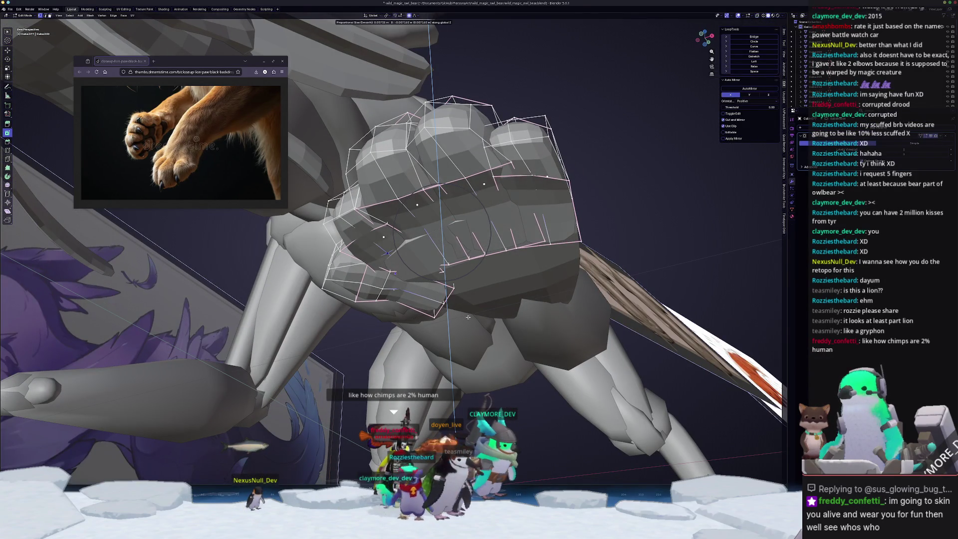
{"action": "left_click", "coordinate": [468, 317]}
- Slide two vertices along their edges and adjust nearby vertices with soft falloff
{"action": "middle_click_drag", "start_coordinate": [468, 317], "coordinate": [565, 247]}
{"action": "key", "text": "shift+v"}
{"action": "left_click", "coordinate": [575, 240]}
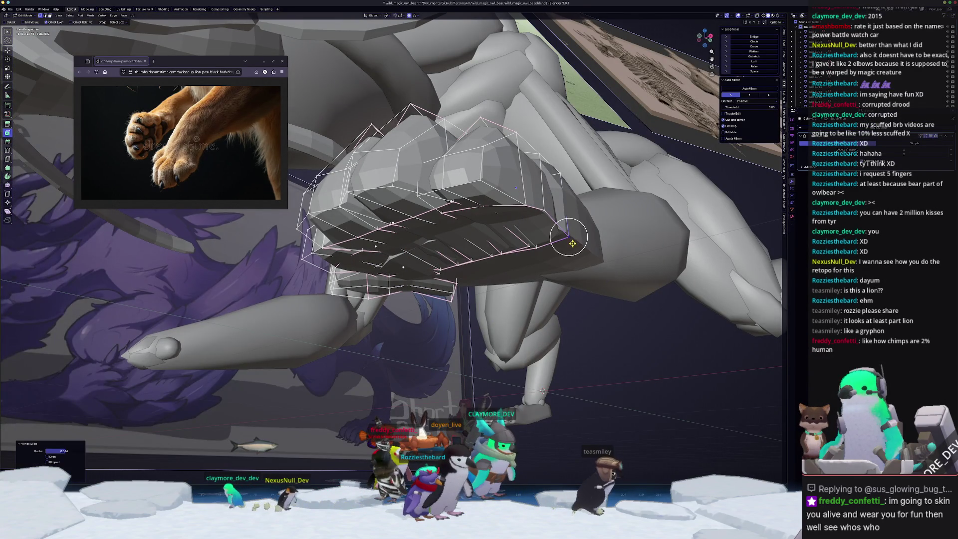
{"action": "mouse_move", "coordinate": [525, 277]}
{"action": "middle_mouse_down"}
{"action": "mouse_move", "coordinate": [444, 306]}
{"action": "mouse_move", "coordinate": [450, 301]}
{"action": "middle_mouse_up"}
{"action": "key", "text": "shift+v"}
{"action": "left_click", "coordinate": [474, 297]}
{"action": "mouse_move", "coordinate": [533, 322]}
{"action": "middle_mouse_down"}
{"action": "mouse_move", "coordinate": [299, 278]}
{"action": "mouse_move", "coordinate": [391, 299]}
{"action": "mouse_move", "coordinate": [351, 312]}
{"action": "mouse_move", "coordinate": [434, 284]}
{"action": "mouse_move", "coordinate": [403, 249]}
{"action": "mouse_move", "coordinate": [417, 128]}
{"action": "mouse_move", "coordinate": [449, 264]}
{"action": "mouse_move", "coordinate": [427, 271]}
{"action": "mouse_move", "coordinate": [432, 262]}
{"action": "mouse_move", "coordinate": [514, 278]}
{"action": "mouse_move", "coordinate": [397, 286]}
{"action": "mouse_move", "coordinate": [388, 279]}
{"action": "mouse_move", "coordinate": [413, 260]}
{"action": "mouse_move", "coordinate": [402, 225]}
{"action": "mouse_move", "coordinate": [502, 278]}
{"action": "mouse_move", "coordinate": [411, 207]}
{"action": "mouse_move", "coordinate": [54, 227]}
{"action": "mouse_move", "coordinate": [424, 245]}
{"action": "mouse_move", "coordinate": [397, 285]}
{"action": "mouse_move", "coordinate": [476, 261]}
{"action": "mouse_move", "coordinate": [470, 267]}
{"action": "middle_mouse_up"}
{"action": "key", "text": "g"}
{"action": "left_click", "coordinate": [435, 283]}
- Move a paw face along Z with soft falloff to round the toe
{"action": "left_click", "coordinate": [417, 128]}
{"action": "key", "text": "g"}
{"action": "key", "text": "z"}
{"action": "left_click", "coordinate": [427, 268]}
{"action": "key", "text": "Tab"}
- Move a paw piece along Y and tweak its mesh with soft-falloff moves
{"action": "left_click", "coordinate": [397, 286]}
{"action": "key", "text": "g"}
{"action": "key", "text": "y"}
{"action": "left_click", "coordinate": [376, 288]}
{"action": "key", "text": "Tab"}
{"action": "left_click", "coordinate": [503, 278]}
{"action": "key", "text": "Tab"}
{"action": "key", "text": "Tab"}
{"action": "key", "text": "g"}
{"action": "key", "text": "g"}
{"action": "key", "text": "g"}
{"action": "key", "text": "g"}
{"action": "key", "text": "g"}
{"action": "left_click", "coordinate": [397, 285]}
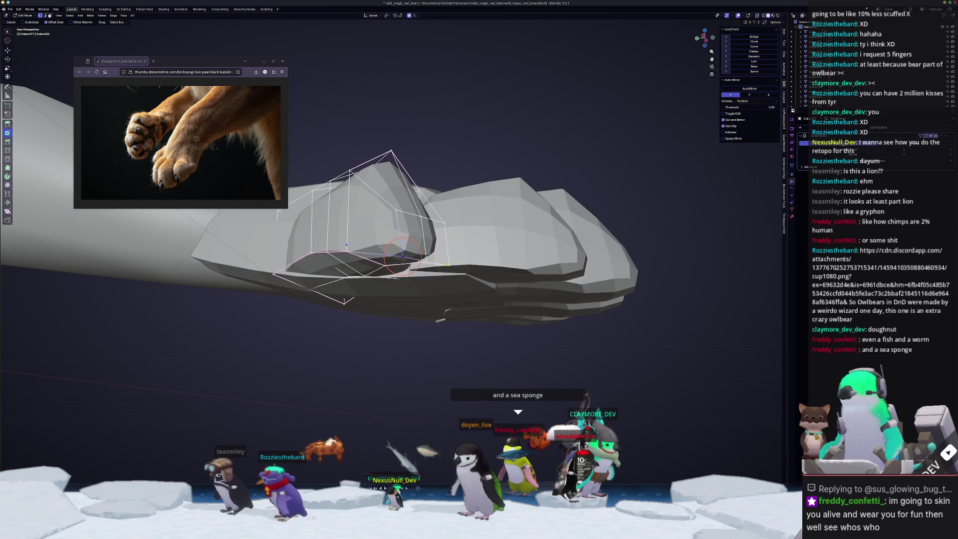
- Confirm the vertex slide and enter edit mode on the dewclaw piece
{"action": "left_click", "coordinate": [447, 255]}
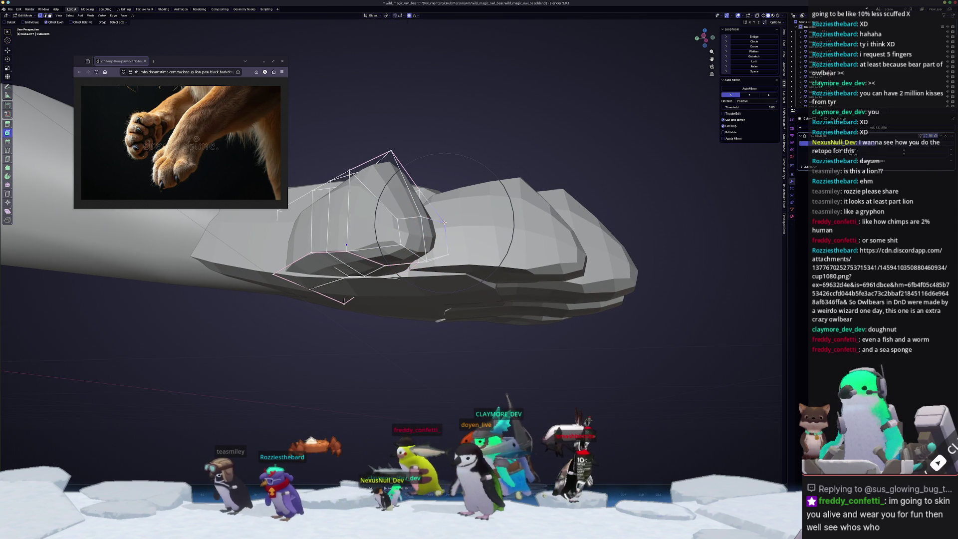
{"action": "key", "text": "Tab"}
{"action": "left_click", "coordinate": [379, 283]}
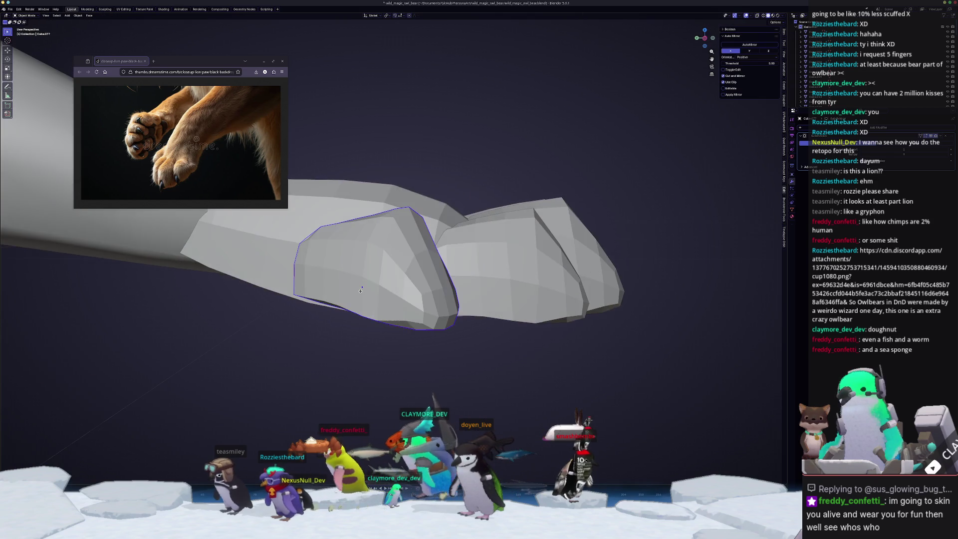
{"action": "key", "text": "Tab"}
- Crease the dewclaw's edges with Shift+E to sharpen them
{"action": "key", "text": "c"}
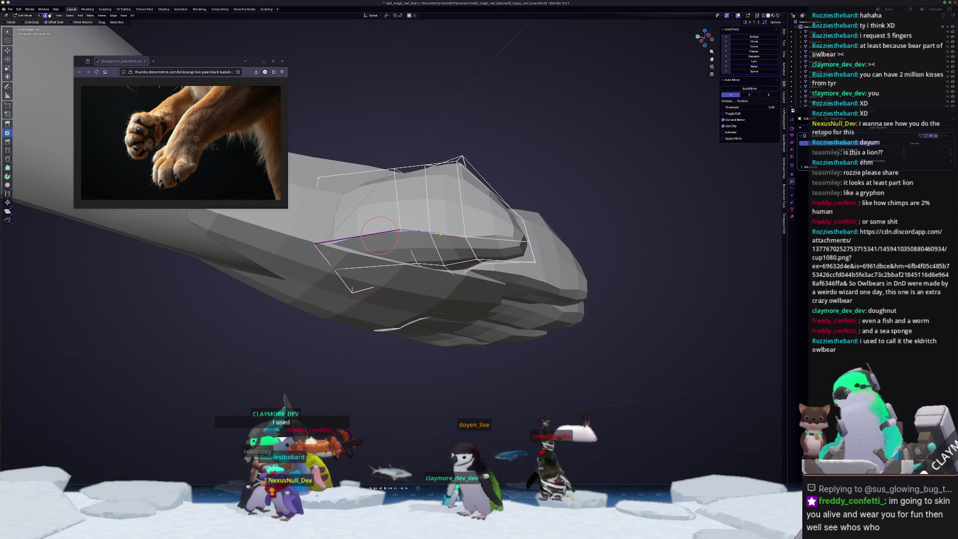
{"action": "key", "text": "Escape"}
{"action": "key", "text": "shift+e"}
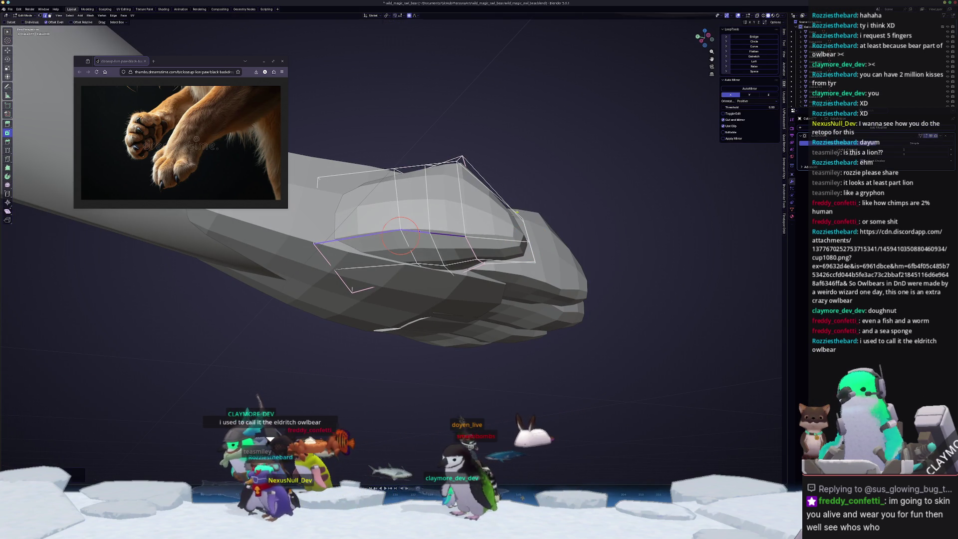
{"action": "left_click", "coordinate": [522, 212]}
{"action": "middle_click_drag", "start_coordinate": [522, 212], "coordinate": [407, 235]}
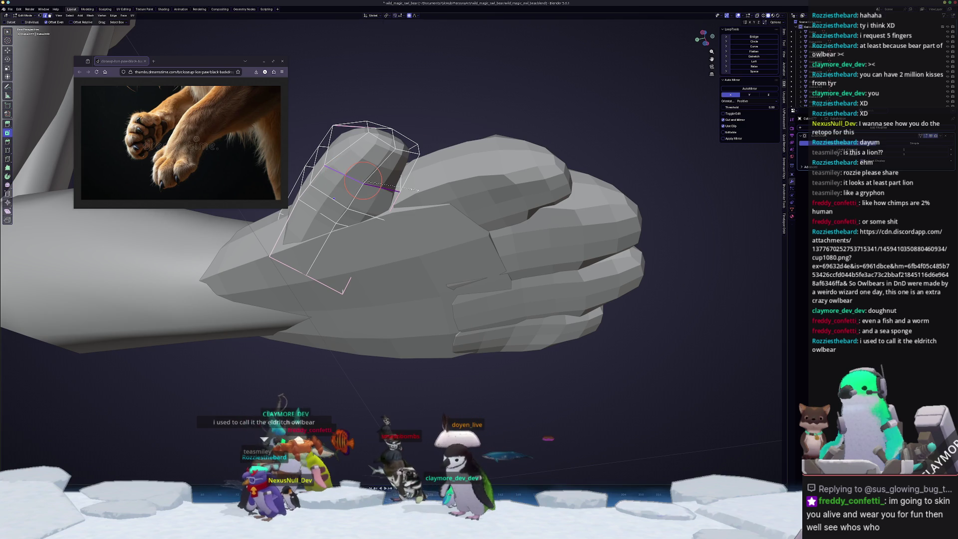
{"action": "left_click", "coordinate": [382, 184]}
{"action": "middle_click_drag", "start_coordinate": [382, 184], "coordinate": [338, 195]}
{"action": "key", "text": "c"}
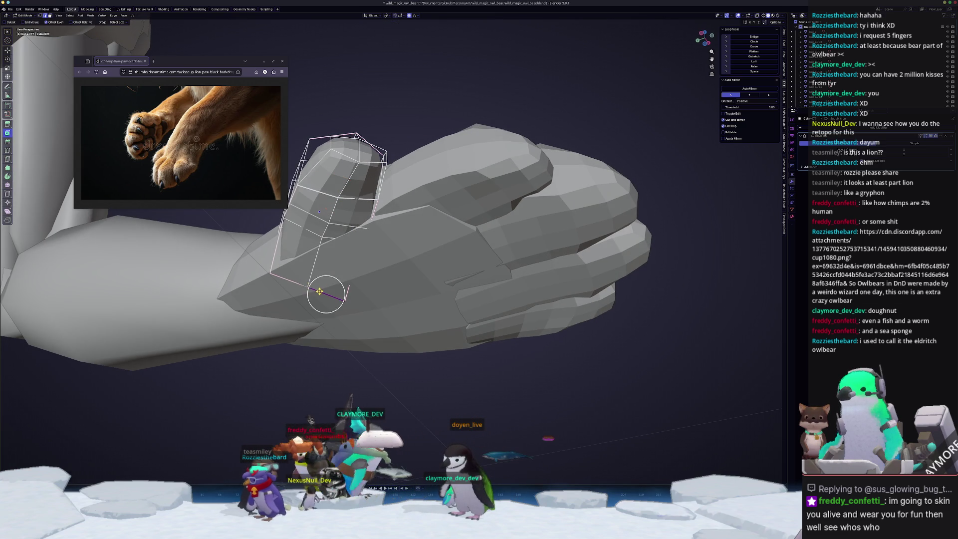
{"action": "left_click", "coordinate": [378, 269]}
{"action": "key", "text": "Tab"}
- Tilt one toe slightly around the Z axis
{"action": "mouse_move", "coordinate": [378, 269]}
{"action": "middle_mouse_down"}
{"action": "mouse_move", "coordinate": [361, 357]}
{"action": "mouse_move", "coordinate": [374, 363]}
{"action": "mouse_move", "coordinate": [326, 407]}
{"action": "mouse_move", "coordinate": [316, 405]}
{"action": "middle_mouse_up"}
{"action": "middle_click_drag", "start_coordinate": [366, 384], "coordinate": [451, 351]}
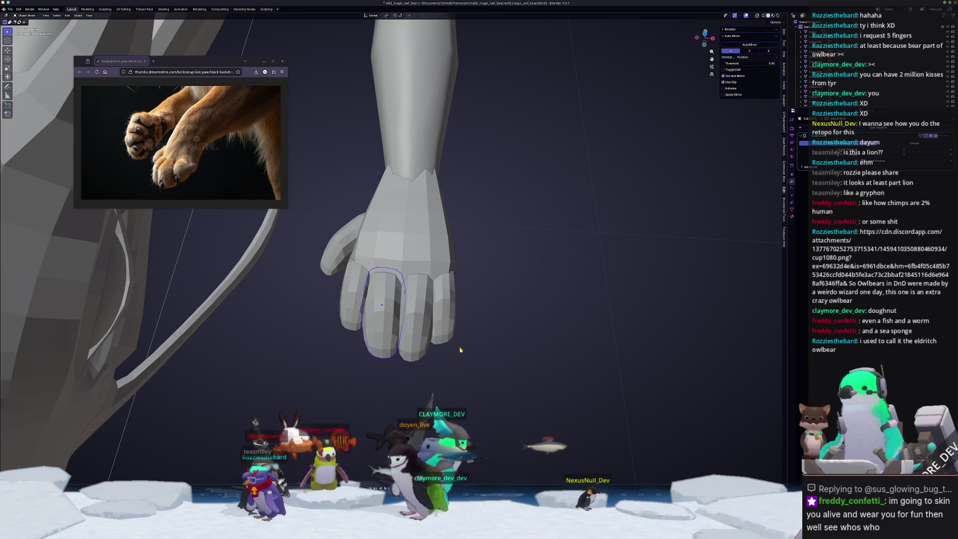
{"action": "key", "text": "r"}
{"action": "key", "text": "z"}
{"action": "left_click", "coordinate": [462, 353]}
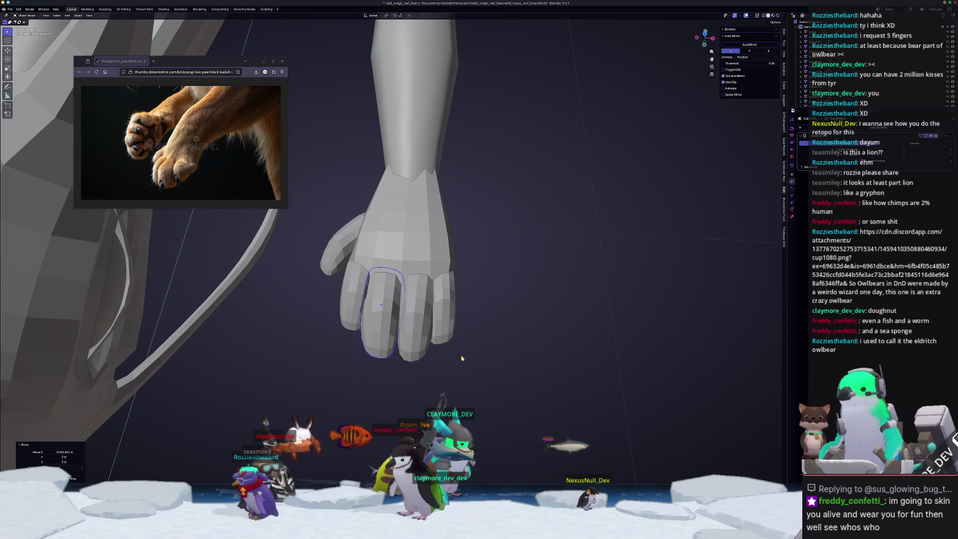
- Shift the hind paw 3 m along X, then zoom in on the foreleg
{"action": "scroll", "coordinate": [460, 375], "scroll_direction": "down", "scroll_amount": 5}
{"action": "mouse_move", "coordinate": [374, 336]}
{"action": "middle_mouse_down"}
{"action": "mouse_move", "coordinate": [439, 319]}
{"action": "mouse_move", "coordinate": [447, 291]}
{"action": "mouse_move", "coordinate": [518, 270]}
{"action": "mouse_move", "coordinate": [75, 265]}
{"action": "middle_mouse_up"}
{"action": "left_click", "coordinate": [544, 257]}
{"action": "key", "text": "g"}
{"action": "key", "text": "x"}
{"action": "key", "text": "Return"}
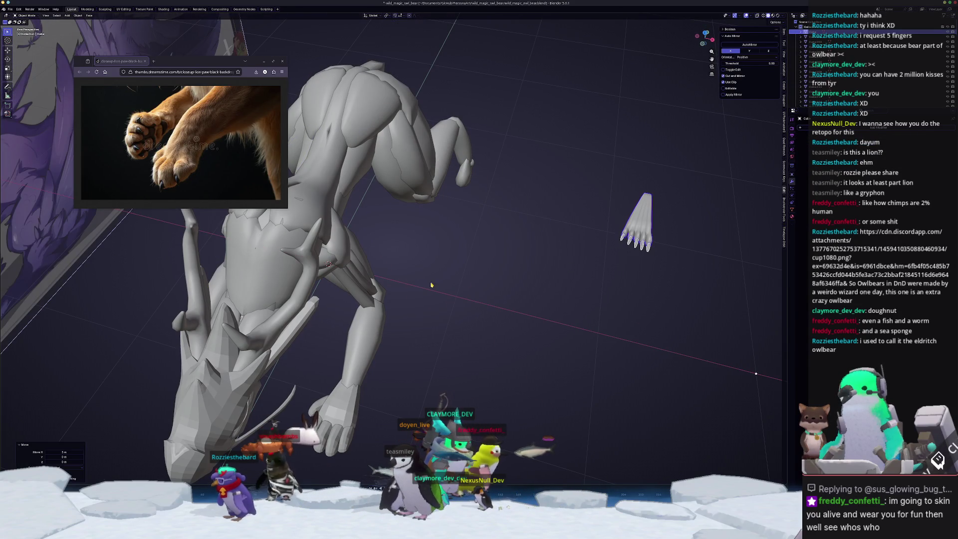
{"action": "left_click", "coordinate": [546, 264]}
{"action": "mouse_move", "coordinate": [546, 264]}
{"action": "middle_mouse_down"}
{"action": "mouse_move", "coordinate": [331, 336]}
{"action": "mouse_move", "coordinate": [437, 322]}
{"action": "mouse_move", "coordinate": [423, 293]}
{"action": "mouse_move", "coordinate": [469, 282]}
{"action": "middle_mouse_up"}
- Add two centred edge loops across the toe piece of the paw
{"action": "left_click", "coordinate": [436, 322]}
{"action": "key", "text": "Tab"}
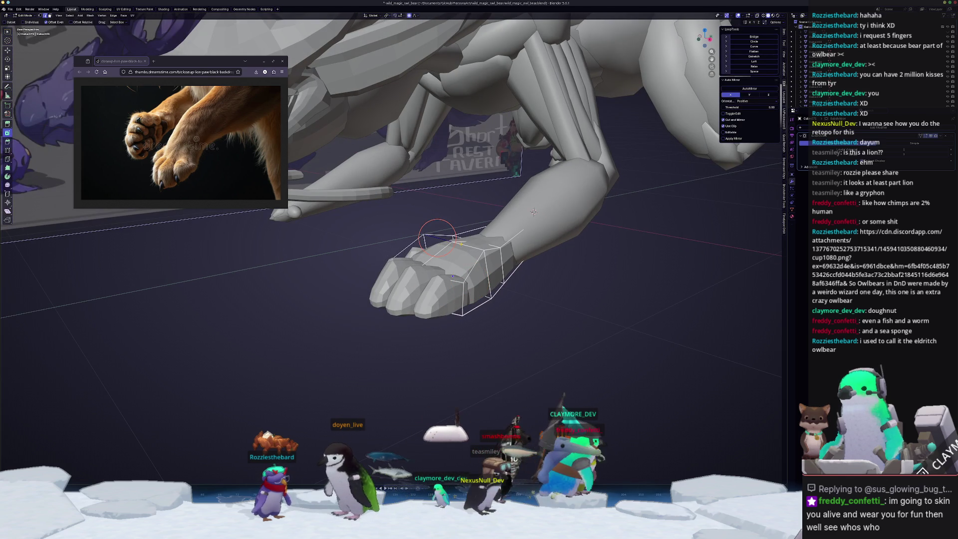
{"action": "left_click", "coordinate": [459, 248]}
{"action": "middle_click_drag", "start_coordinate": [459, 248], "coordinate": [423, 295]}
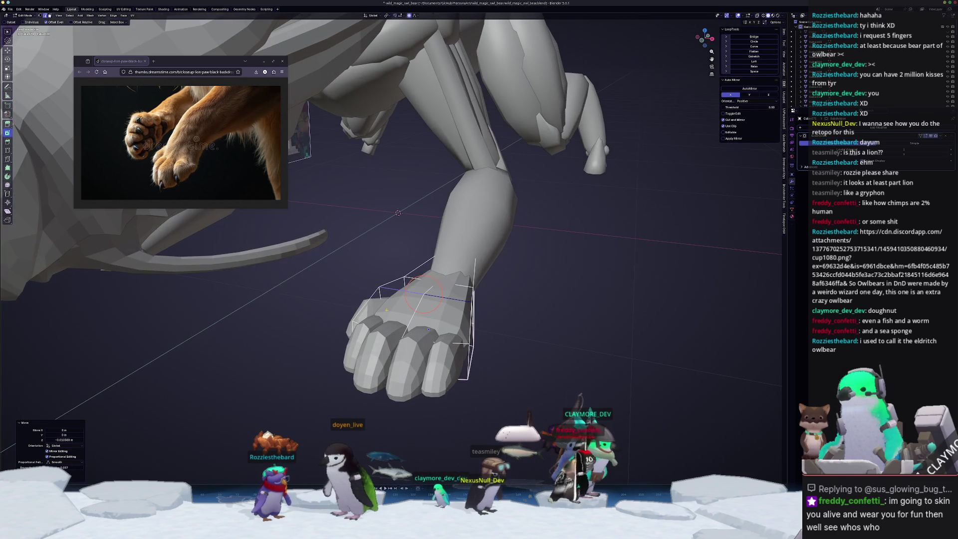
{"action": "key", "text": "ctrl+r"}
{"action": "left_click", "coordinate": [423, 297]}
{"action": "right_click", "coordinate": [423, 297]}
{"action": "key", "text": "ctrl+r"}
{"action": "left_click", "coordinate": [407, 293]}
{"action": "middle_click_drag", "start_coordinate": [408, 293], "coordinate": [436, 344]}
- Turn on X-ray, cut another edge loop around the paw, and select a vertex
{"action": "key", "text": "c"}
{"action": "key", "text": "alt+z"}
{"action": "key", "text": "alt+z"}
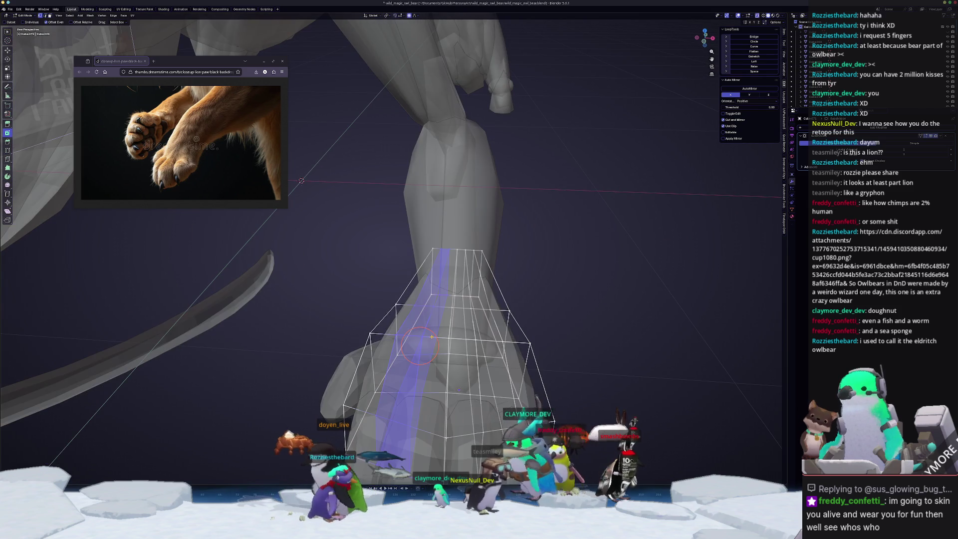
{"action": "key", "text": "ctrl+r"}
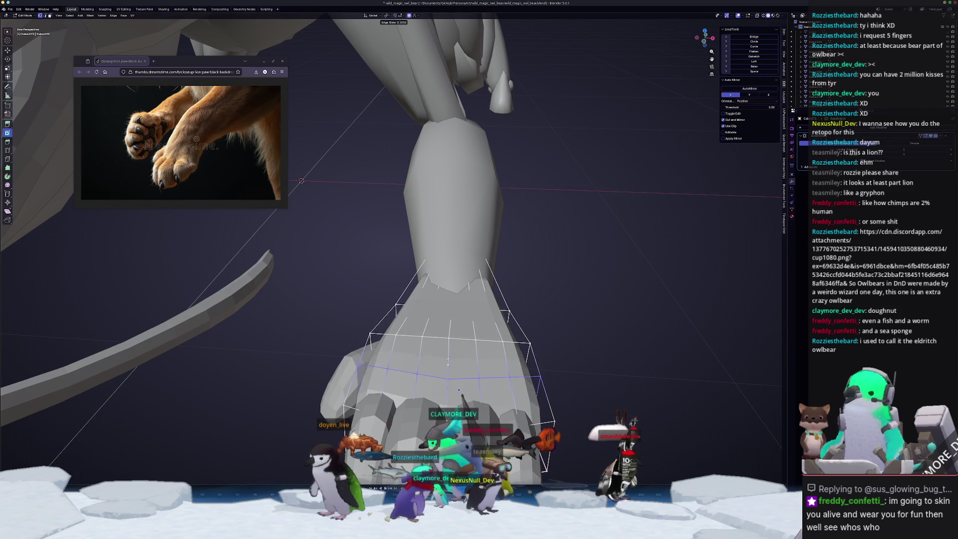
{"action": "left_click", "coordinate": [449, 343]}
{"action": "middle_click_drag", "start_coordinate": [449, 343], "coordinate": [424, 387]}
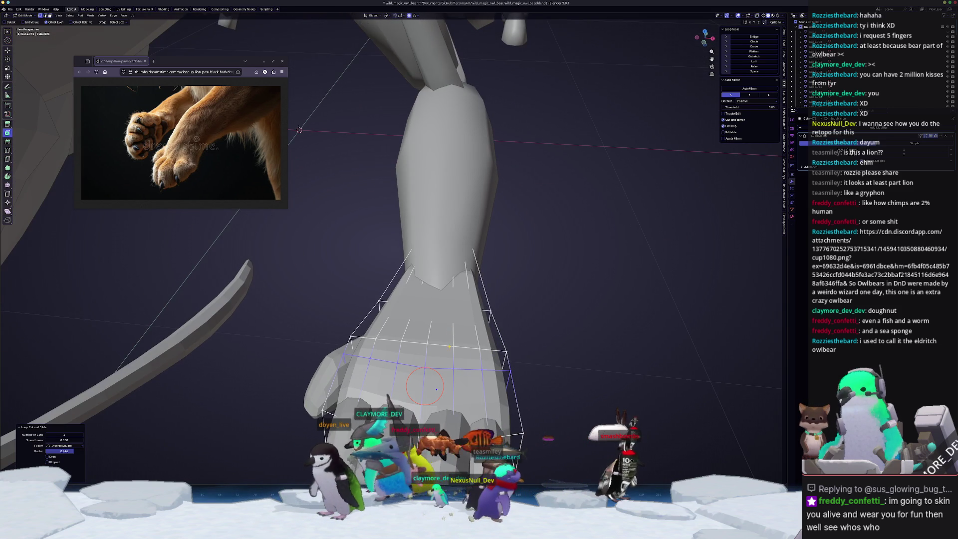
{"action": "left_click", "coordinate": [453, 345]}
{"action": "middle_click_drag", "start_coordinate": [453, 345], "coordinate": [451, 379]}
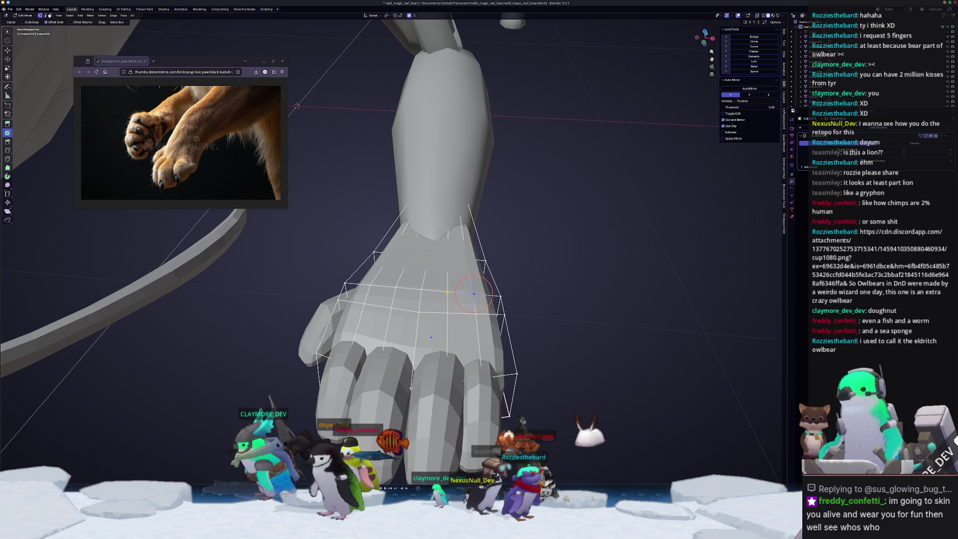
- Merge the selected stray vertices at the 3D cursor and toggle X-ray again
{"action": "key", "text": "x"}
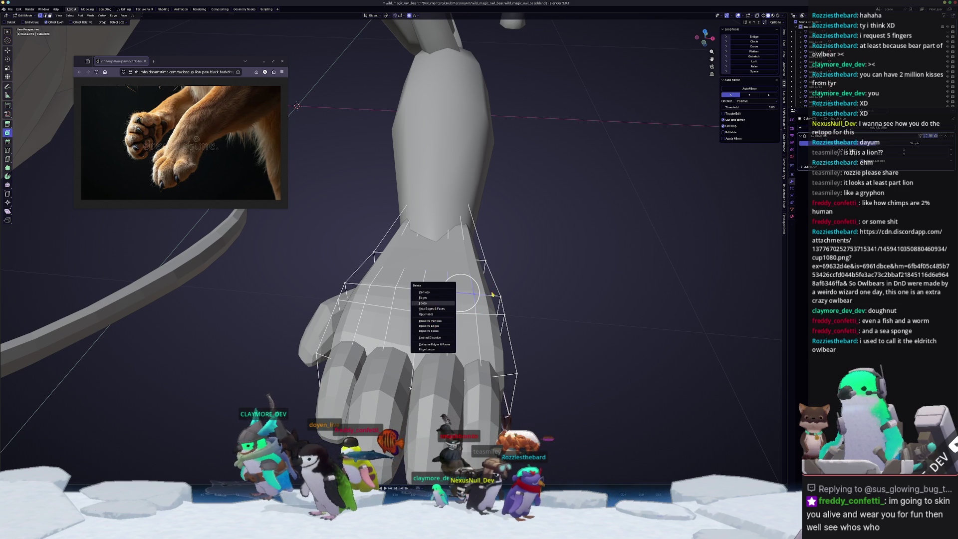
{"action": "key", "text": "Escape"}
{"action": "key", "text": "m"}
{"action": "left_click", "coordinate": [499, 295]}
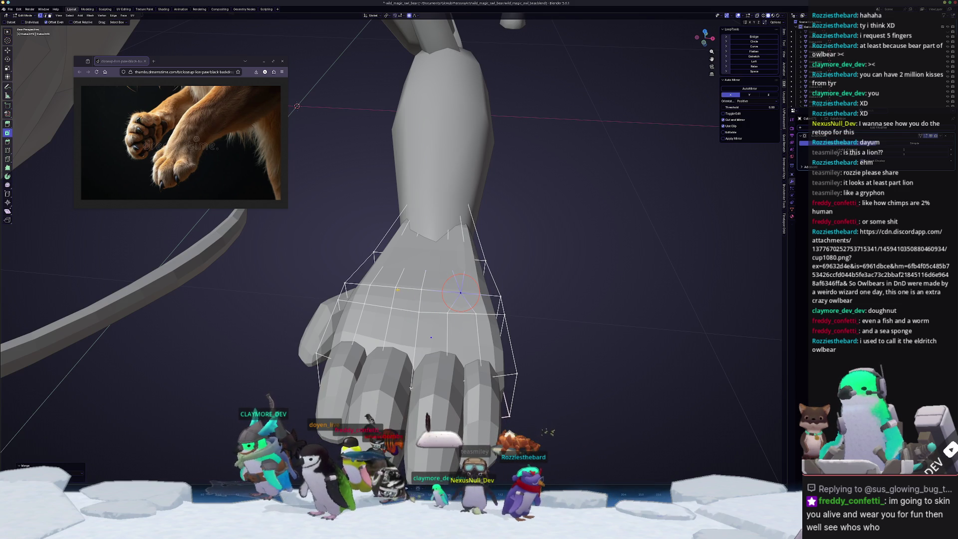
{"action": "key", "text": "m"}
{"action": "left_click", "coordinate": [360, 294]}
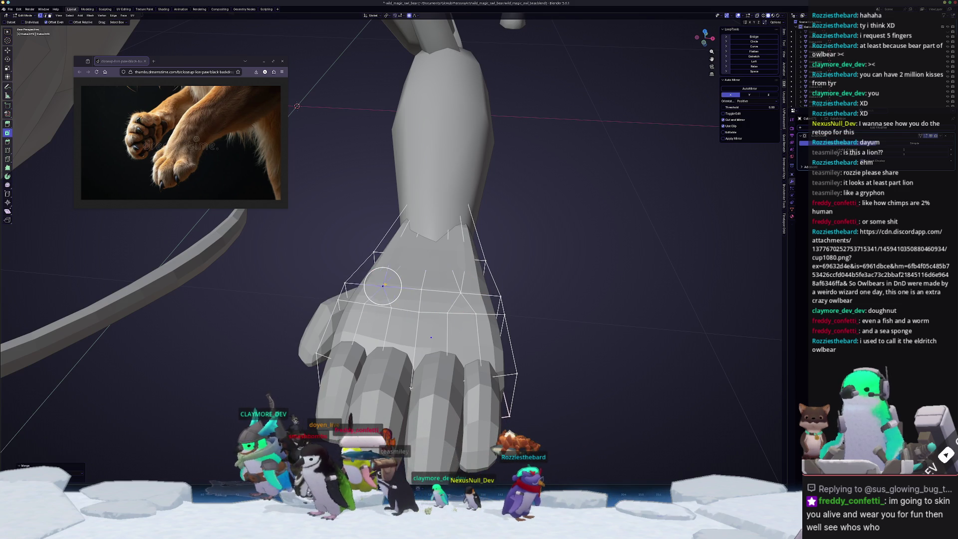
{"action": "key", "text": "alt+z"}
{"action": "middle_click_drag", "start_coordinate": [449, 258], "coordinate": [454, 290]}
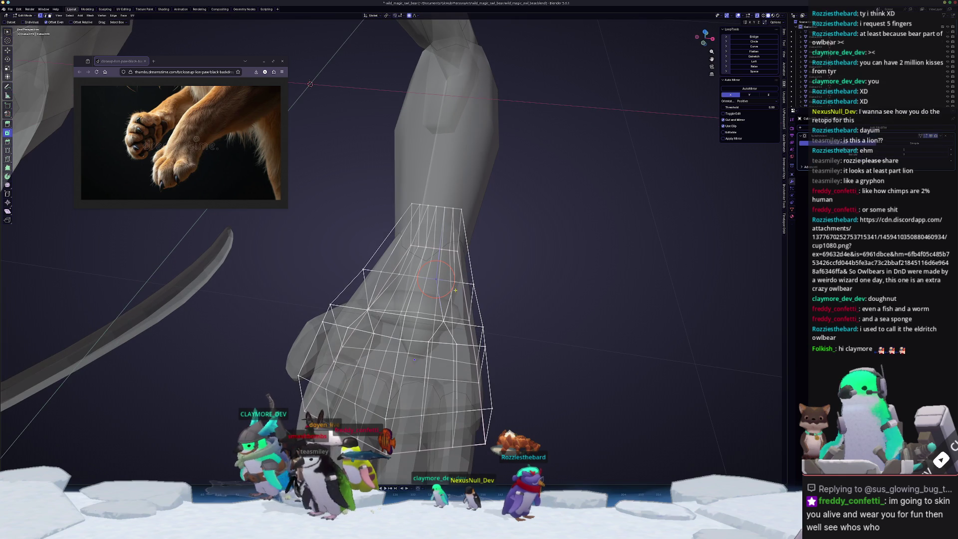
- Merge stray vertices on the upper and lower paw cage at their center
{"action": "key", "text": "m"}
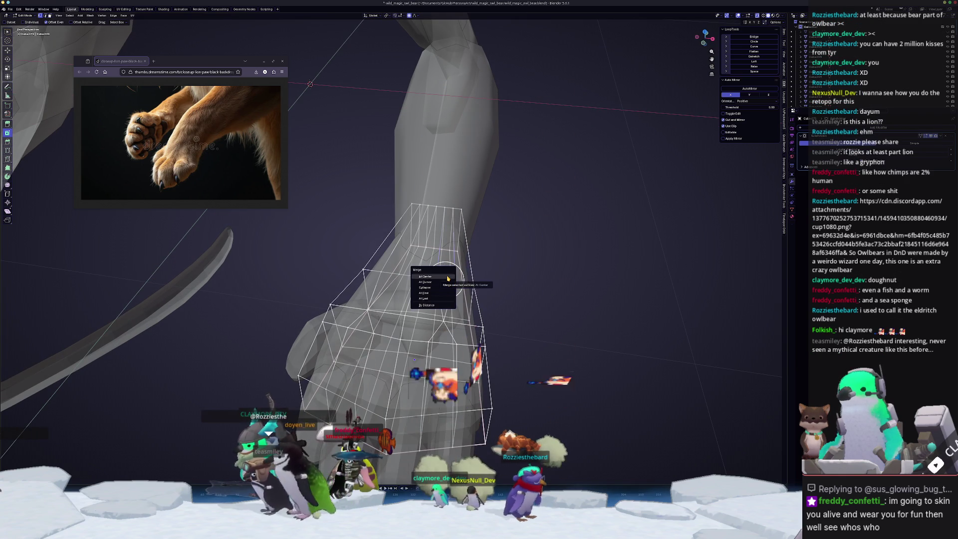
{"action": "left_click", "coordinate": [446, 280]}
{"action": "middle_click_drag", "start_coordinate": [445, 281], "coordinate": [447, 239]}
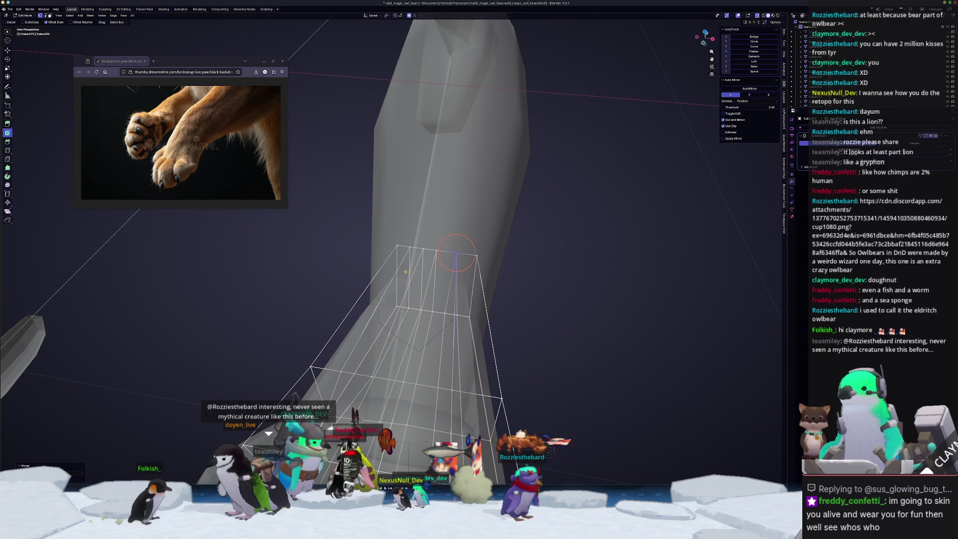
{"action": "middle_click_drag", "start_coordinate": [447, 239], "coordinate": [414, 267]}
{"action": "left_click", "coordinate": [456, 215], "text": "shift"}
{"action": "key", "text": "m"}
{"action": "left_click", "coordinate": [444, 206]}
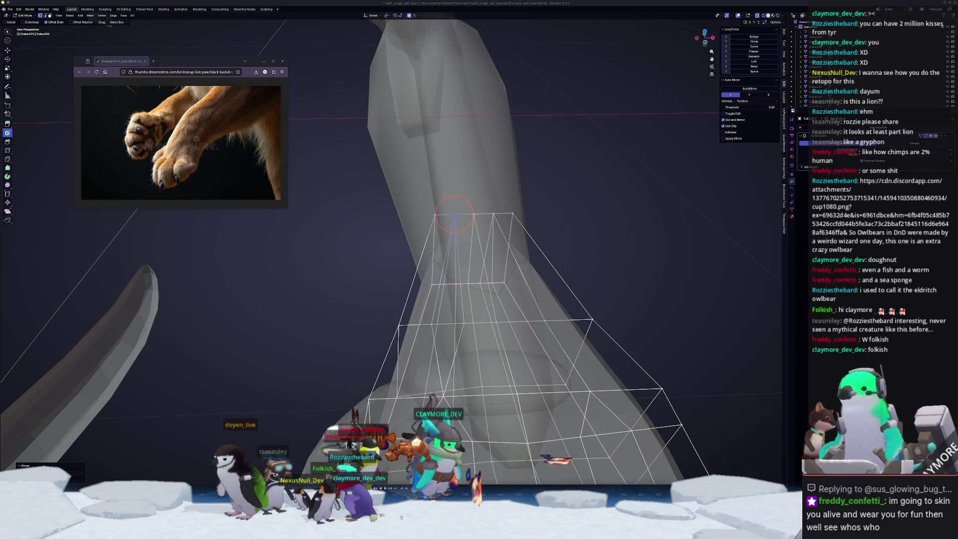
- Merge two more vertex groups on the lower cage
{"action": "mouse_move", "coordinate": [677, 304]}
{"action": "middle_mouse_down"}
{"action": "mouse_move", "coordinate": [449, 330]}
{"action": "mouse_move", "coordinate": [425, 323]}
{"action": "middle_mouse_up"}
{"action": "key", "text": "m"}
{"action": "left_click", "coordinate": [444, 304]}
{"action": "key", "text": "m"}
{"action": "left_click", "coordinate": [499, 318]}
{"action": "mouse_move", "coordinate": [499, 318]}
{"action": "middle_mouse_down"}
{"action": "mouse_move", "coordinate": [439, 325]}
{"action": "mouse_move", "coordinate": [412, 298]}
{"action": "mouse_move", "coordinate": [419, 291]}
{"action": "middle_mouse_up"}
- Inset the selection and merge the leftover box-selected vertices at their center
{"action": "key", "text": "i"}
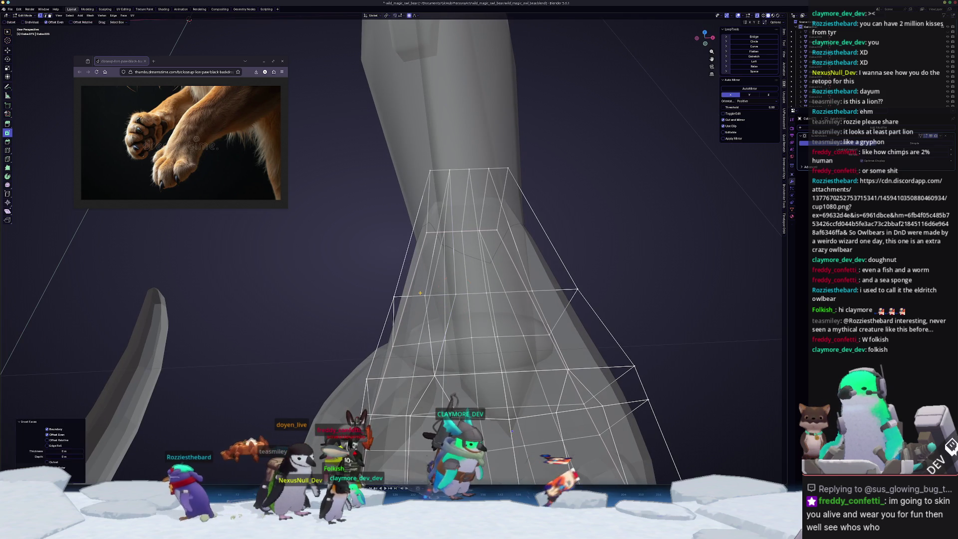
{"action": "left_click", "coordinate": [440, 294]}
{"action": "key", "text": "m"}
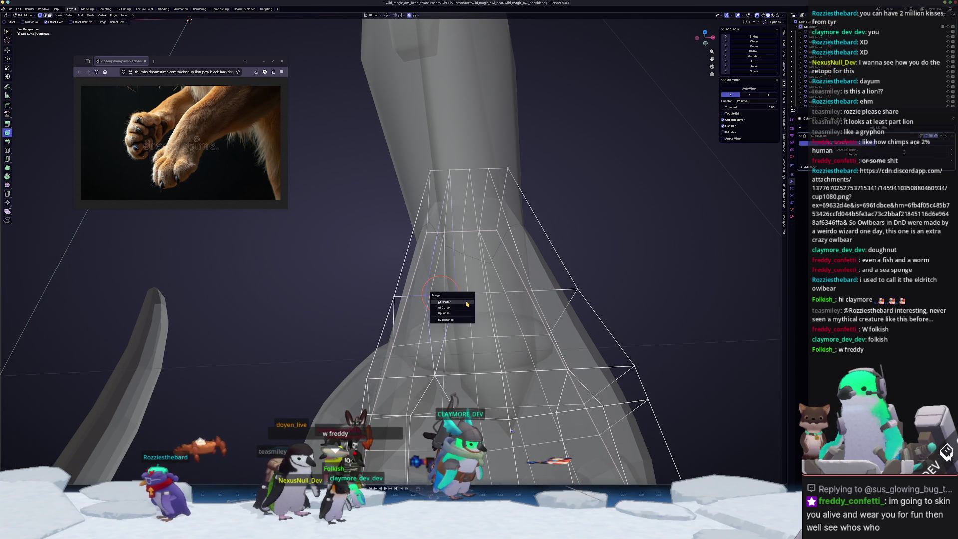
{"action": "left_click", "coordinate": [467, 302]}
{"action": "middle_click_drag", "start_coordinate": [405, 264], "coordinate": [409, 328]}
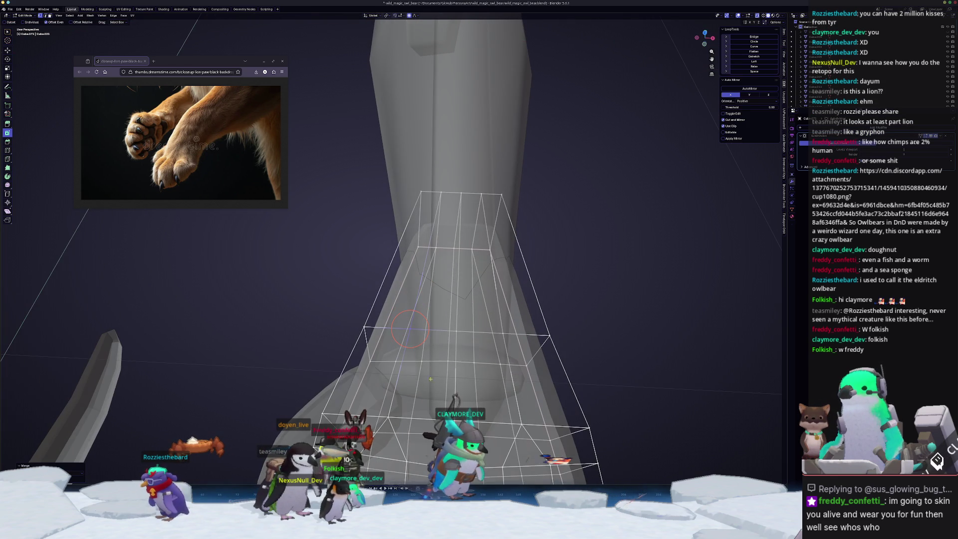
{"action": "key", "text": "m"}
{"action": "left_click", "coordinate": [392, 355]}
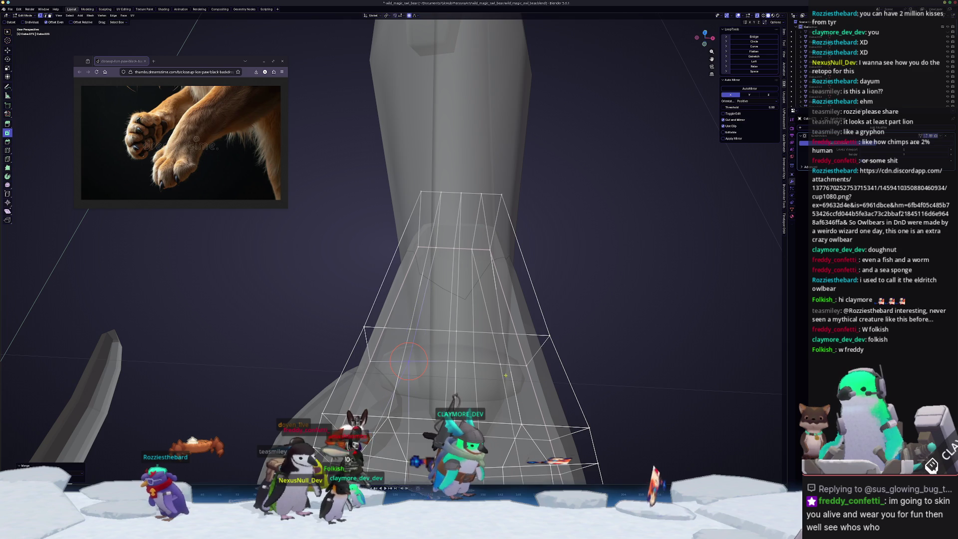
{"action": "left_click", "coordinate": [470, 359]}
- Cut a new edge loop across the hand cage and select its edge
{"action": "mouse_move", "coordinate": [428, 406]}
{"action": "middle_mouse_down"}
{"action": "mouse_move", "coordinate": [449, 364]}
{"action": "mouse_move", "coordinate": [457, 289]}
{"action": "mouse_move", "coordinate": [452, 300]}
{"action": "mouse_move", "coordinate": [439, 280]}
{"action": "mouse_move", "coordinate": [449, 289]}
{"action": "middle_mouse_up"}
{"action": "scroll", "coordinate": [449, 289], "scroll_direction": "up", "scroll_amount": 2}
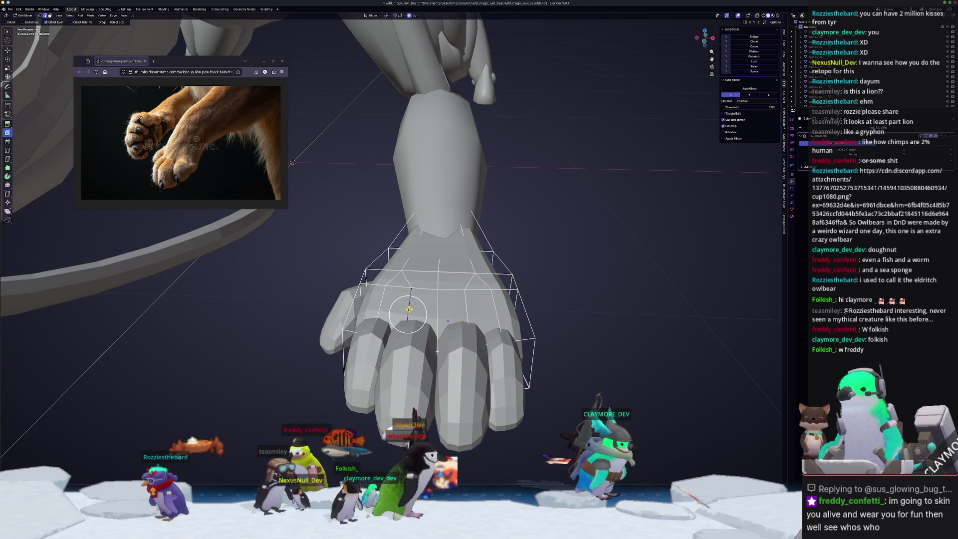
{"action": "middle_click_drag", "start_coordinate": [408, 314], "coordinate": [338, 286]}
{"action": "key", "text": "ctrl+r"}
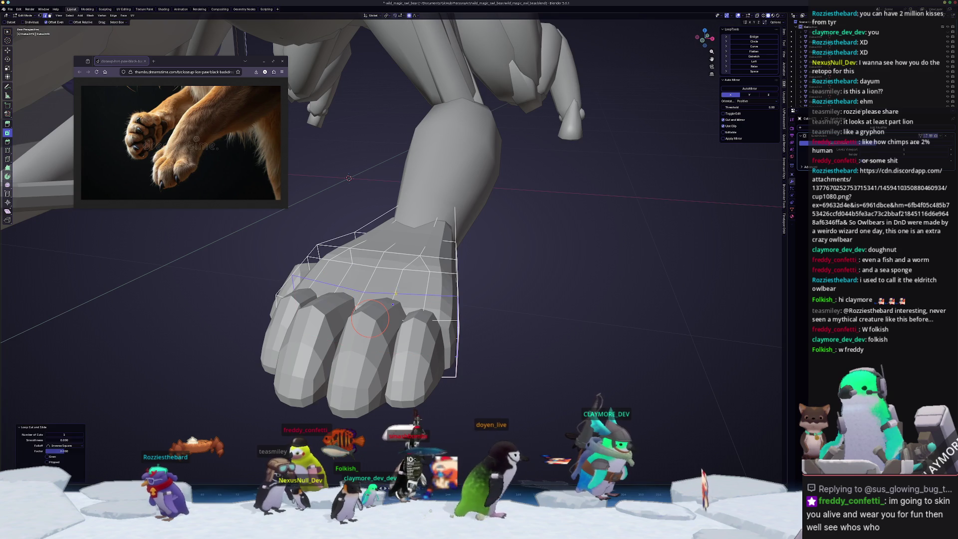
{"action": "left_click", "coordinate": [394, 294]}
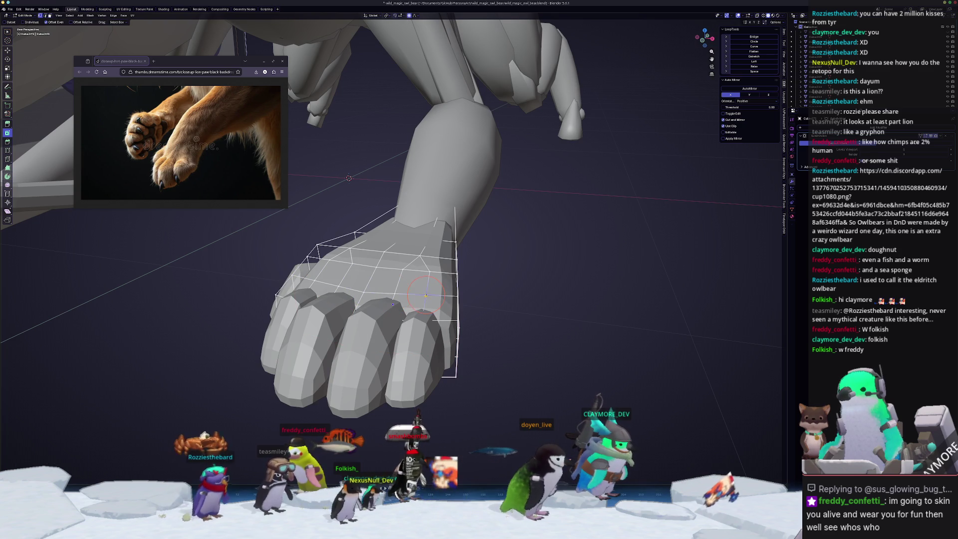
{"action": "middle_click_drag", "start_coordinate": [394, 293], "coordinate": [427, 320]}
{"action": "left_click", "coordinate": [427, 319], "text": "ctrl"}
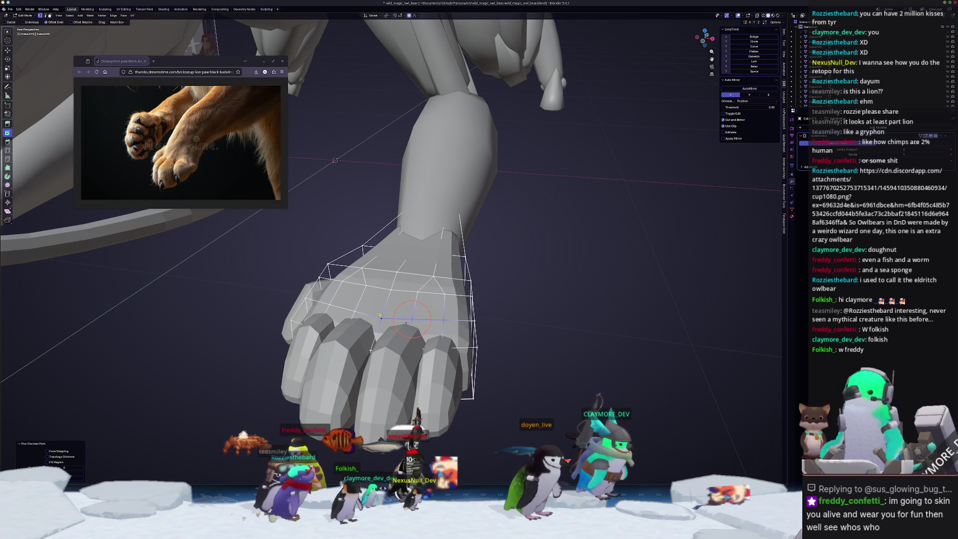
{"action": "left_click", "coordinate": [408, 321]}
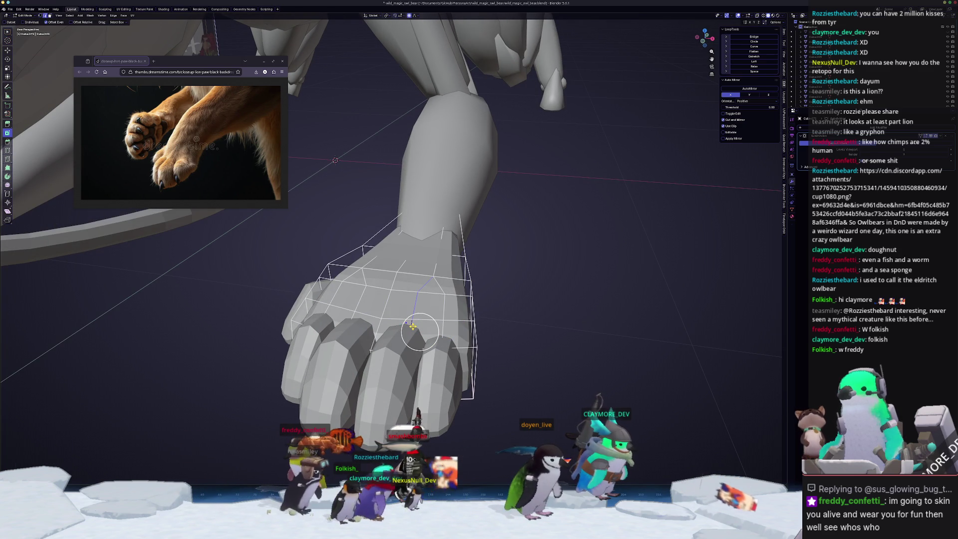
{"action": "middle_click_drag", "start_coordinate": [413, 325], "coordinate": [421, 337]}
- Edge-slide the new loop several times to reposition it on the hand
{"action": "key", "text": "g"}
{"action": "key", "text": "g"}
{"action": "left_click", "coordinate": [421, 337]}
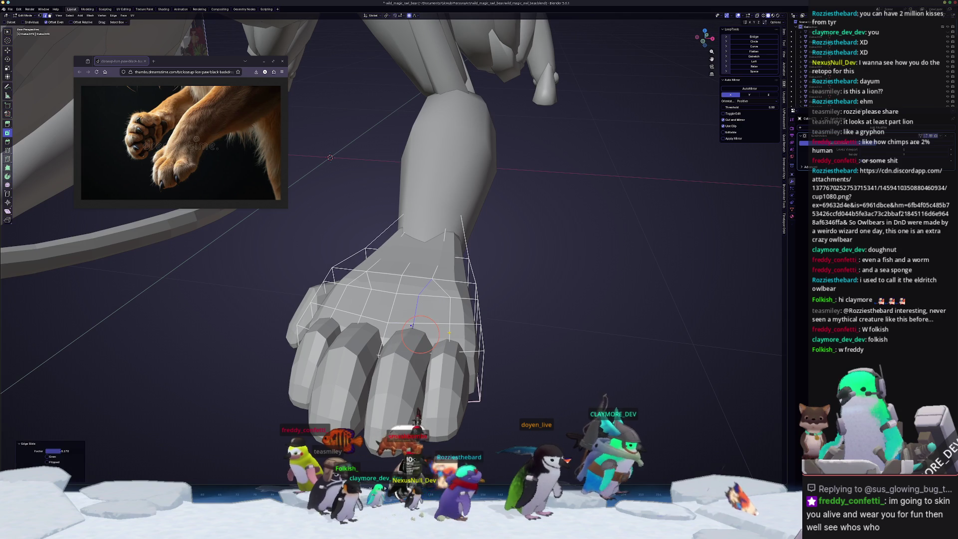
{"action": "key", "text": "g"}
{"action": "key", "text": "g"}
{"action": "left_click", "coordinate": [421, 336]}
{"action": "middle_click_drag", "start_coordinate": [422, 335], "coordinate": [483, 335]}
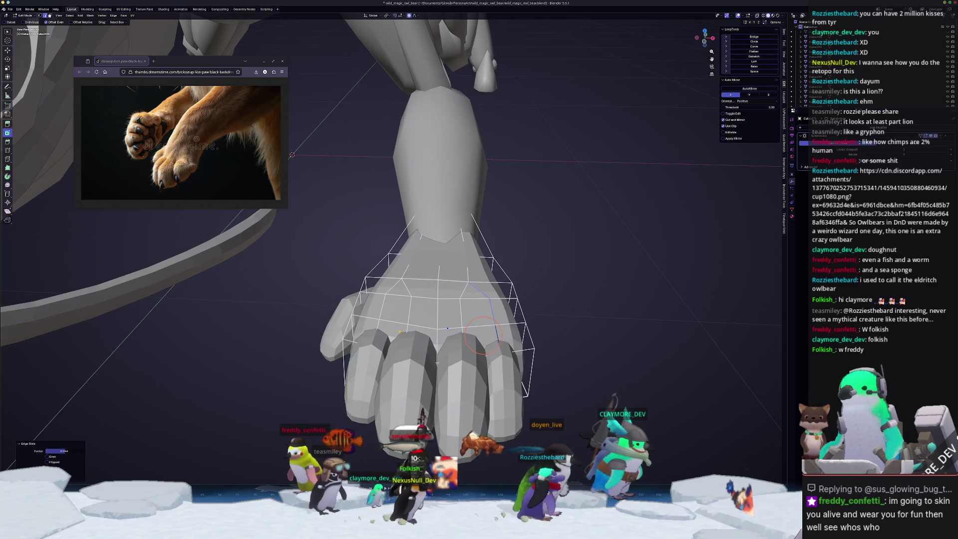
{"action": "key", "text": "g"}
{"action": "key", "text": "g"}
{"action": "left_click", "coordinate": [412, 330]}
{"action": "key", "text": "g"}
{"action": "key", "text": "g"}
{"action": "left_click", "coordinate": [377, 321]}
{"action": "middle_click_drag", "start_coordinate": [389, 331], "coordinate": [369, 322]}
{"action": "key", "text": "g"}
{"action": "key", "text": "g"}
- Select the knuckle edge path and bevel it into a narrow diamond band
{"action": "left_click", "coordinate": [363, 319]}
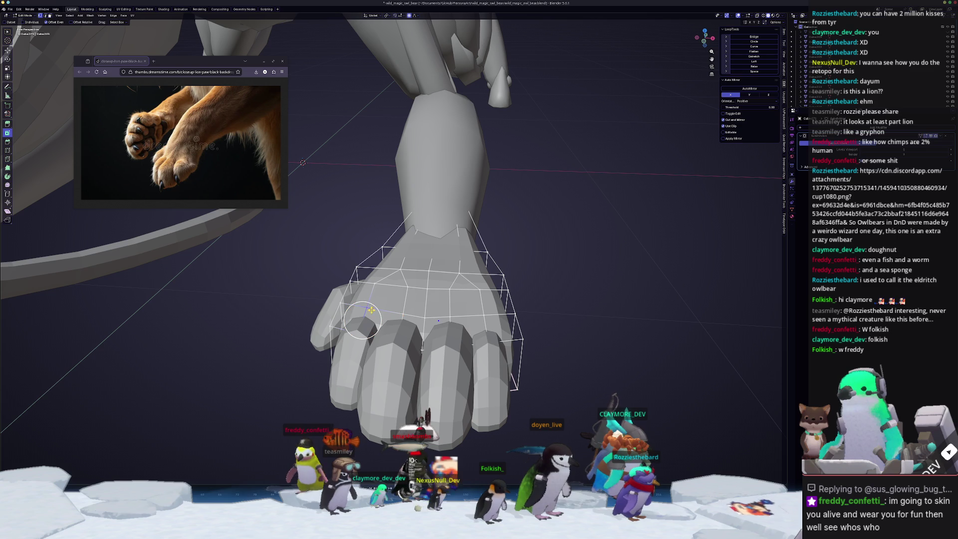
{"action": "left_click", "coordinate": [384, 310], "text": "ctrl"}
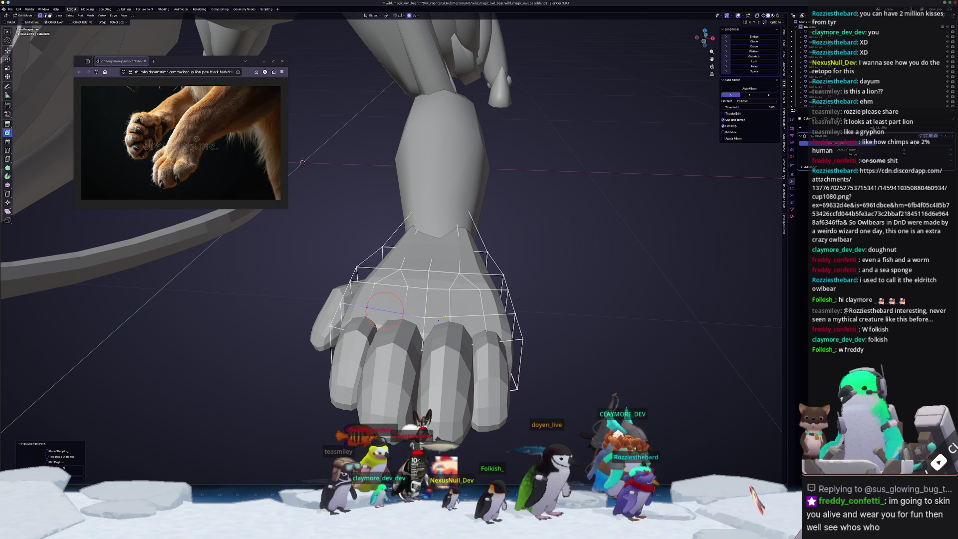
{"action": "key", "text": "ctrl+b"}
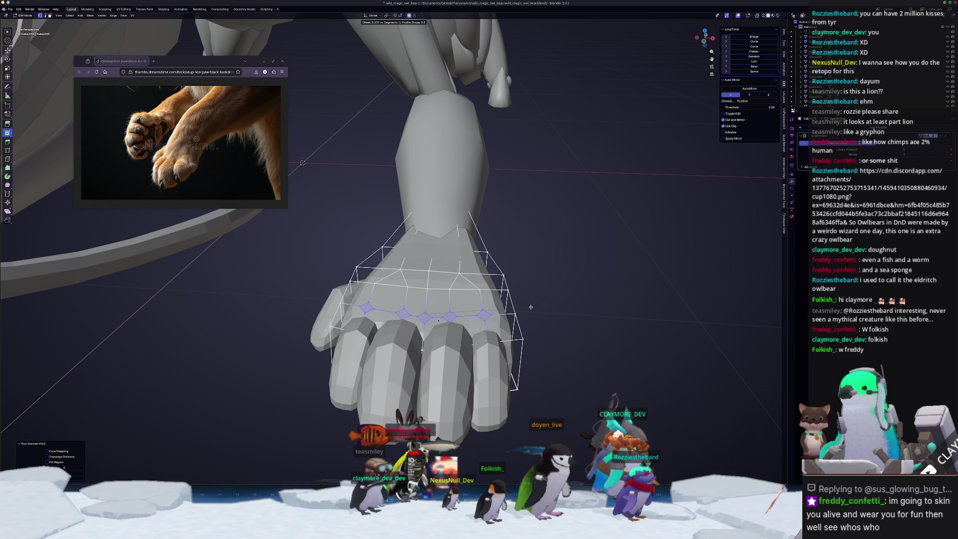
{"action": "right_click", "coordinate": [434, 316]}
{"action": "key", "text": "ctrl+b"}
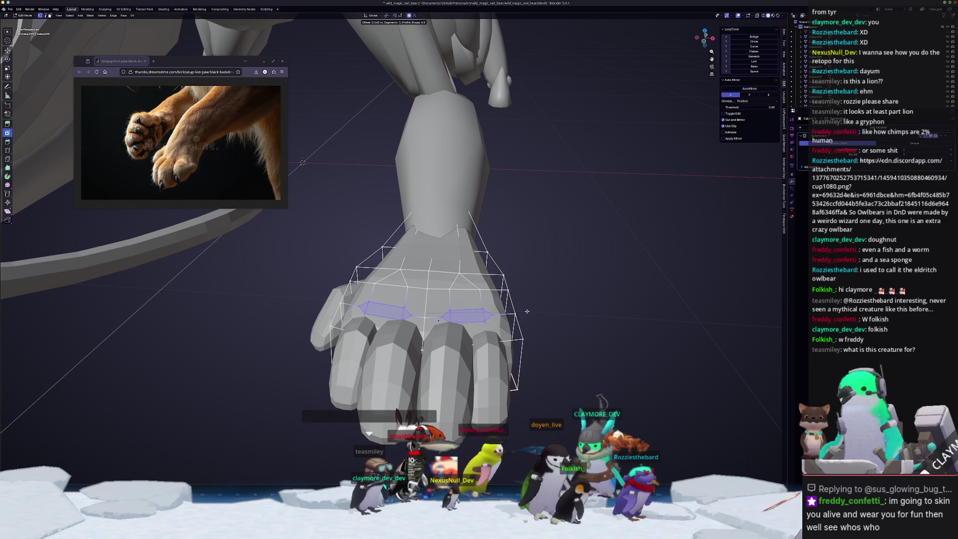
{"action": "right_click", "coordinate": [528, 310]}
{"action": "scroll", "coordinate": [425, 314], "scroll_direction": "up", "scroll_amount": 1}
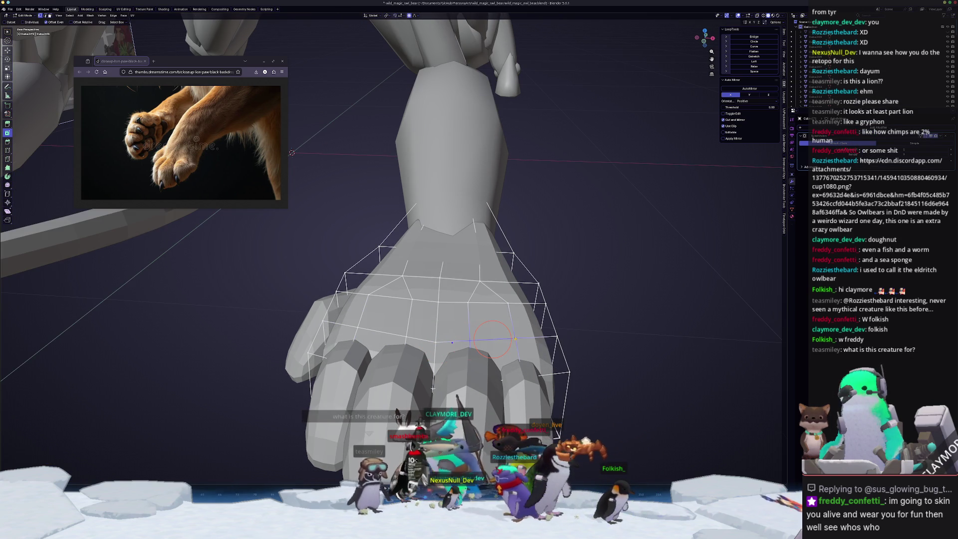
{"action": "key", "text": "ctrl+b"}
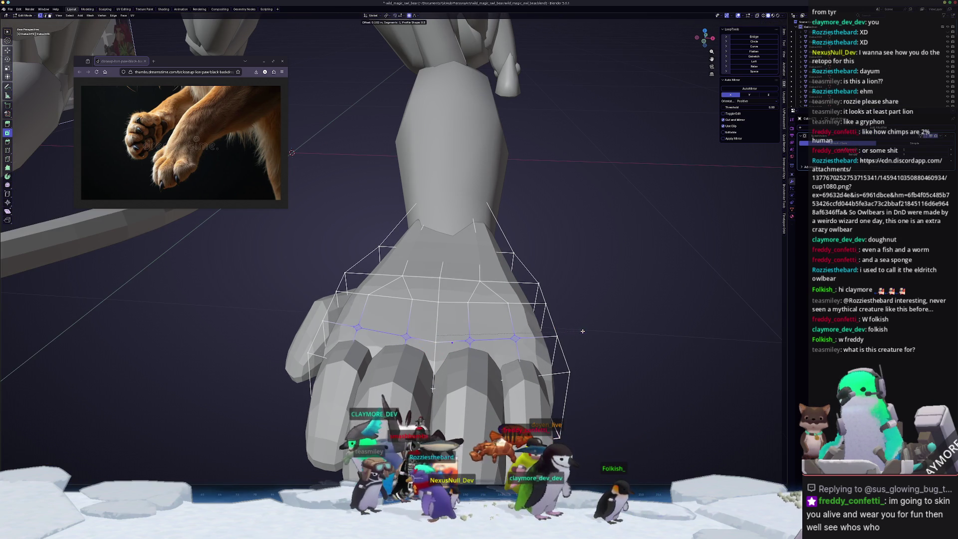
{"action": "left_click", "coordinate": [595, 331]}
- Move the bevelled knuckle faces up along Z
{"action": "middle_click_drag", "start_coordinate": [593, 330], "coordinate": [531, 327]}
{"action": "key", "text": "s"}
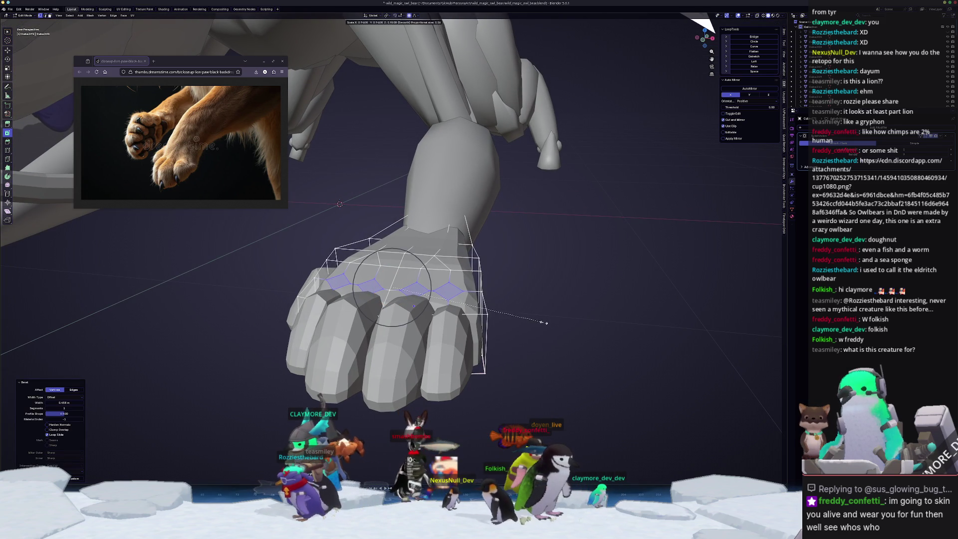
{"action": "key", "text": "g"}
{"action": "scroll", "coordinate": [548, 322], "scroll_direction": "up", "scroll_amount": 2}
{"action": "key", "text": "z"}
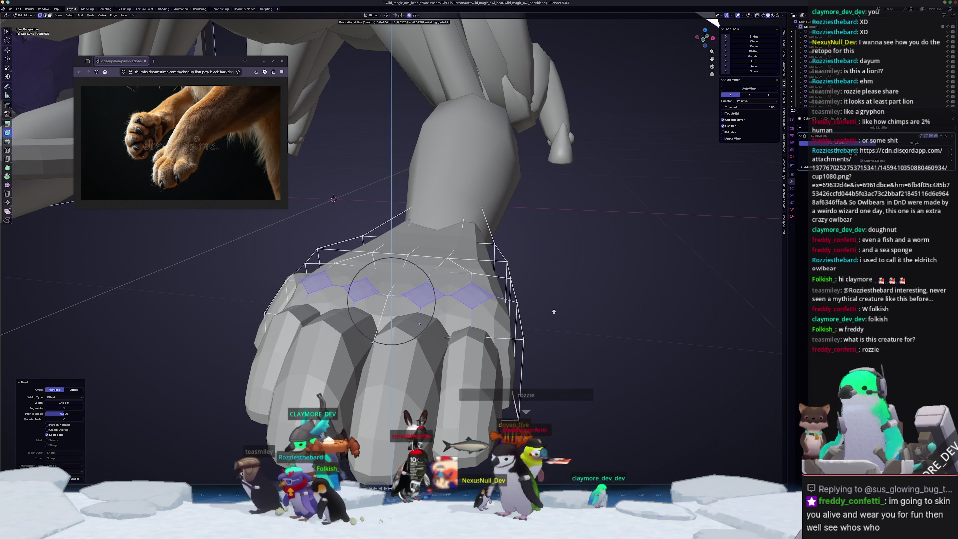
{"action": "left_click", "coordinate": [554, 315]}
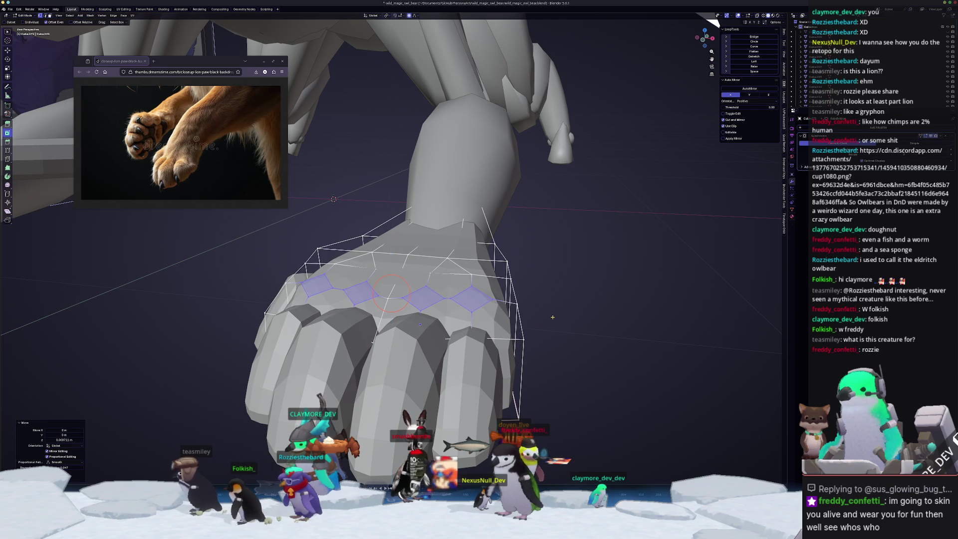
{"action": "scroll", "coordinate": [528, 334], "scroll_direction": "down", "scroll_amount": 4}
- Toggle edit mode and lift the knuckle area along Z with soft proportional falloff
{"action": "key", "text": "Tab"}
{"action": "key", "text": "Tab"}
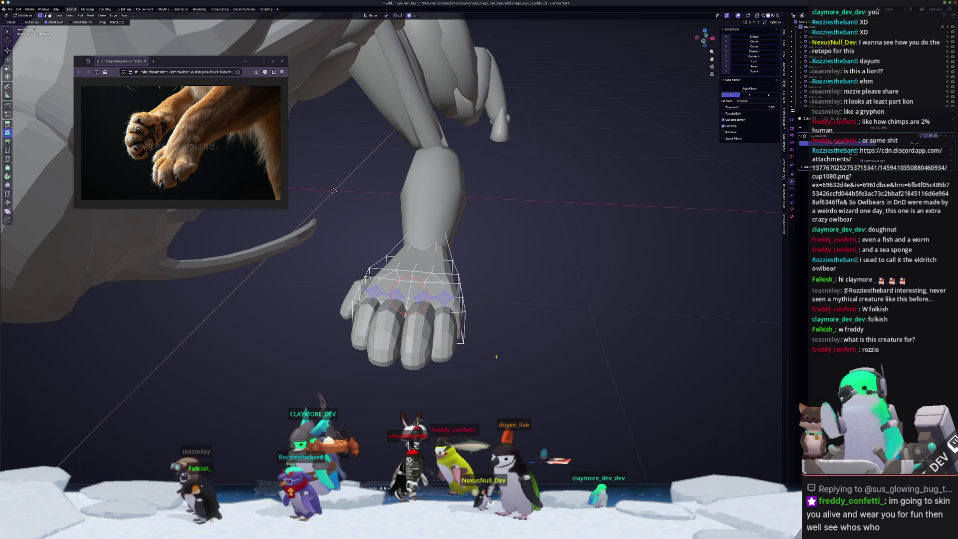
{"action": "scroll", "coordinate": [477, 365], "scroll_direction": "up", "scroll_amount": 5}
{"action": "key", "text": "g"}
{"action": "key", "text": "z"}
{"action": "left_click", "coordinate": [571, 289]}
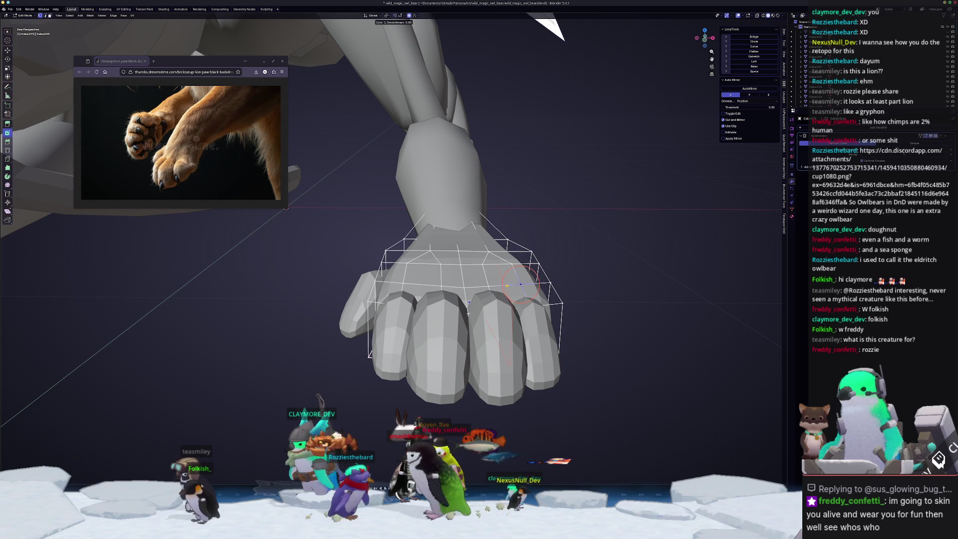
- Add an edge loop across the paw and raise a knuckle vertex along Z with proportional falloff
{"action": "left_click", "coordinate": [500, 318]}
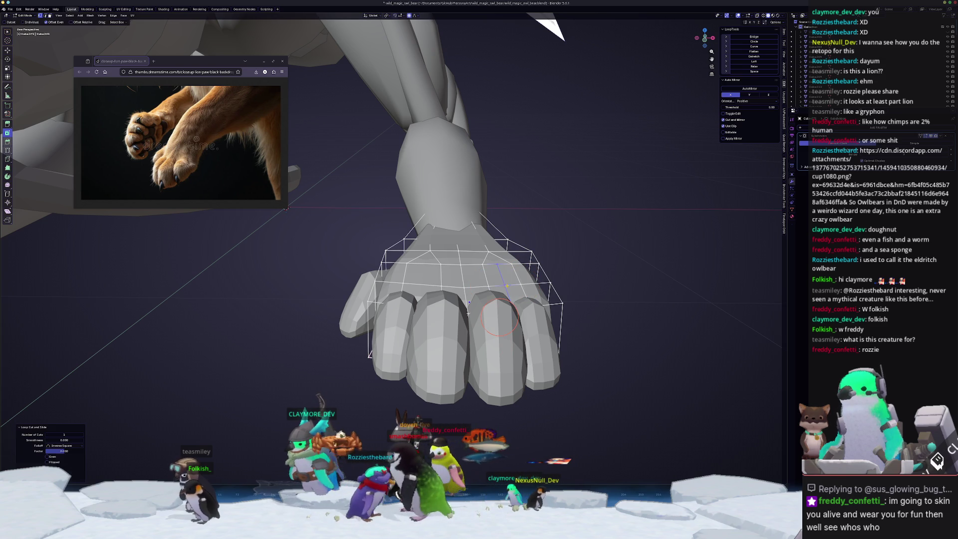
{"action": "left_click", "coordinate": [441, 286]}
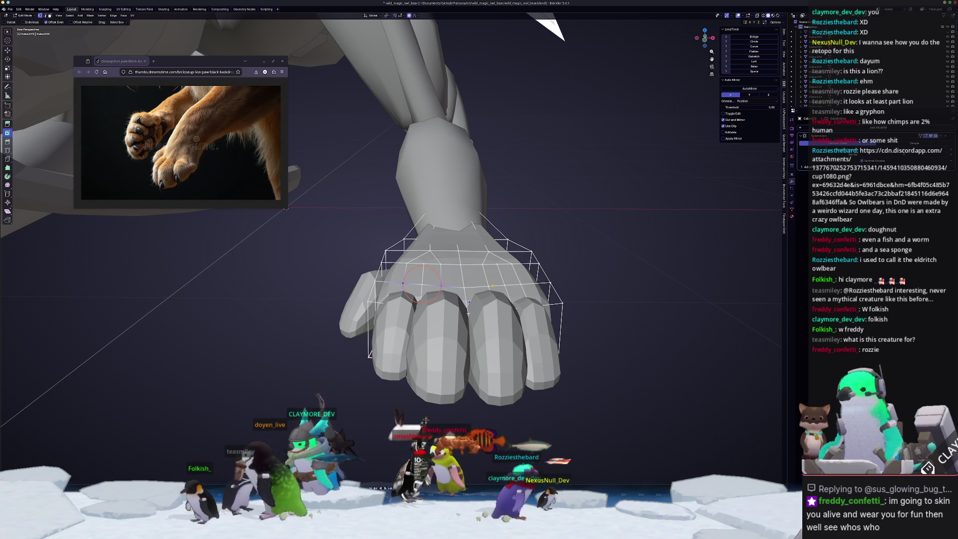
{"action": "middle_click_drag", "start_coordinate": [441, 286], "coordinate": [564, 274]}
{"action": "key", "text": "g"}
{"action": "key", "text": "z"}
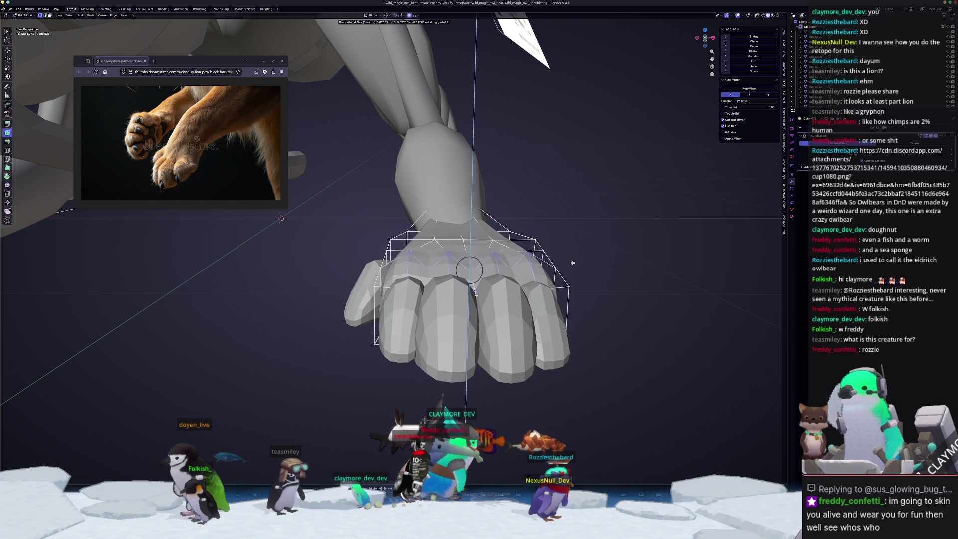
{"action": "mouse_move", "coordinate": [573, 261]}
{"action": "middle_mouse_down"}
{"action": "mouse_move", "coordinate": [499, 240]}
{"action": "mouse_move", "coordinate": [470, 211]}
{"action": "middle_mouse_up"}
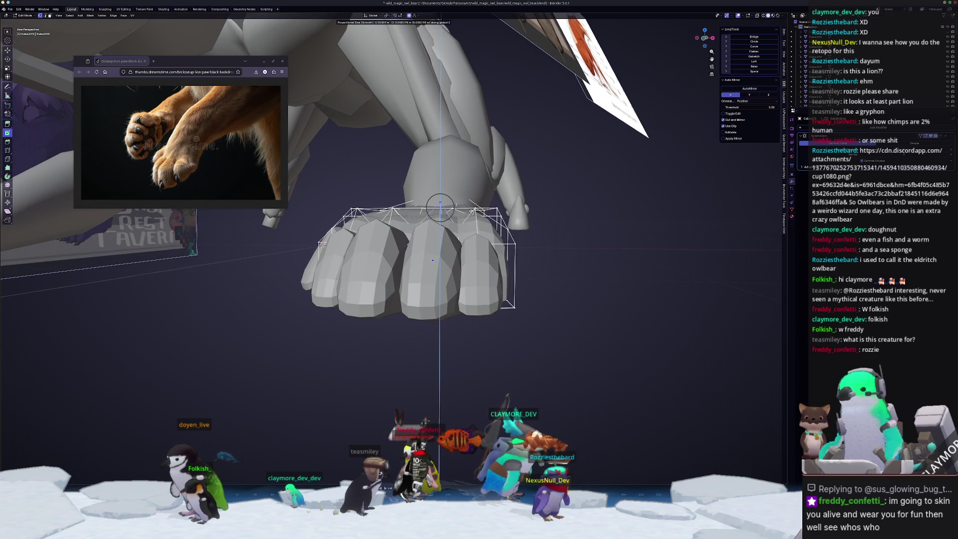
{"action": "left_click", "coordinate": [468, 205]}
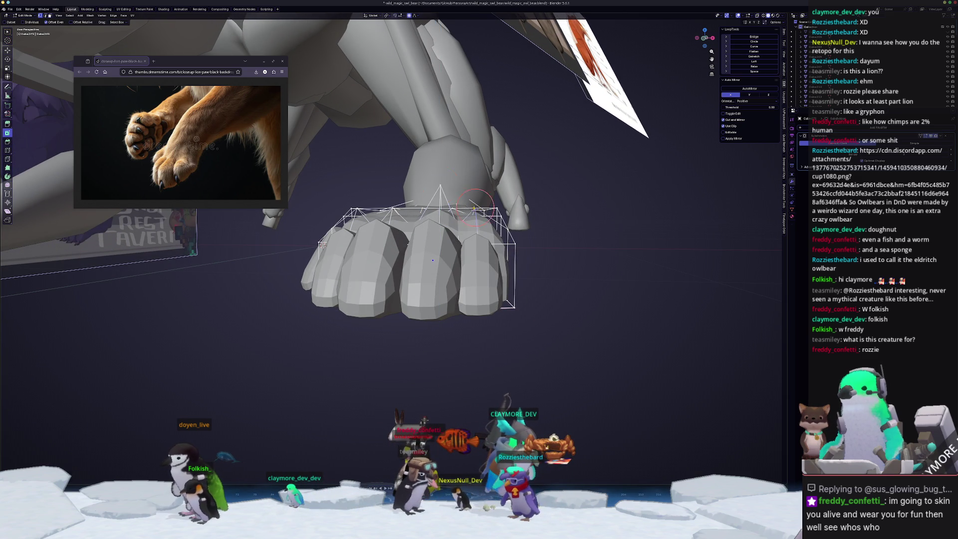
- Vertex-slide a knuckle vertex and edge-slide an edge to tighten the fist's shape
{"action": "middle_click_drag", "start_coordinate": [474, 209], "coordinate": [473, 222]}
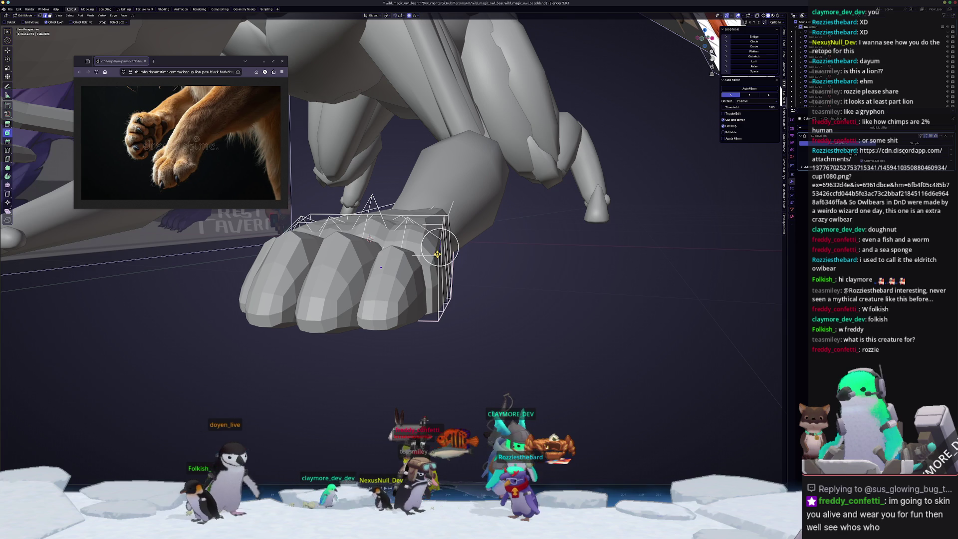
{"action": "middle_click_drag", "start_coordinate": [437, 255], "coordinate": [499, 310]}
{"action": "key", "text": "g"}
{"action": "key", "text": "g"}
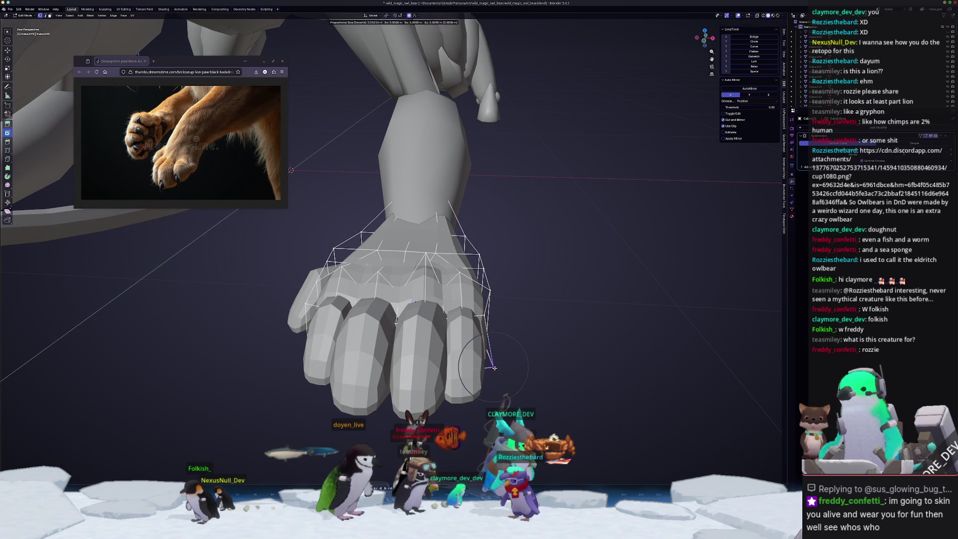
{"action": "left_click", "coordinate": [483, 368]}
{"action": "mouse_move", "coordinate": [455, 346]}
{"action": "middle_mouse_down"}
{"action": "mouse_move", "coordinate": [434, 360]}
{"action": "mouse_move", "coordinate": [440, 274]}
{"action": "middle_mouse_up"}
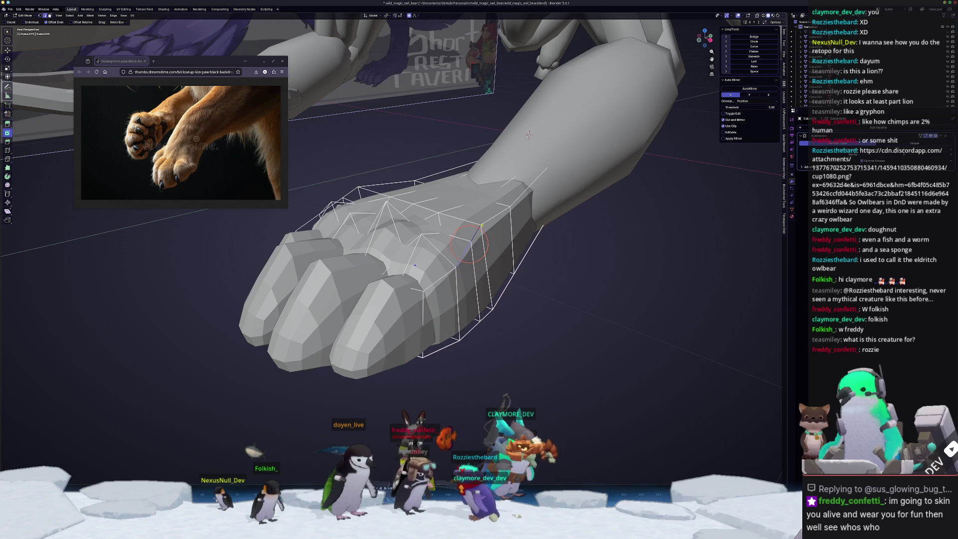
{"action": "middle_click_drag", "start_coordinate": [485, 224], "coordinate": [569, 192]}
{"action": "key", "text": "g"}
{"action": "key", "text": "g"}
{"action": "left_click", "coordinate": [561, 202]}
- Edge-slide two more paw edges to round the knuckles from the side
{"action": "mouse_move", "coordinate": [448, 180]}
{"action": "middle_mouse_down"}
{"action": "mouse_move", "coordinate": [495, 172]}
{"action": "mouse_move", "coordinate": [501, 135]}
{"action": "mouse_move", "coordinate": [479, 117]}
{"action": "middle_mouse_up"}
{"action": "key", "text": "g"}
{"action": "key", "text": "g"}
{"action": "left_click", "coordinate": [494, 172]}
{"action": "left_click", "coordinate": [455, 119]}
{"action": "key", "text": "g"}
{"action": "key", "text": "g"}
{"action": "left_click", "coordinate": [455, 123]}
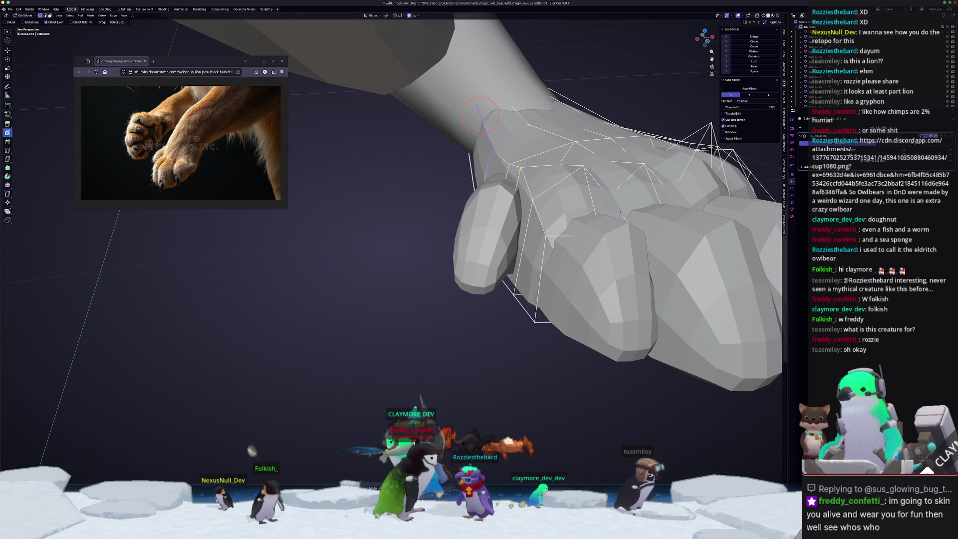
{"action": "left_click", "coordinate": [516, 184]}
- Raise a vertex on top of the paw along Z with falloff, then exit to Object Mode
{"action": "middle_click_drag", "start_coordinate": [517, 185], "coordinate": [439, 206]}
{"action": "left_click", "coordinate": [574, 203]}
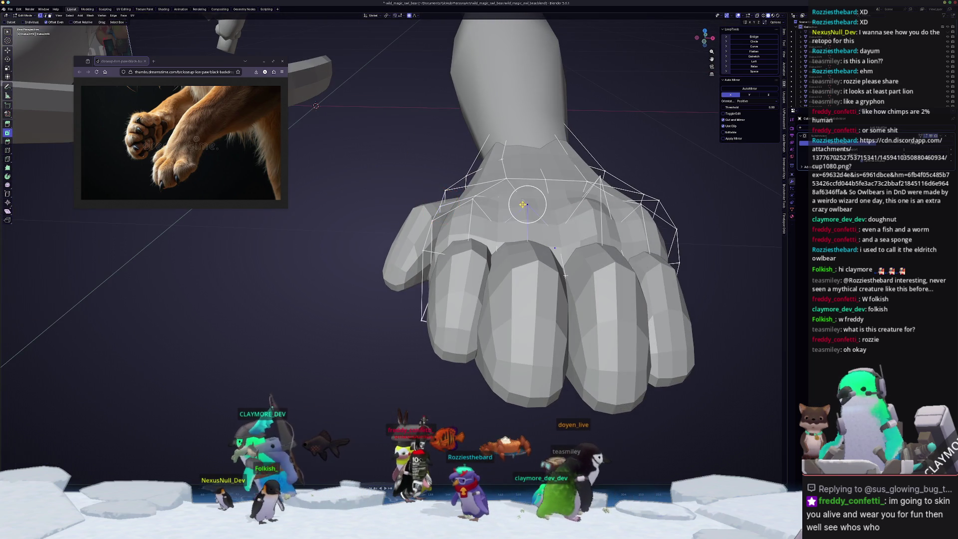
{"action": "middle_click_drag", "start_coordinate": [573, 203], "coordinate": [576, 159]}
{"action": "key", "text": "g"}
{"action": "key", "text": "z"}
{"action": "left_click", "coordinate": [574, 118]}
{"action": "mouse_move", "coordinate": [574, 118]}
{"action": "middle_mouse_down"}
{"action": "mouse_move", "coordinate": [562, 164]}
{"action": "mouse_move", "coordinate": [579, 136]}
{"action": "middle_mouse_up"}
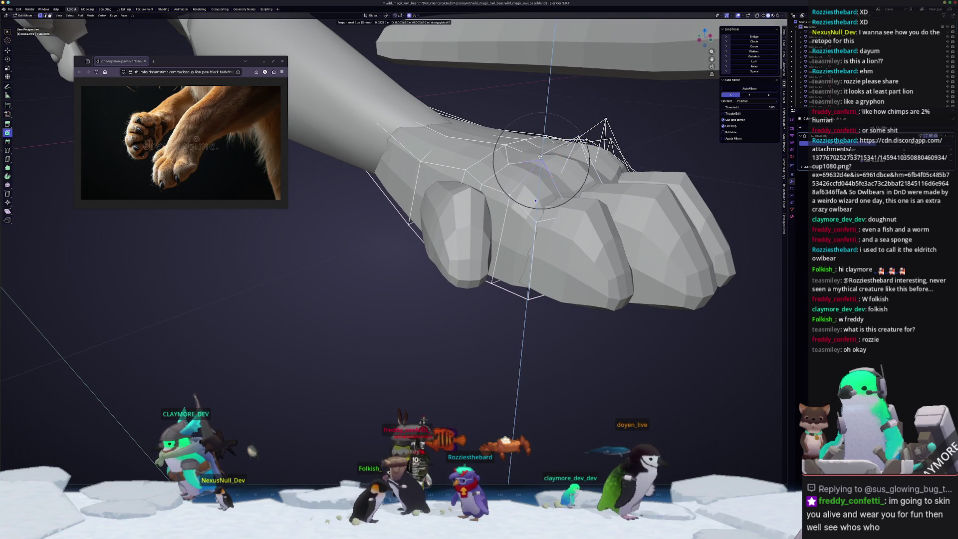
{"action": "key", "text": "Tab"}
{"action": "mouse_move", "coordinate": [499, 199]}
{"action": "middle_mouse_down"}
{"action": "mouse_move", "coordinate": [448, 244]}
{"action": "mouse_move", "coordinate": [375, 343]}
{"action": "middle_mouse_up"}
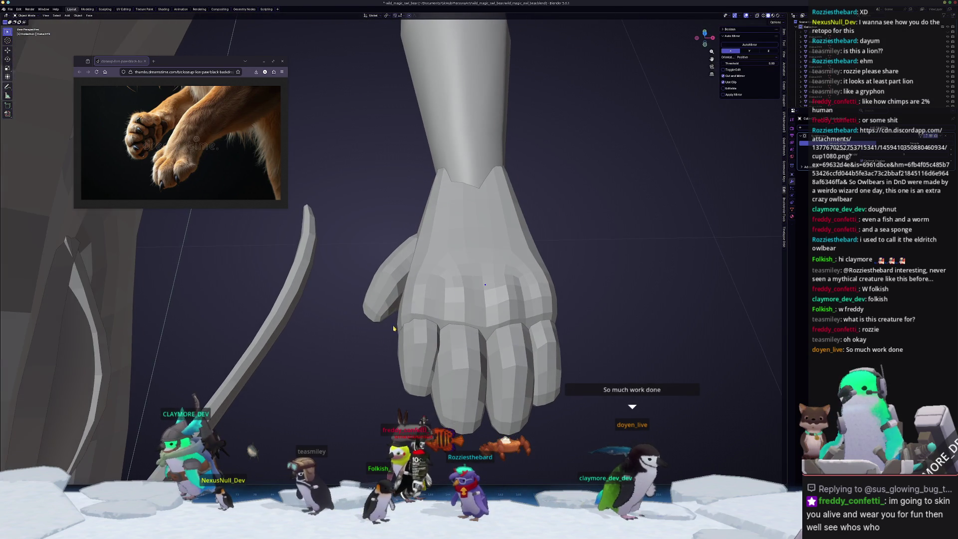
- Select the dewclaw, move its vertices into a new position in Edit Mode, and return to Object Mode
{"action": "scroll", "coordinate": [402, 318], "scroll_direction": "up", "scroll_amount": 2}
{"action": "left_click", "coordinate": [396, 299]}
{"action": "middle_click_drag", "start_coordinate": [395, 298], "coordinate": [384, 270]}
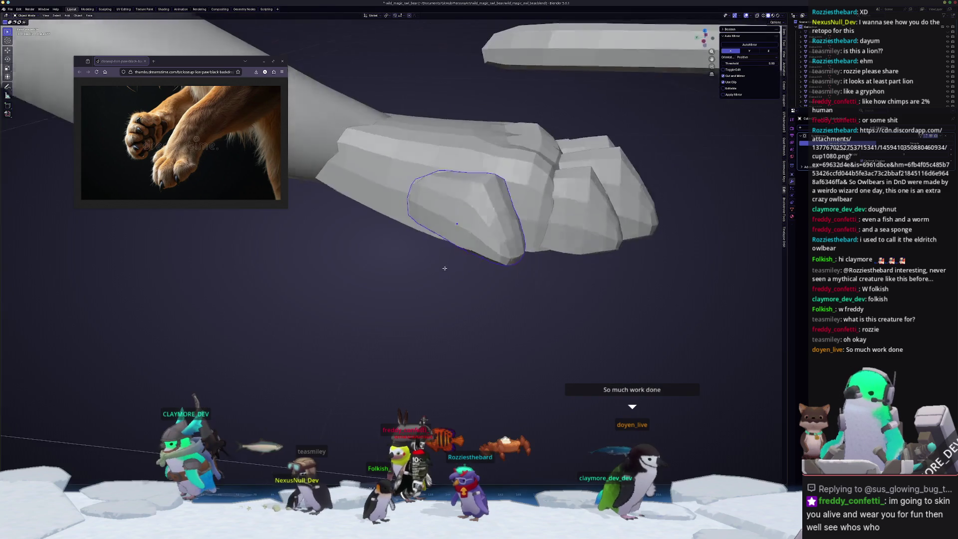
{"action": "key", "text": "Tab"}
{"action": "mouse_move", "coordinate": [371, 180]}
{"action": "middle_mouse_down"}
{"action": "mouse_move", "coordinate": [403, 246]}
{"action": "mouse_move", "coordinate": [389, 247]}
{"action": "middle_mouse_up"}
{"action": "key", "text": "g"}
{"action": "key", "text": "shift+z"}
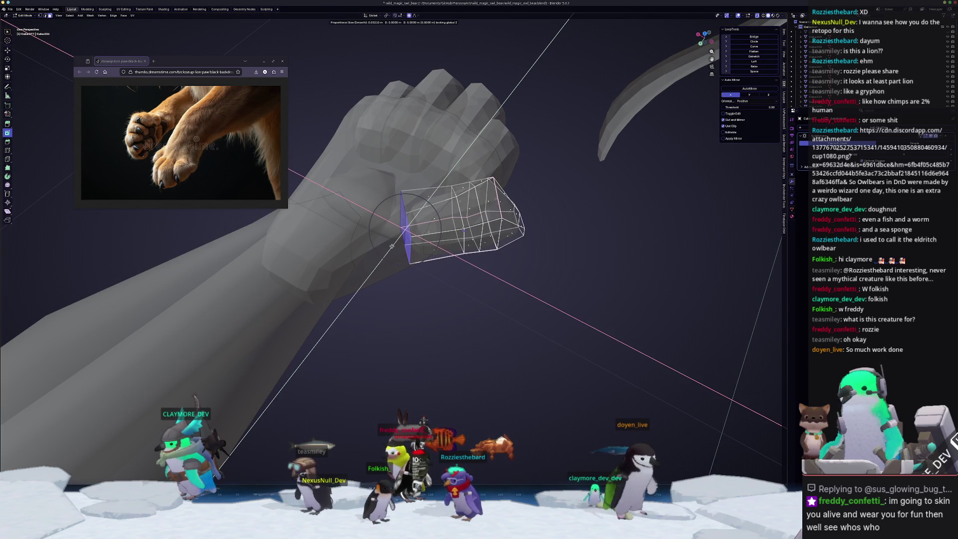
{"action": "left_click", "coordinate": [388, 246]}
{"action": "key", "text": "Tab"}
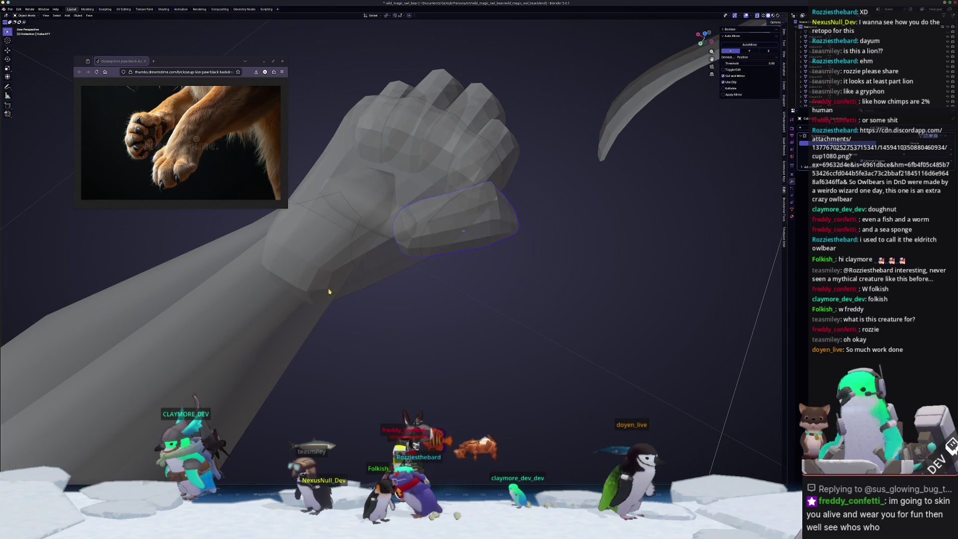
{"action": "mouse_move", "coordinate": [389, 247]}
{"action": "middle_mouse_down"}
{"action": "mouse_move", "coordinate": [399, 282]}
{"action": "mouse_move", "coordinate": [509, 249]}
{"action": "mouse_move", "coordinate": [459, 287]}
{"action": "middle_mouse_up"}
{"action": "scroll", "coordinate": [399, 283], "scroll_direction": "down", "scroll_amount": 5}
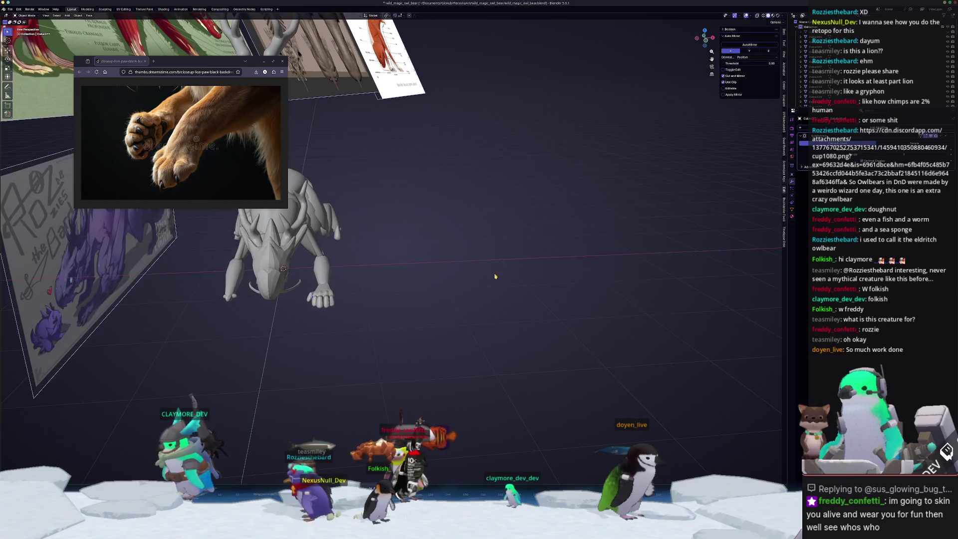
- Enlarge the Outliner and unhide the antlers and sculpted creature body, leaving head detail hidden
{"action": "left_click_drag", "start_coordinate": [847, 108], "coordinate": [848, 341]}
{"action": "scroll", "coordinate": [864, 287], "scroll_direction": "down", "scroll_amount": 5}
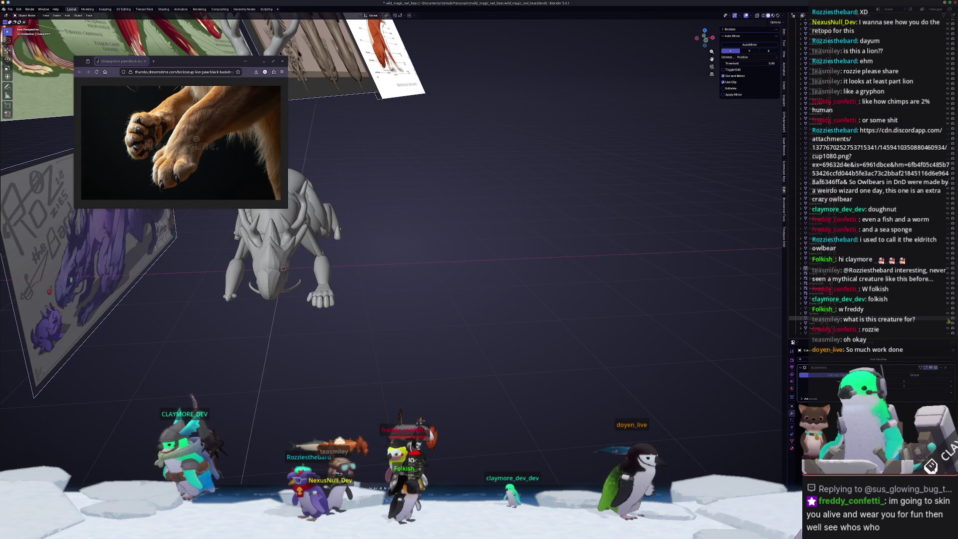
{"action": "left_click", "coordinate": [948, 319]}
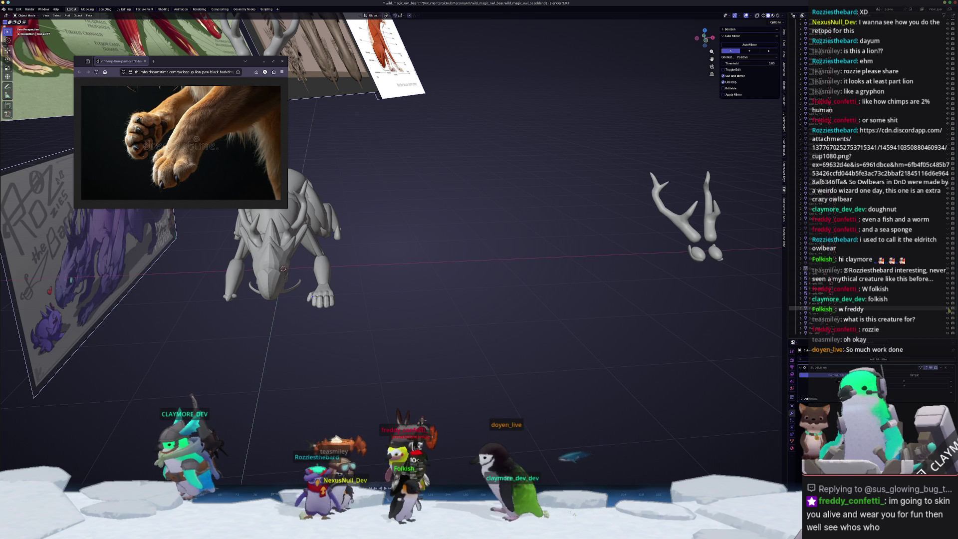
{"action": "left_click", "coordinate": [948, 266]}
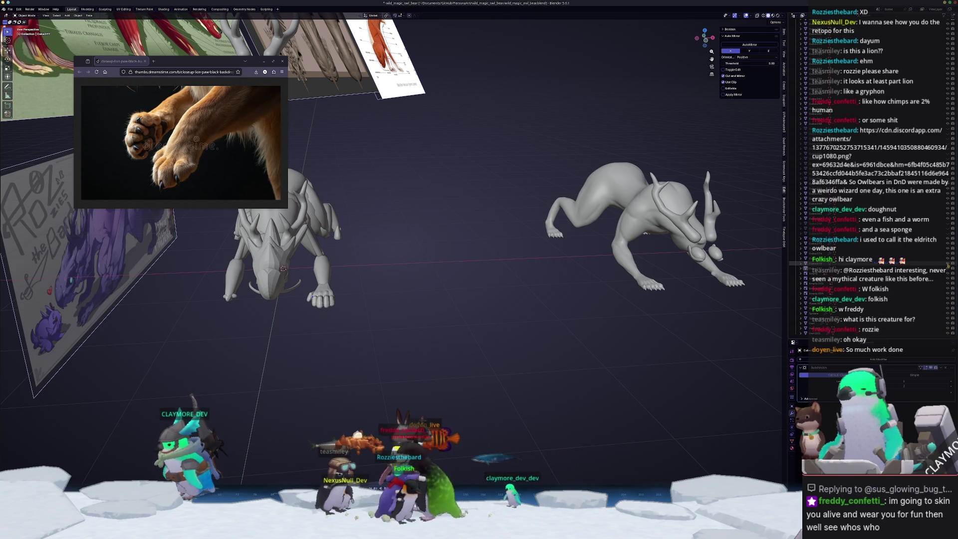
{"action": "left_click", "coordinate": [948, 230]}
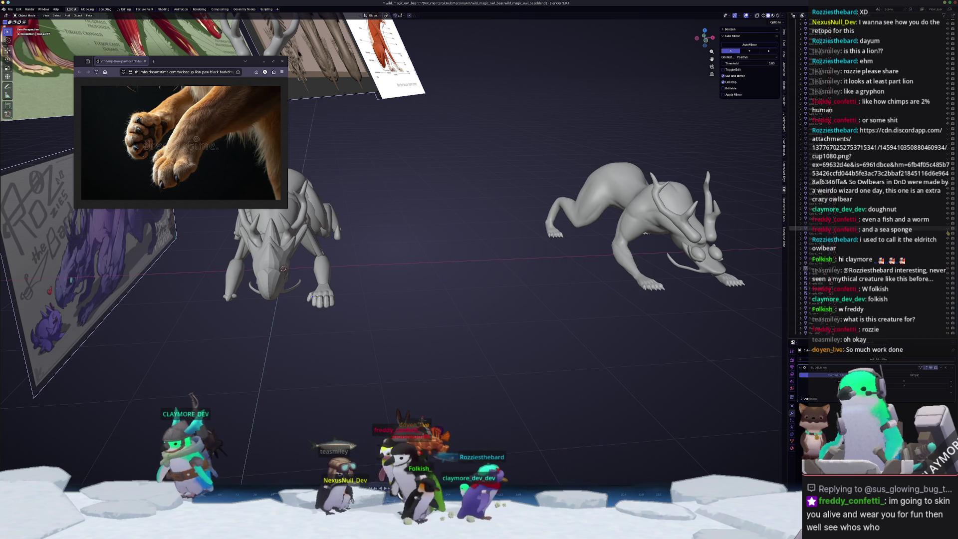
{"action": "left_click", "coordinate": [948, 225]}
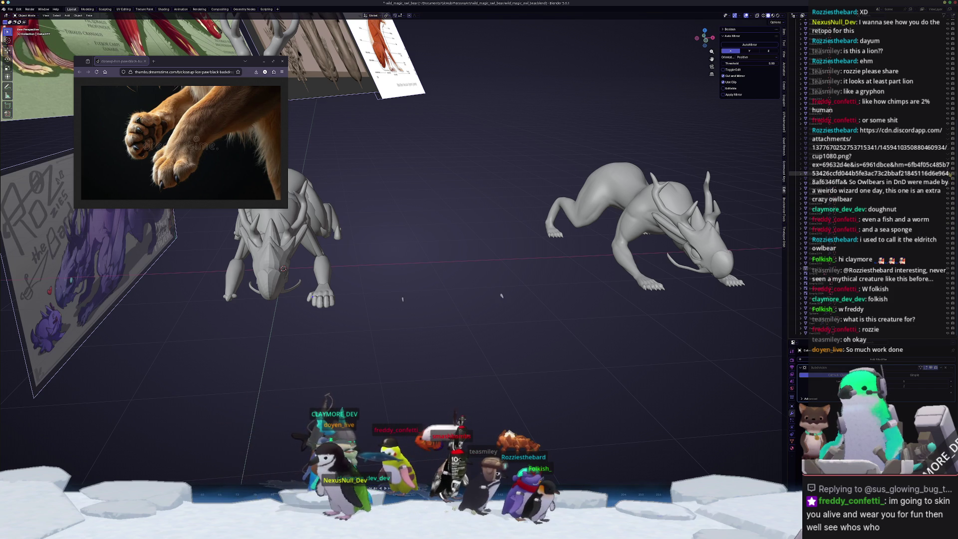
{"action": "mouse_move", "coordinate": [641, 324]}
{"action": "middle_mouse_down"}
{"action": "mouse_move", "coordinate": [522, 334]}
{"action": "mouse_move", "coordinate": [581, 337]}
{"action": "mouse_move", "coordinate": [581, 312]}
{"action": "mouse_move", "coordinate": [557, 328]}
{"action": "mouse_move", "coordinate": [582, 331]}
{"action": "middle_mouse_up"}
- Inspect the sculpted creature's mesh in Edit Mode, then leave it and deselect it
{"action": "key", "text": "Tab"}
{"action": "scroll", "coordinate": [596, 332], "scroll_direction": "up", "scroll_amount": 3}
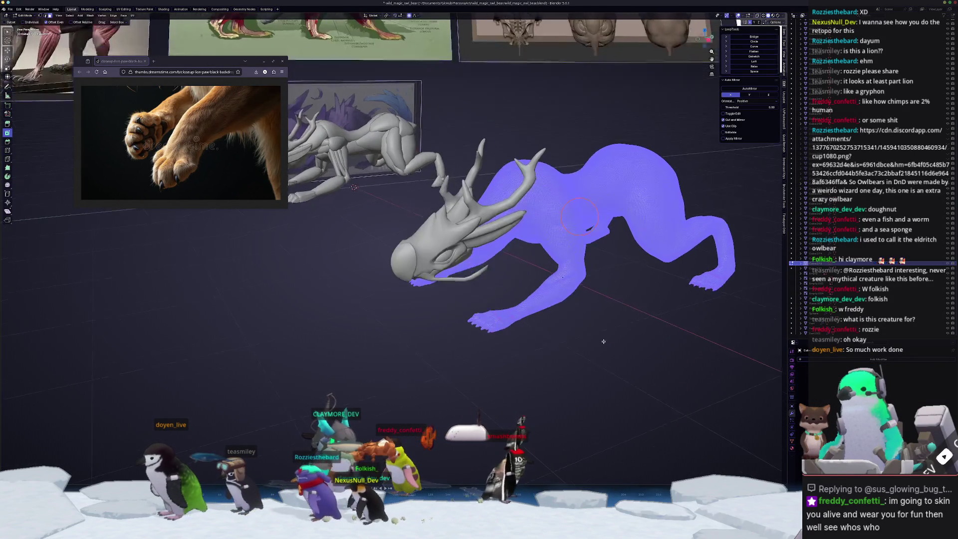
{"action": "scroll", "coordinate": [607, 332], "scroll_direction": "up", "scroll_amount": 5}
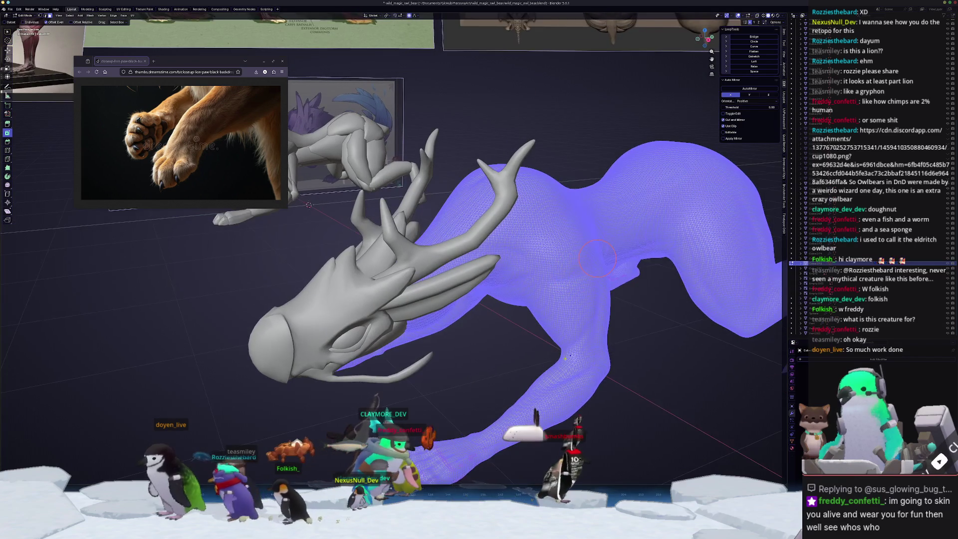
{"action": "scroll", "coordinate": [571, 357], "scroll_direction": "down", "scroll_amount": 5}
{"action": "scroll", "coordinate": [573, 357], "scroll_direction": "up", "scroll_amount": 5}
{"action": "scroll", "coordinate": [576, 357], "scroll_direction": "down", "scroll_amount": 5}
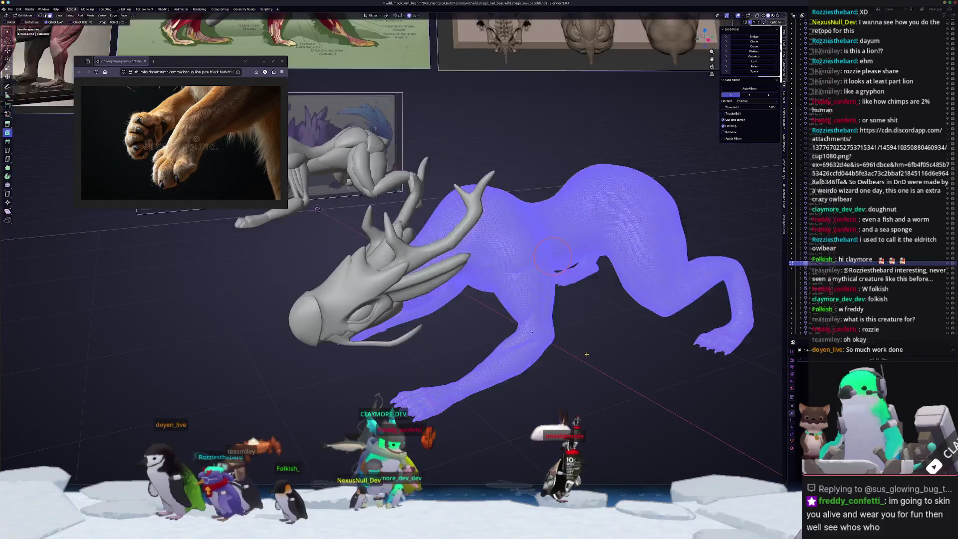
{"action": "key", "text": "Tab"}
{"action": "scroll", "coordinate": [581, 357], "scroll_direction": "down", "scroll_amount": 2}
{"action": "left_click", "coordinate": [580, 357]}
{"action": "middle_click_drag", "start_coordinate": [581, 357], "coordinate": [536, 369]}
{"action": "mouse_move", "coordinate": [521, 303]}
{"action": "middle_mouse_down"}
{"action": "mouse_move", "coordinate": [496, 303]}
{"action": "mouse_move", "coordinate": [540, 290]}
{"action": "middle_mouse_up"}
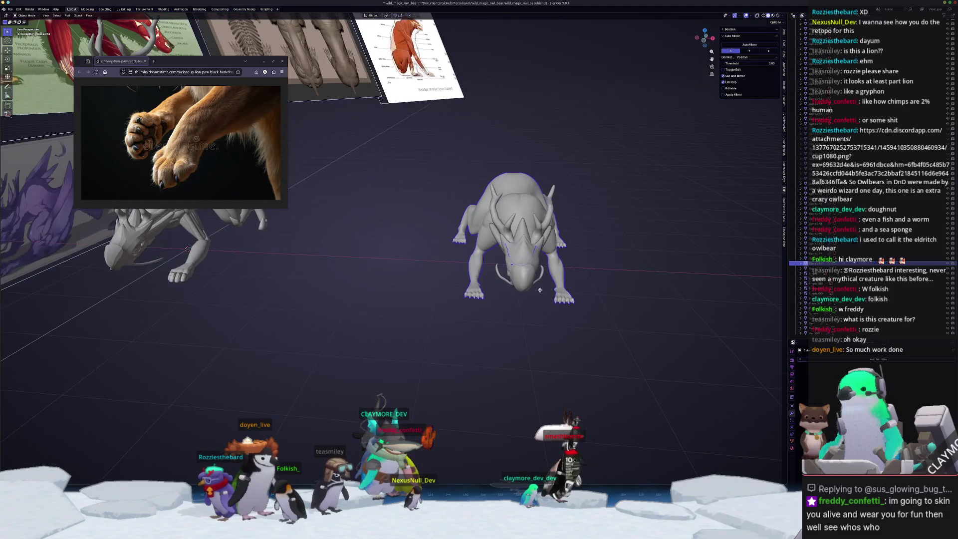
{"action": "mouse_move", "coordinate": [558, 339]}
{"action": "middle_mouse_down"}
{"action": "mouse_move", "coordinate": [530, 335]}
{"action": "mouse_move", "coordinate": [541, 332]}
{"action": "middle_mouse_up"}
- Box-select the low-poly dragon base mesh, zoom in, and enter Edit Mode
{"action": "left_click_drag", "start_coordinate": [618, 337], "coordinate": [420, 166]}
{"action": "mouse_move", "coordinate": [514, 281]}
{"action": "middle_mouse_down"}
{"action": "mouse_move", "coordinate": [527, 279]}
{"action": "mouse_move", "coordinate": [501, 307]}
{"action": "mouse_move", "coordinate": [547, 281]}
{"action": "middle_mouse_up"}
{"action": "scroll", "coordinate": [527, 280], "scroll_direction": "up", "scroll_amount": 5}
{"action": "key", "text": "Tab"}
{"action": "scroll", "coordinate": [499, 314], "scroll_direction": "up", "scroll_amount": 3}
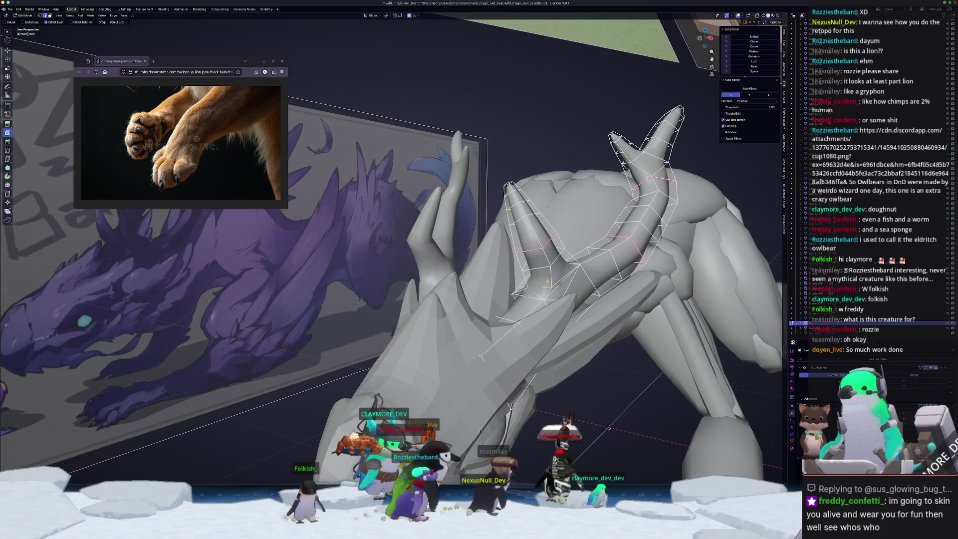
- Crease the selected horn edges with Shift+E, returning to Object Mode afterwards
{"action": "left_click", "coordinate": [547, 270]}
{"action": "key", "text": "shift+e"}
{"action": "left_click", "coordinate": [577, 252]}
{"action": "key", "text": "Tab"}
{"action": "mouse_move", "coordinate": [577, 252]}
{"action": "middle_mouse_down"}
{"action": "mouse_move", "coordinate": [427, 295]}
{"action": "mouse_move", "coordinate": [527, 294]}
{"action": "mouse_move", "coordinate": [501, 311]}
{"action": "mouse_move", "coordinate": [556, 311]}
{"action": "mouse_move", "coordinate": [426, 346]}
{"action": "mouse_move", "coordinate": [422, 279]}
{"action": "middle_mouse_up"}
{"action": "scroll", "coordinate": [430, 296], "scroll_direction": "up", "scroll_amount": 3}
{"action": "key", "text": "Tab"}
{"action": "key", "text": "shift+e"}
{"action": "left_click", "coordinate": [506, 317]}
{"action": "key", "text": "Tab"}
- In the side view, edit the dragon mesh and start moving jaw vertices along Z
{"action": "scroll", "coordinate": [422, 265], "scroll_direction": "up", "scroll_amount": 3}
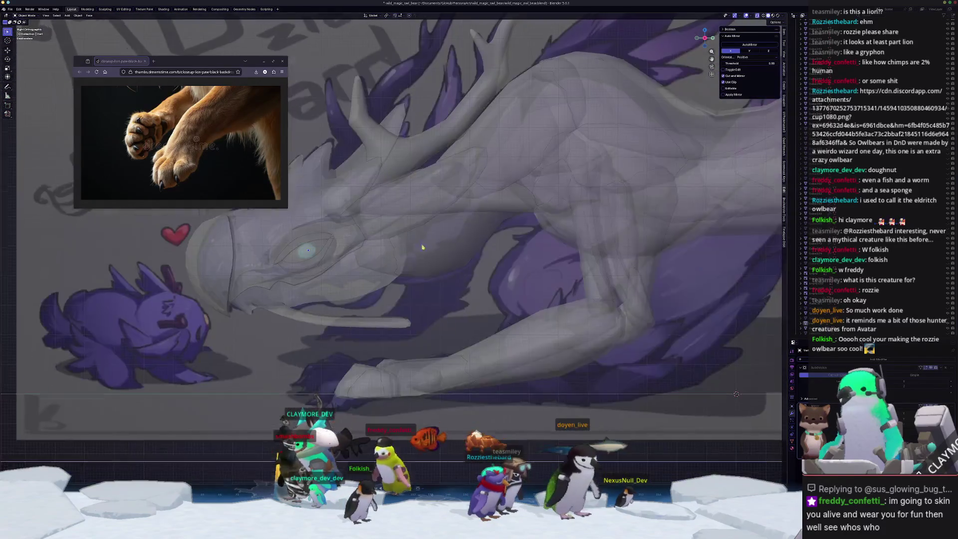
{"action": "scroll", "coordinate": [420, 247], "scroll_direction": "up", "scroll_amount": 2}
{"action": "key", "text": "Tab"}
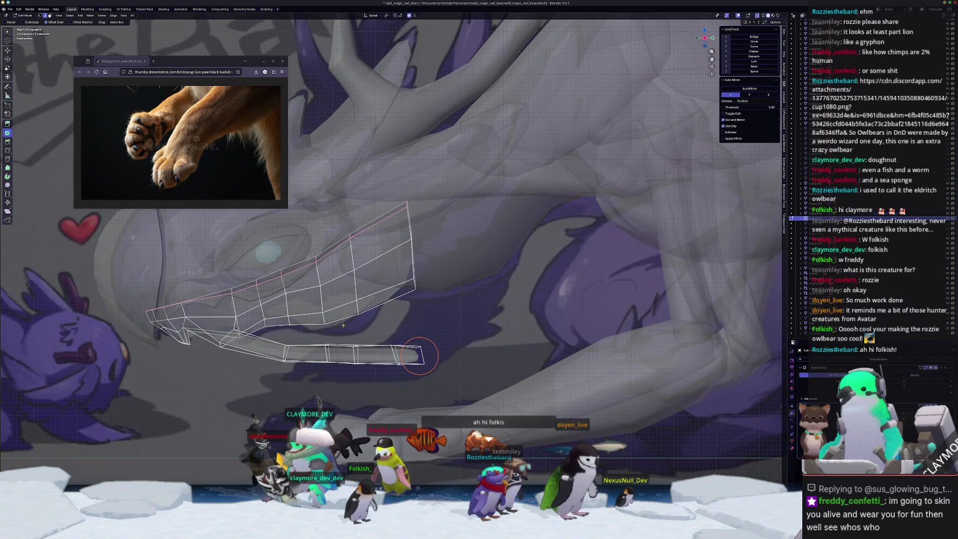
{"action": "middle_click_drag", "start_coordinate": [420, 356], "coordinate": [499, 375], "text": "shift"}
{"action": "key", "text": "g"}
{"action": "key", "text": "z"}
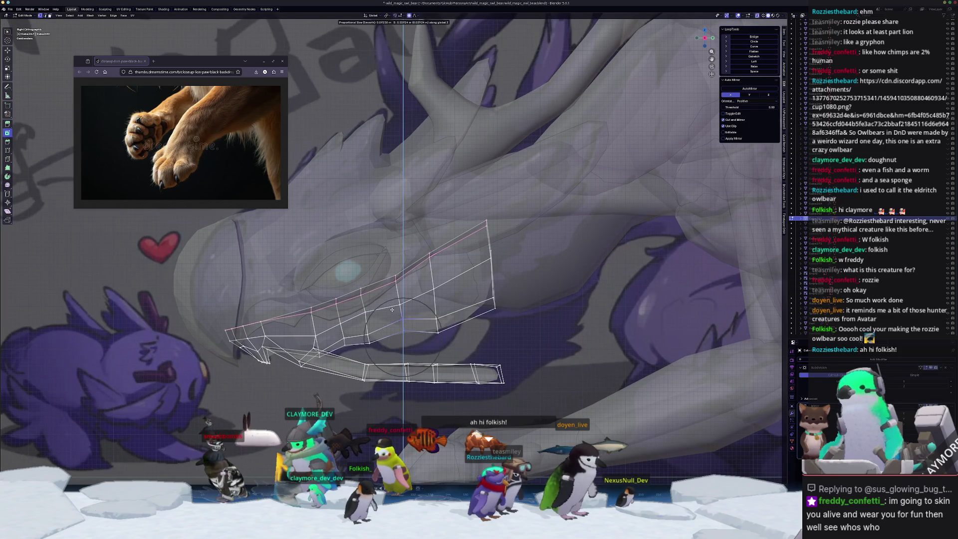